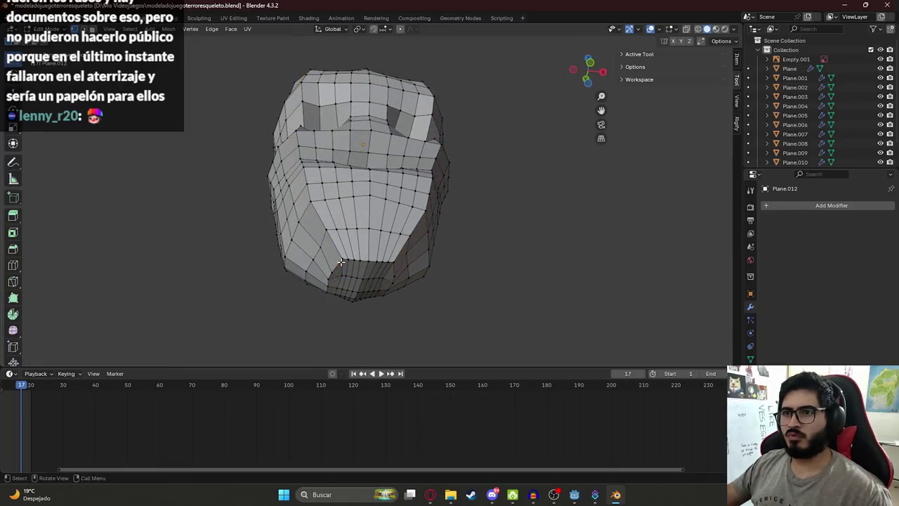
- Dissolve two vertical edge loops on the front of the head, then undo them
{"action": "scroll", "scroll_direction": "up", "scroll_amount": 3}
{"action": "left_click", "coordinate": [329, 202]}
{"action": "key", "text": "x"}
{"action": "left_click", "coordinate": [327, 201]}
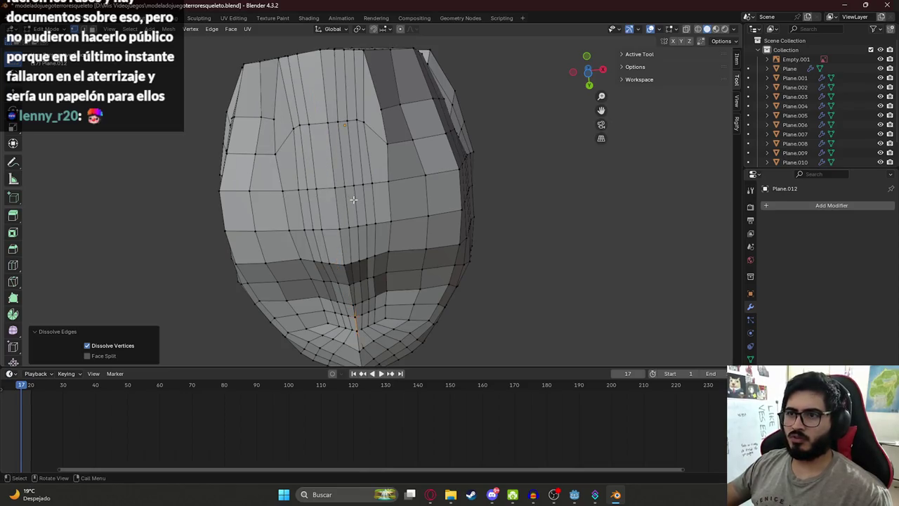
{"action": "left_click", "coordinate": [356, 199]}
{"action": "key", "text": "x"}
{"action": "left_click", "coordinate": [354, 199]}
{"action": "left_click_drag", "start_coordinate": [362, 184], "coordinate": [366, 188]}
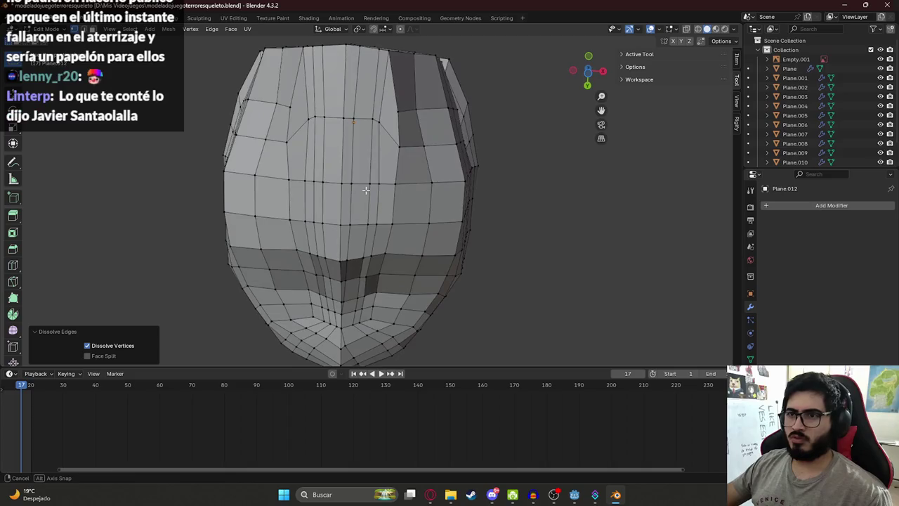
{"action": "key", "text": "ctrl+z"}
{"action": "key", "text": "ctrl+z"}
{"action": "key", "text": "ctrl+z"}
{"action": "key", "text": "ctrl+z"}
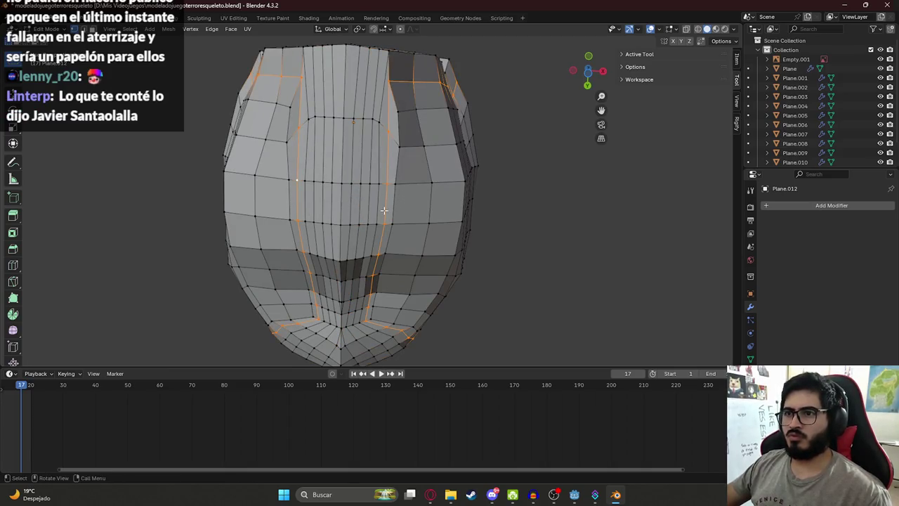
- Dissolve the selected edges plus two more vertical edge loops on the head
{"action": "key", "text": "x"}
{"action": "left_click", "coordinate": [375, 206]}
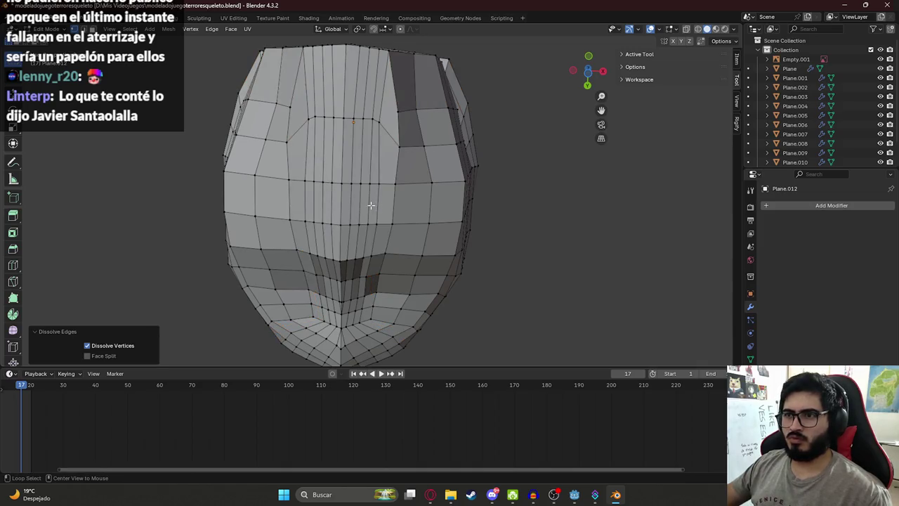
{"action": "left_click", "coordinate": [368, 205]}
{"action": "left_click", "coordinate": [314, 206]}
{"action": "key", "text": "x"}
{"action": "left_click", "coordinate": [321, 209]}
- Dissolve one more vertical edge loop, inspect the head, and return to Object Mode
{"action": "left_click", "coordinate": [335, 206]}
{"action": "key", "text": "x"}
{"action": "left_click", "coordinate": [351, 206]}
{"action": "scroll", "scroll_direction": "down", "scroll_amount": 3}
{"action": "left_click_drag", "start_coordinate": [352, 206], "coordinate": [424, 253]}
{"action": "key", "text": "Tab"}
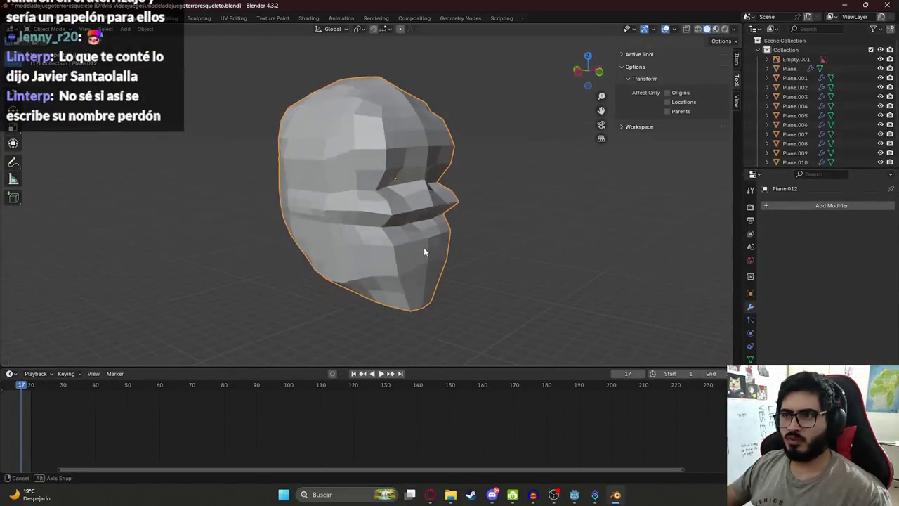
- Apply Shade Smooth to the head and orbit to inspect it
{"action": "right_click", "coordinate": [369, 196]}
{"action": "left_click", "coordinate": [369, 196]}
{"action": "left_click_drag", "start_coordinate": [378, 200], "coordinate": [337, 140]}
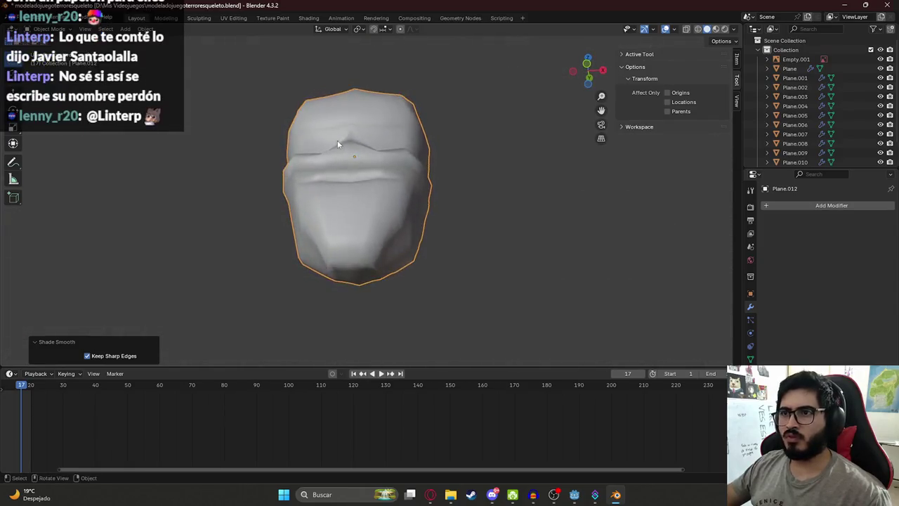
{"action": "scroll", "scroll_direction": "up", "scroll_amount": 3}
{"action": "left_click_drag", "start_coordinate": [356, 181], "coordinate": [353, 195]}
- In Edit Mode, move the selected head vertices along X, cancelling a Y move
{"action": "key", "text": "Tab"}
{"action": "scroll", "scroll_direction": "down", "scroll_amount": 3}
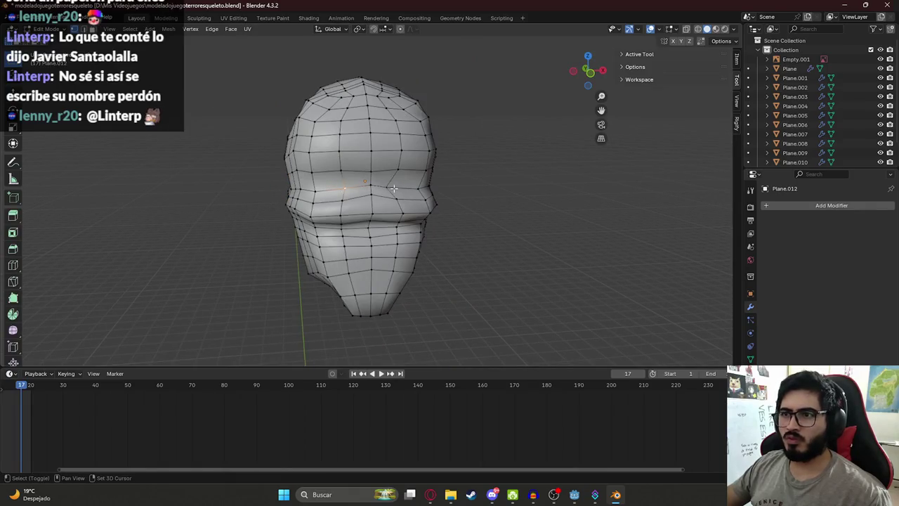
{"action": "left_click_drag", "start_coordinate": [409, 201], "coordinate": [464, 184]}
{"action": "key", "text": "g"}
{"action": "key", "text": "x"}
{"action": "left_click", "coordinate": [441, 213]}
{"action": "key", "text": "g"}
{"action": "key", "text": "y"}
{"action": "key", "text": "Escape"}
{"action": "key", "text": "Tab"}
- Scale the eye-socket edges about 1.55 along X to widen them, then exit Edit Mode
{"action": "key", "text": "Tab"}
{"action": "scroll", "scroll_direction": "up", "scroll_amount": 3}
{"action": "key", "text": "Tab"}
{"action": "key", "text": "Tab"}
{"action": "key", "text": "Tab"}
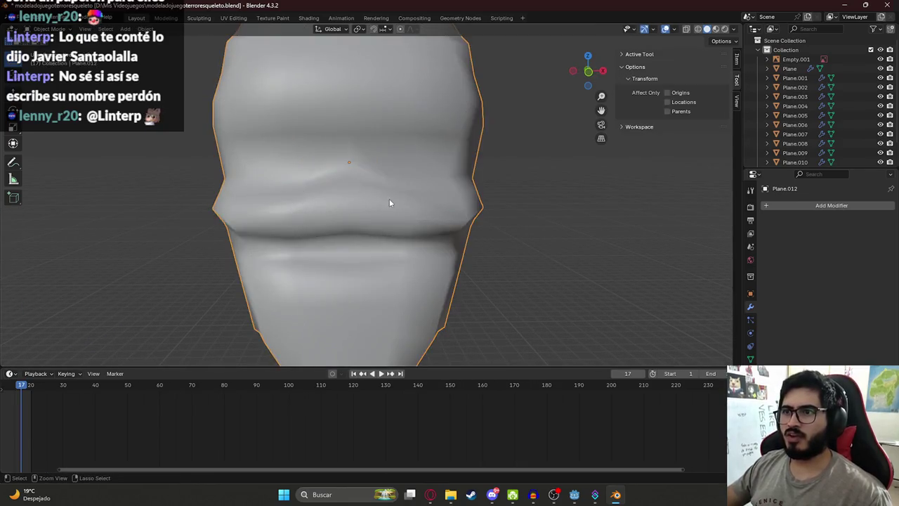
{"action": "key", "text": "Tab"}
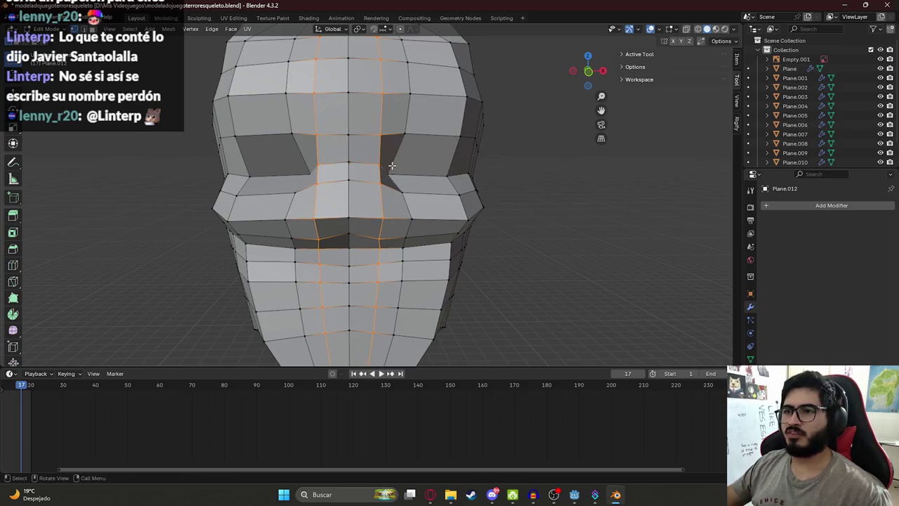
{"action": "left_click", "coordinate": [391, 172]}
{"action": "key", "text": "s"}
{"action": "key", "text": "x"}
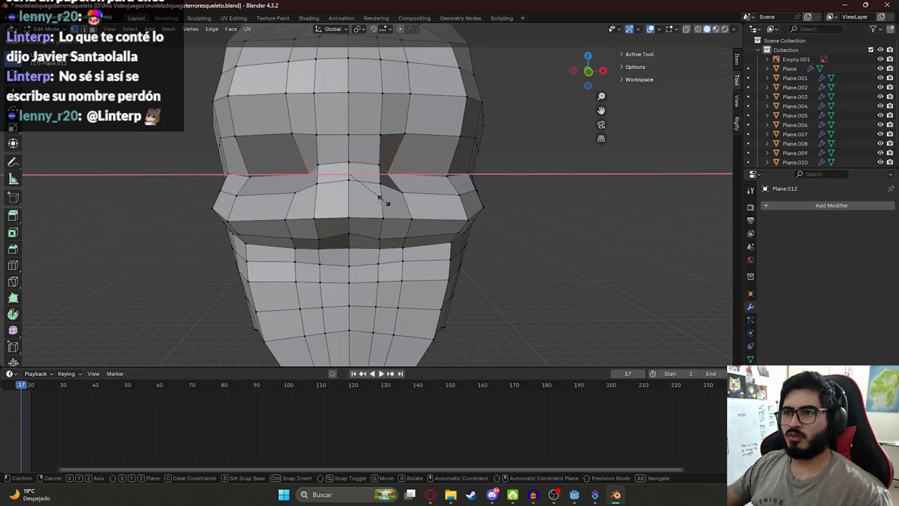
{"action": "left_click", "coordinate": [413, 203]}
{"action": "left_click_drag", "start_coordinate": [413, 203], "coordinate": [352, 210]}
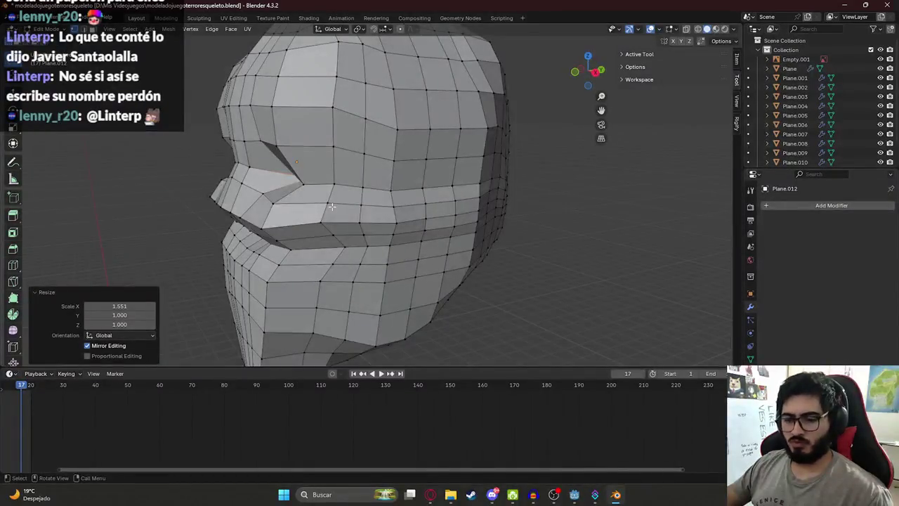
{"action": "key", "text": "Tab"}
{"action": "scroll", "scroll_direction": "down", "scroll_amount": 3}
{"action": "right_click", "coordinate": [375, 214]}
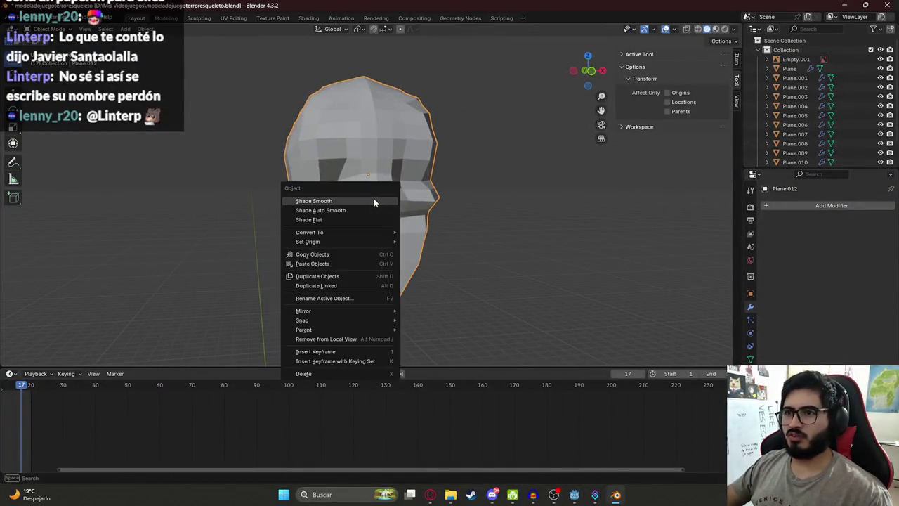
- Apply Shade Smooth and select two vertical edge loops on the head in Edit Mode
{"action": "left_click", "coordinate": [375, 201]}
{"action": "left_click_drag", "start_coordinate": [375, 207], "coordinate": [328, 176]}
{"action": "key", "text": "Tab"}
{"action": "key", "text": "Tab"}
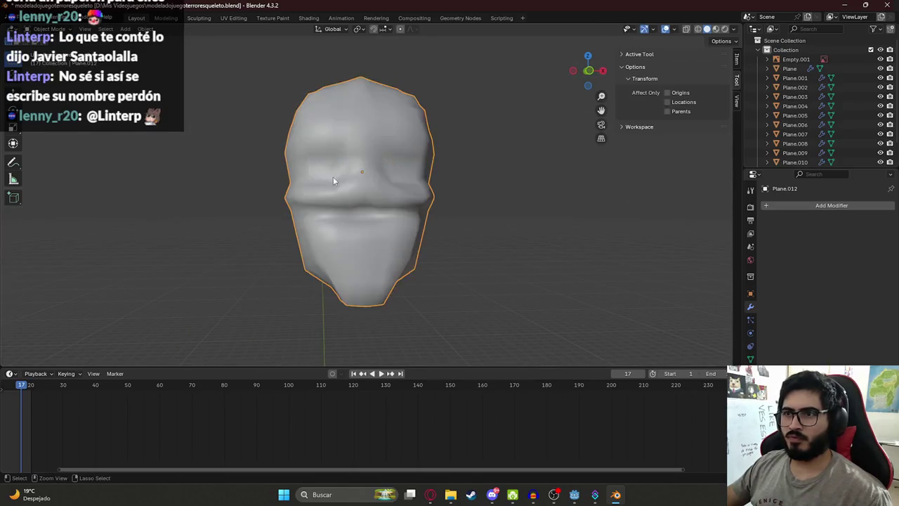
{"action": "right_click", "coordinate": [330, 185]}
{"action": "left_click", "coordinate": [331, 213]}
{"action": "key", "text": "Tab"}
{"action": "left_click", "coordinate": [341, 182]}
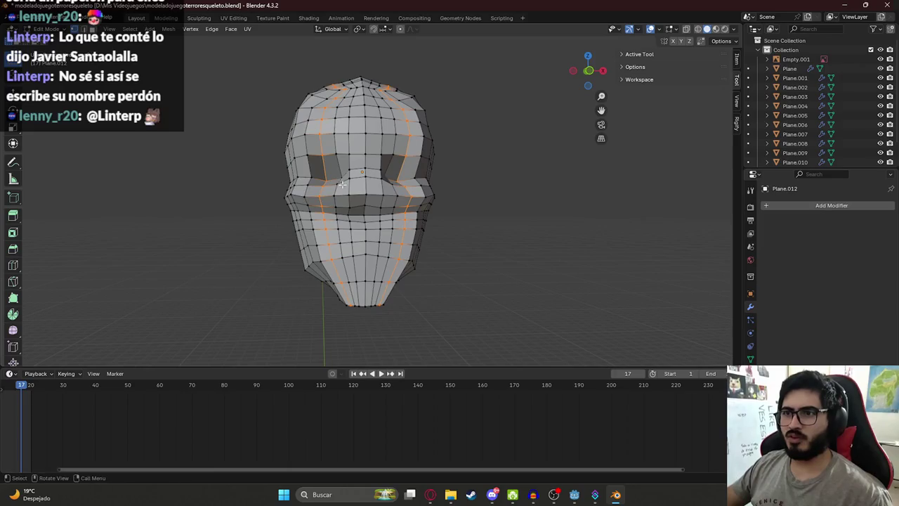
{"action": "key", "text": "Tab"}
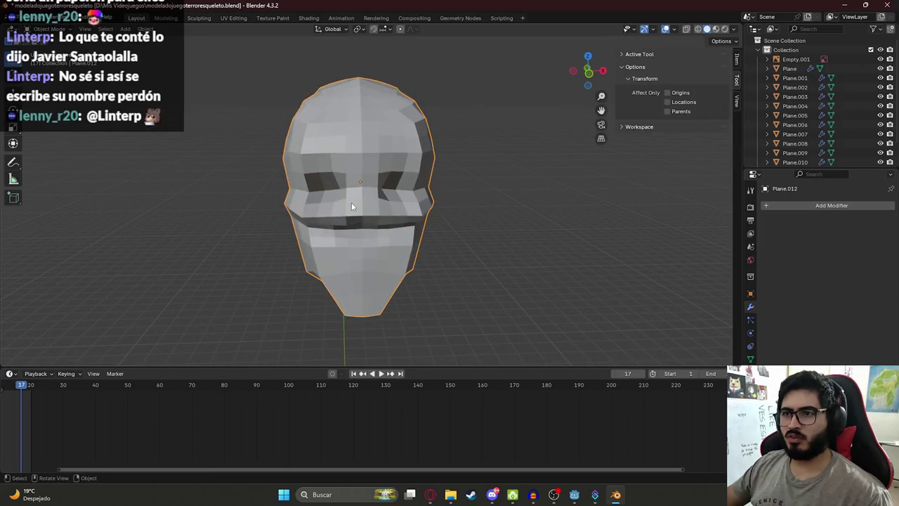
- Reapply Shade Smooth to the head and orbit around it
{"action": "right_click", "coordinate": [351, 202]}
{"action": "left_click", "coordinate": [302, 203]}
{"action": "key", "text": "Tab"}
{"action": "left_click_drag", "start_coordinate": [302, 203], "coordinate": [417, 224]}
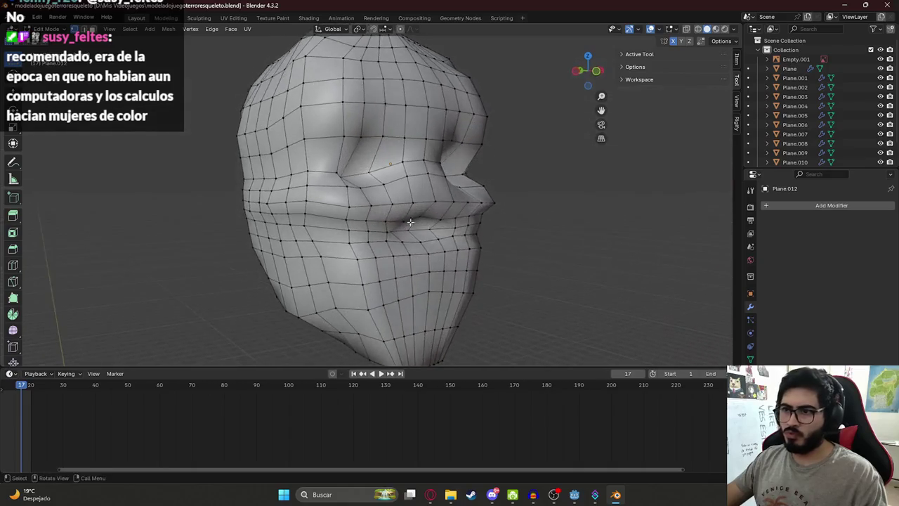
{"action": "left_click_drag", "start_coordinate": [350, 188], "coordinate": [399, 218]}
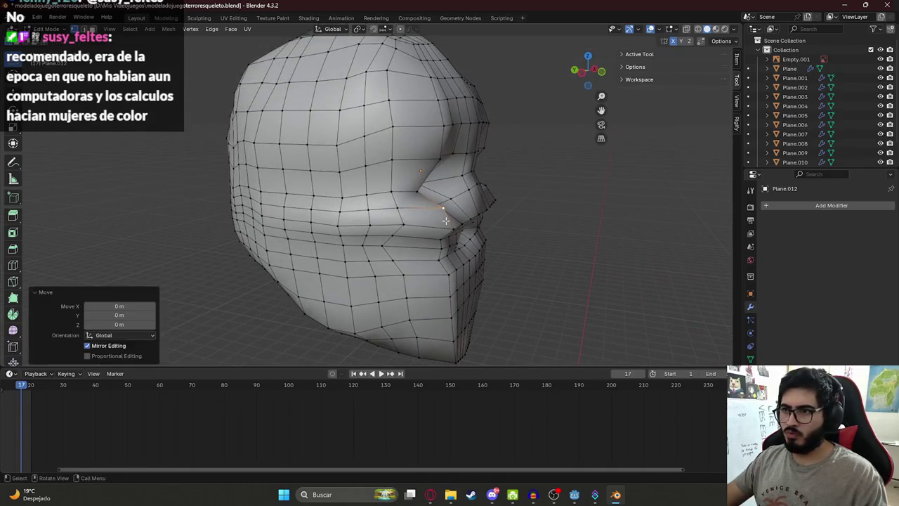
{"action": "key", "text": "Tab"}
- Apply Shade Auto Smooth to the head
{"action": "right_click", "coordinate": [401, 216]}
{"action": "left_click", "coordinate": [394, 220]}
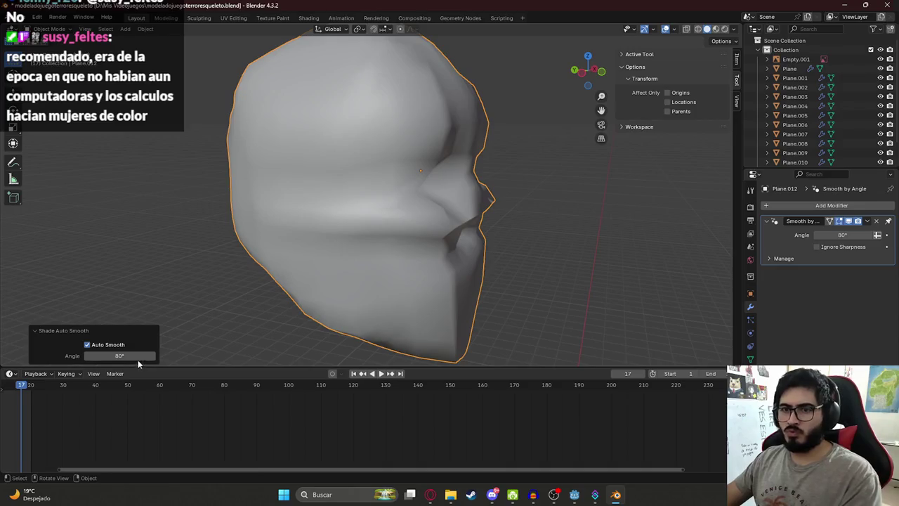
{"action": "left_click_drag", "start_coordinate": [491, 248], "coordinate": [491, 220]}
{"action": "left_click", "coordinate": [329, 175]}
{"action": "left_click_drag", "start_coordinate": [329, 175], "coordinate": [366, 199]}
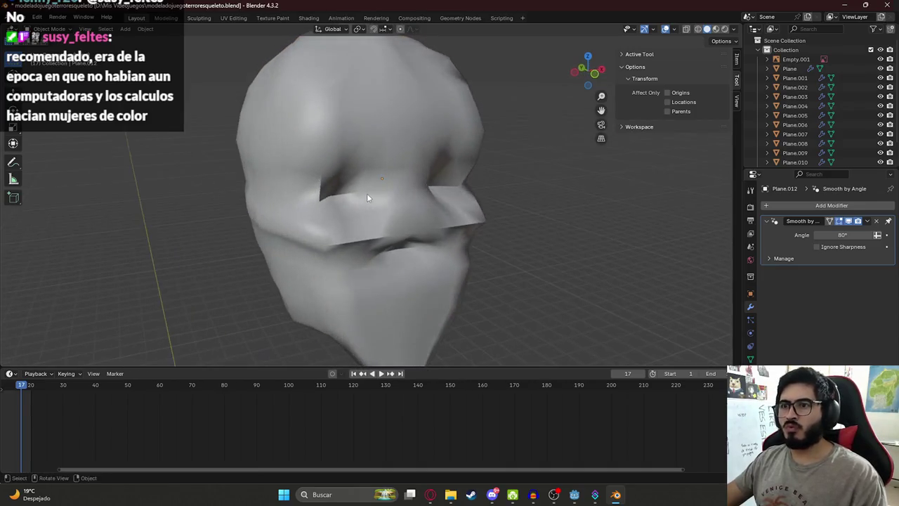
{"action": "right_click", "coordinate": [361, 205]}
{"action": "left_click", "coordinate": [362, 205]}
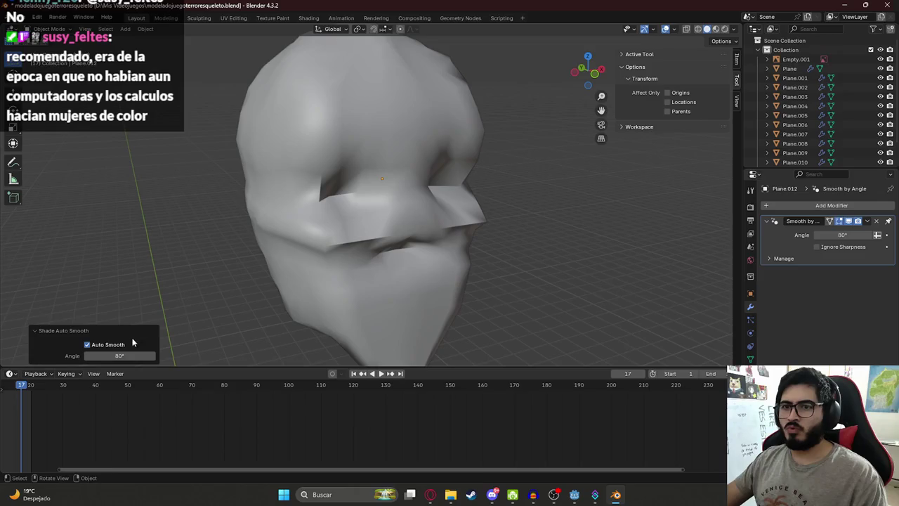
- Try smoothing angles of 50° and about 90°, then undo the auto smooth modifier
{"action": "left_click", "coordinate": [120, 356]}
{"action": "type", "text": "50"}
{"action": "key", "text": "Return"}
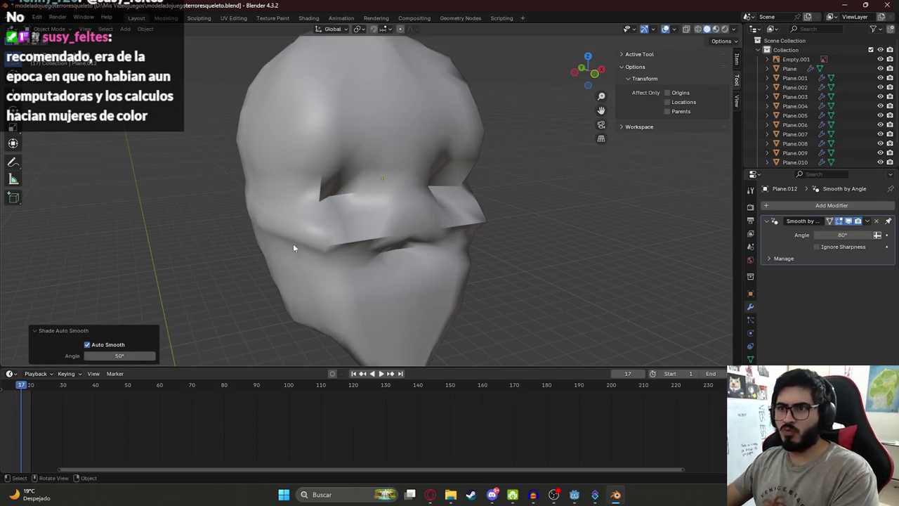
{"action": "left_click", "coordinate": [135, 356]}
{"action": "key", "text": "Return"}
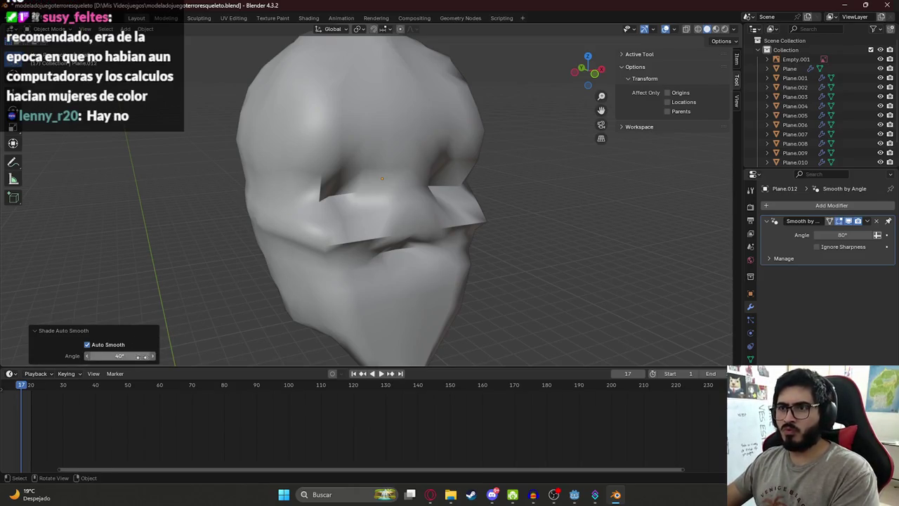
{"action": "left_click_drag", "start_coordinate": [141, 355], "coordinate": [259, 288]}
{"action": "left_click", "coordinate": [272, 261]}
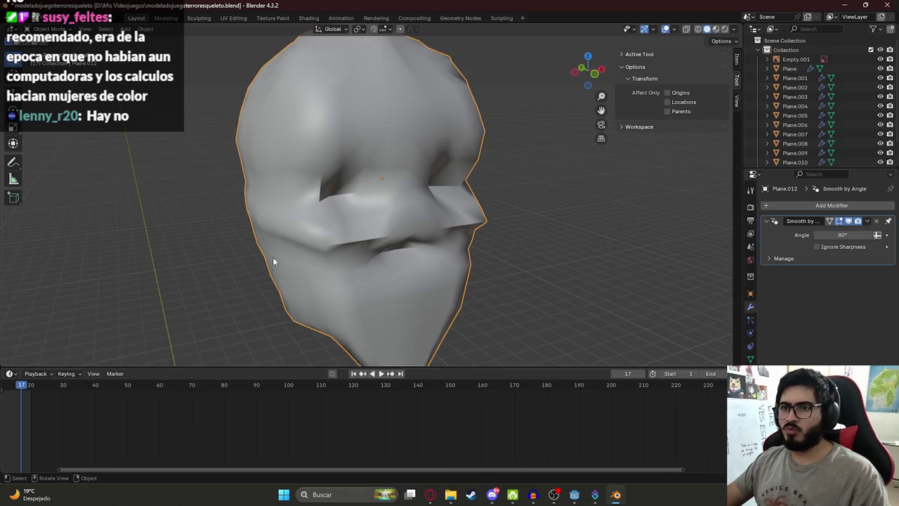
{"action": "key", "text": "ctrl+z"}
{"action": "key", "text": "ctrl+z"}
- Reapply Shade Auto Smooth and set its angle to 50°, then 60°
{"action": "right_click", "coordinate": [348, 201]}
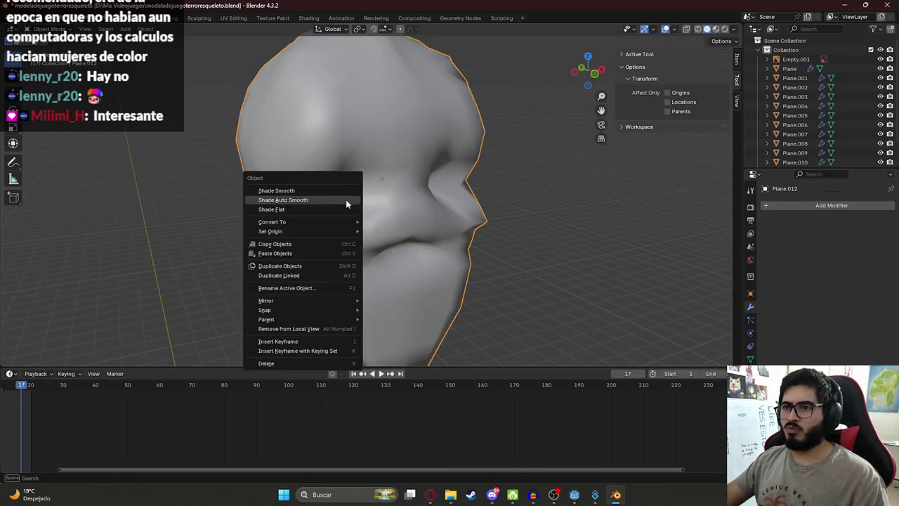
{"action": "left_click", "coordinate": [281, 199]}
{"action": "left_click", "coordinate": [116, 355]}
{"action": "type", "text": "50"}
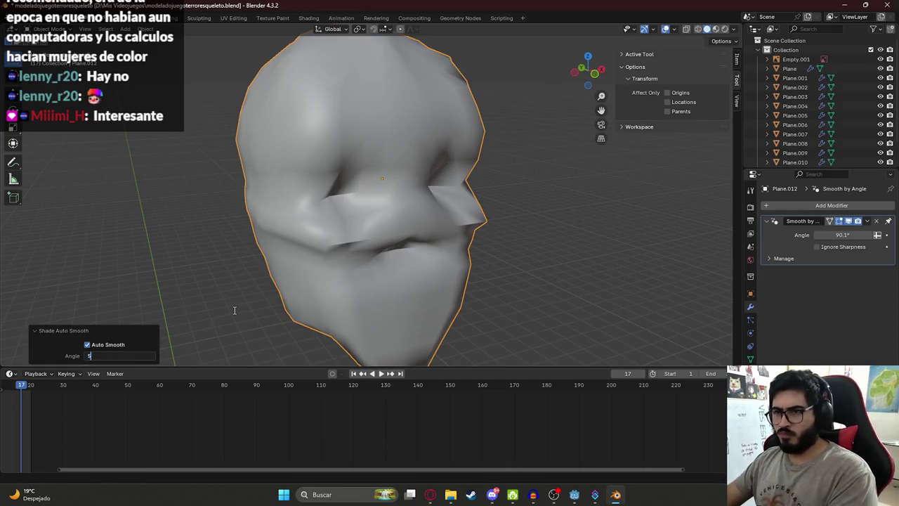
{"action": "key", "text": "Return"}
{"action": "left_click", "coordinate": [128, 356]}
{"action": "type", "text": "60"}
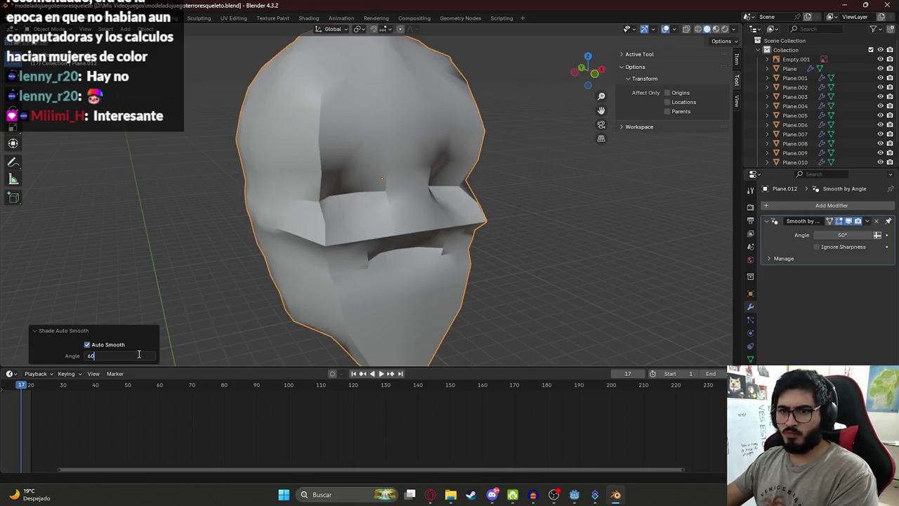
{"action": "key", "text": "Return"}
- Raise the smoothing angle through 70° and 90° to a final 100°
{"action": "left_click", "coordinate": [128, 356]}
{"action": "key", "text": "Return"}
{"action": "left_click", "coordinate": [129, 355]}
{"action": "type", "text": "90"}
{"action": "key", "text": "Return"}
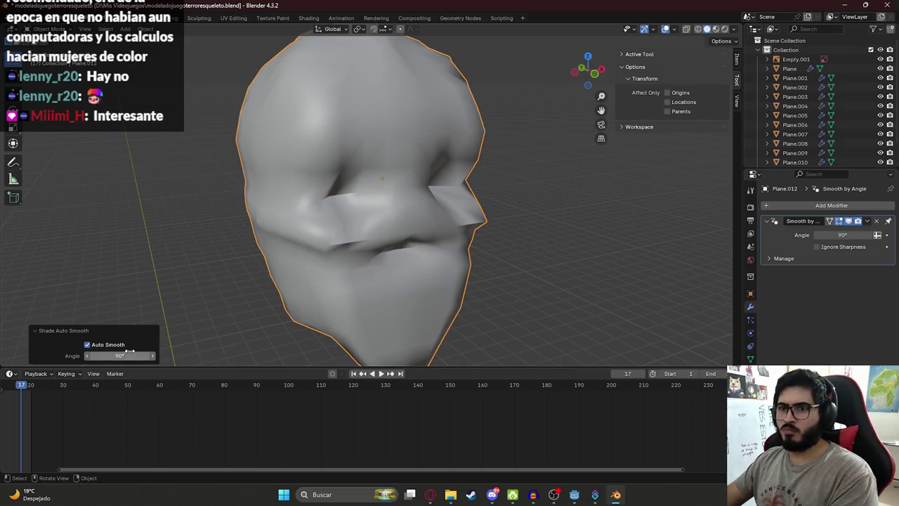
{"action": "left_click", "coordinate": [130, 356]}
{"action": "type", "text": "100"}
{"action": "key", "text": "Return"}
- Inspect the smoothed head from several angles and save the .blend file
{"action": "left_click_drag", "start_coordinate": [366, 263], "coordinate": [295, 169]}
{"action": "left_click", "coordinate": [496, 208]}
{"action": "left_click", "coordinate": [369, 178]}
{"action": "left_click_drag", "start_coordinate": [369, 178], "coordinate": [553, 224]}
{"action": "key", "text": "Tab"}
{"action": "scroll", "scroll_direction": "down", "scroll_amount": 3}
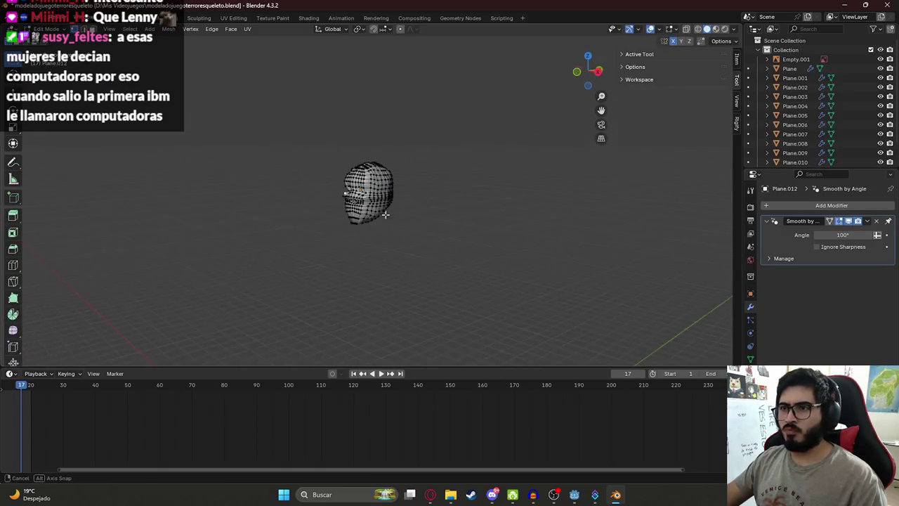
{"action": "key", "text": "Tab"}
{"action": "key", "text": "ctrl+s"}
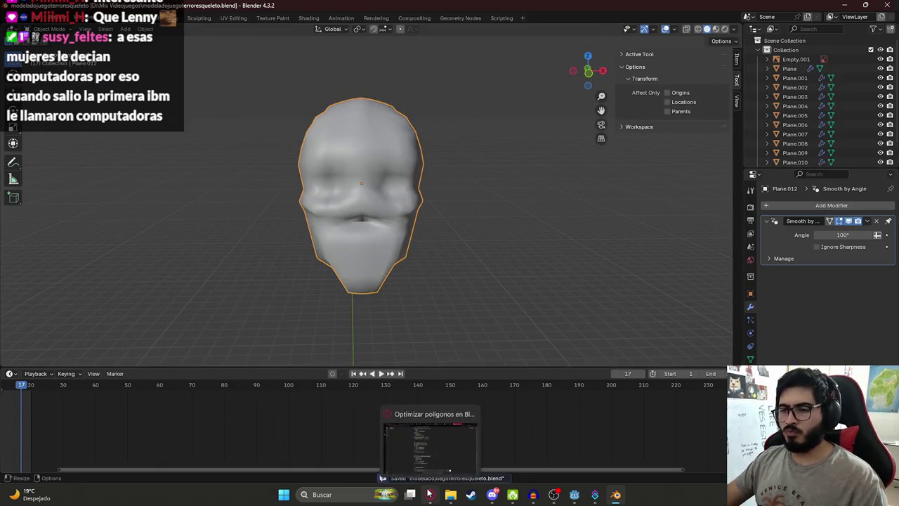
- Ask ChatGPT why the other models vanished from the Blender scene, then return to Blender
{"action": "left_click", "coordinate": [429, 494]}
{"action": "type", "text": "por que no veo l"}
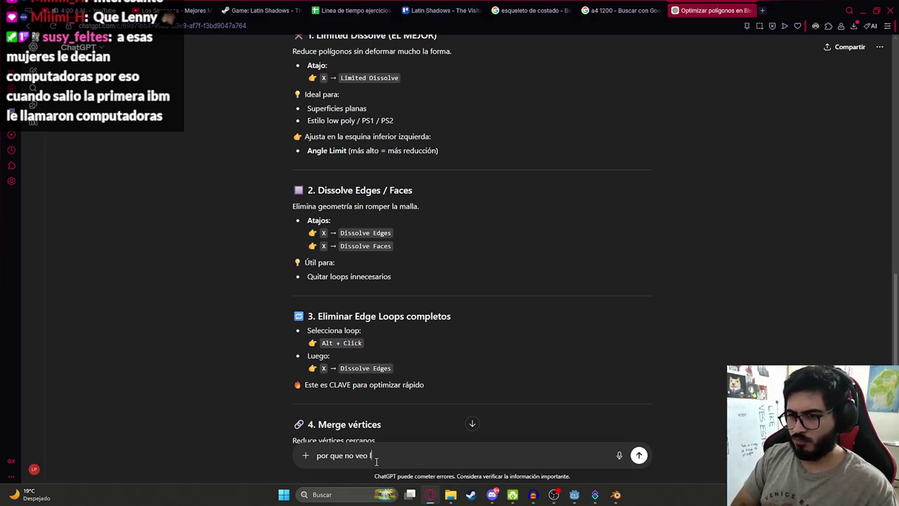
{"action": "type", "text": "odelos?"}
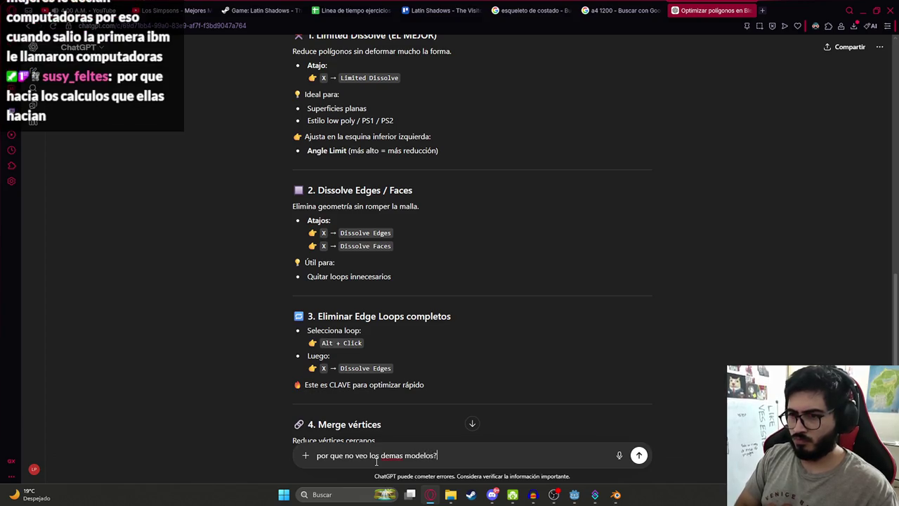
{"action": "key", "text": "Return"}
{"action": "key", "text": "alt+Tab"}
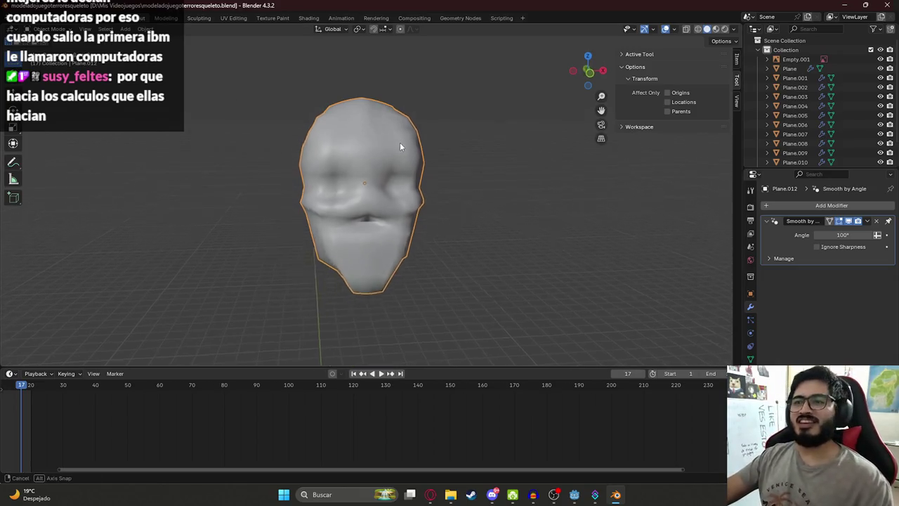
{"action": "key", "text": "alt+Tab"}
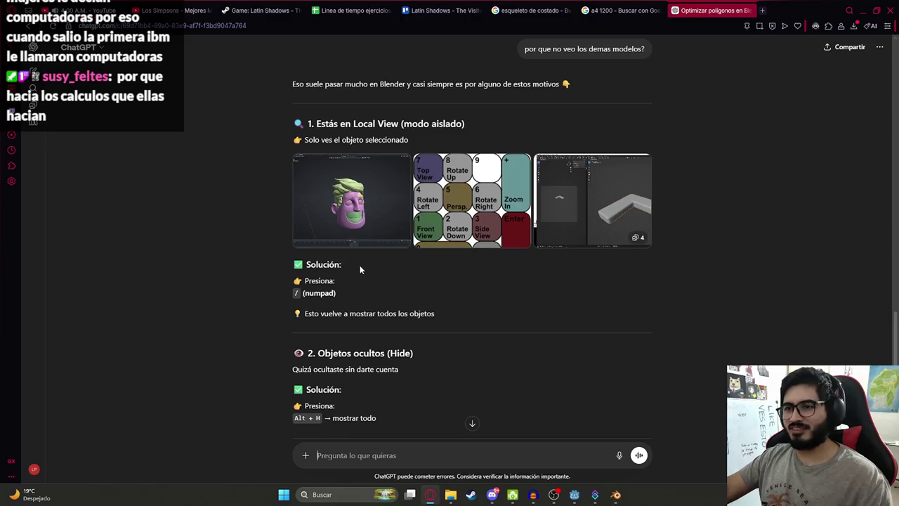
{"action": "key", "text": "alt+Tab"}
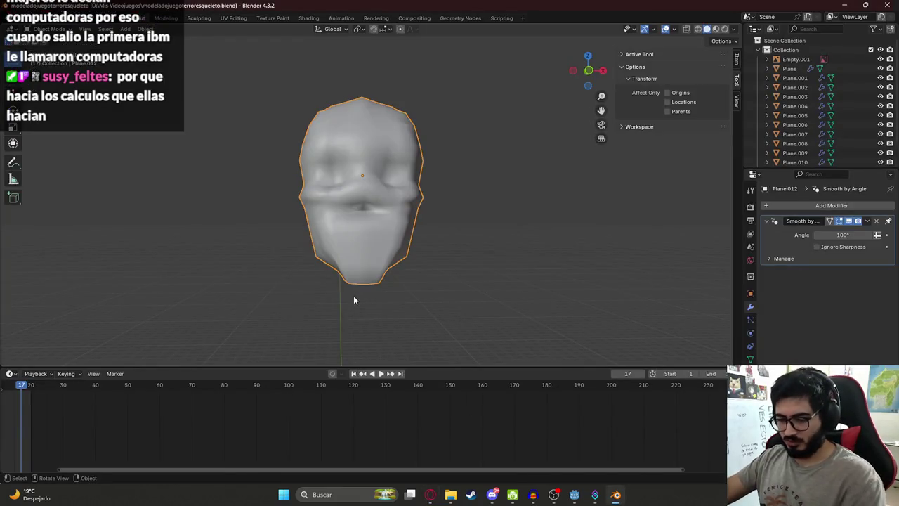
{"action": "scroll", "scroll_direction": "down", "scroll_amount": 3}
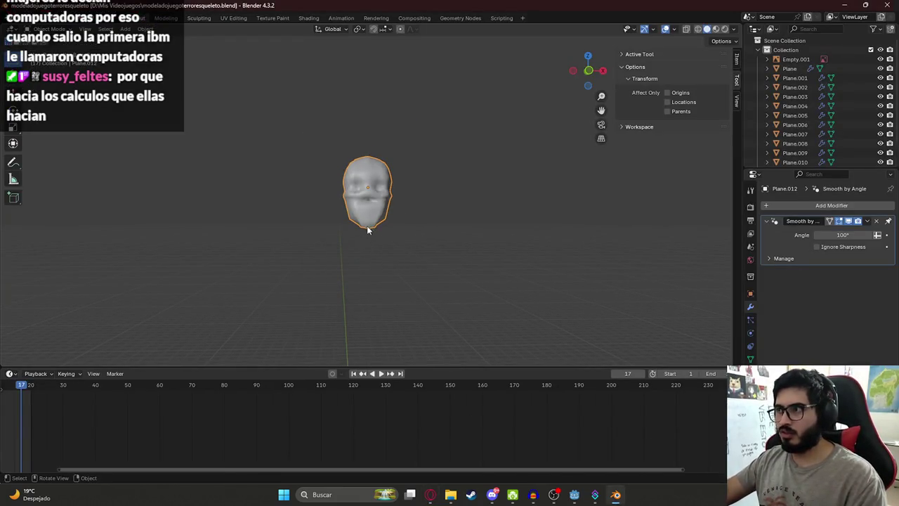
{"action": "left_click_drag", "start_coordinate": [363, 231], "coordinate": [334, 210]}
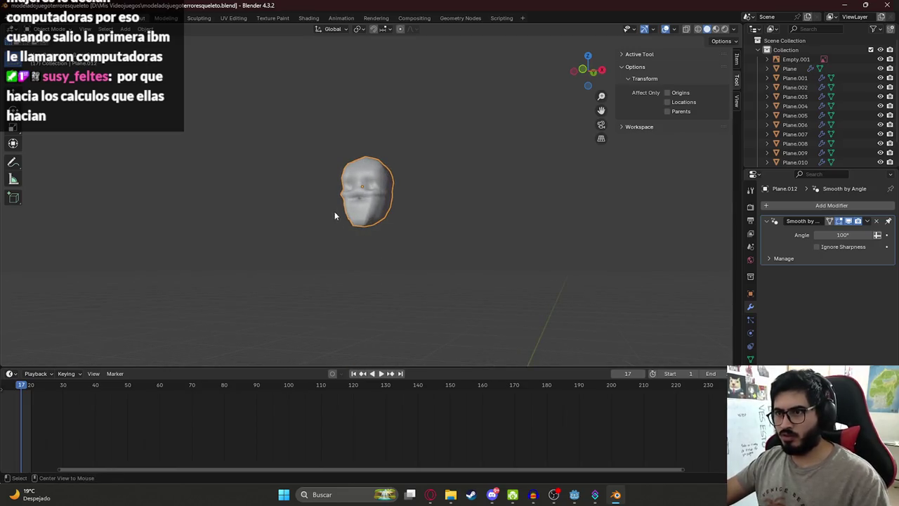
{"action": "key", "text": "alt+Tab"}
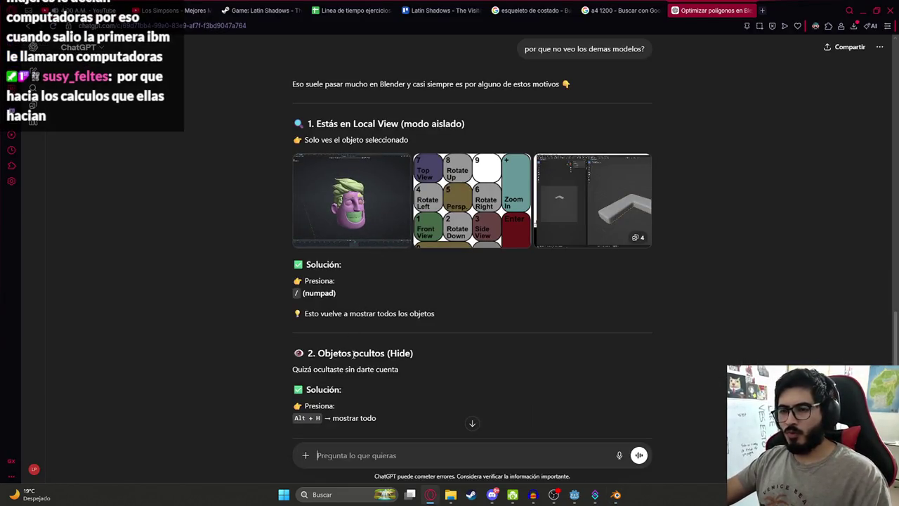
{"action": "scroll", "scroll_direction": "down", "scroll_amount": 3}
{"action": "scroll", "scroll_direction": "down", "scroll_amount": 3}
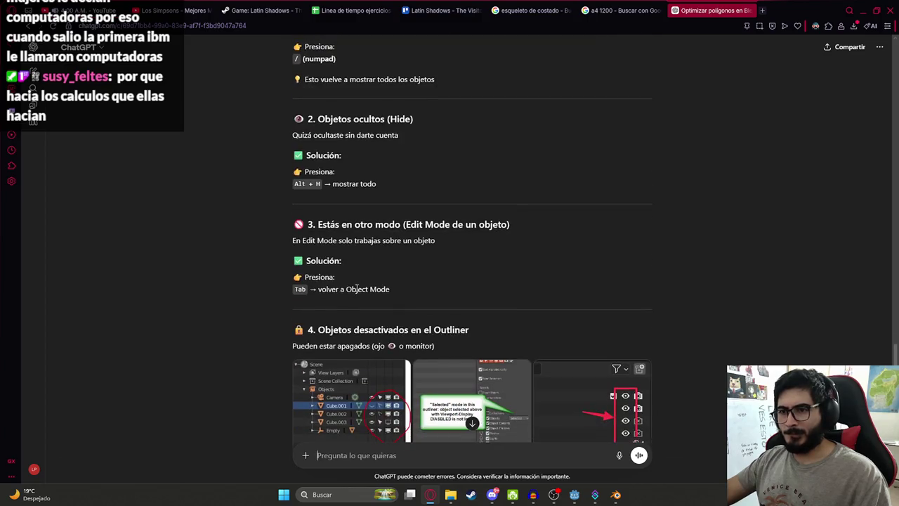
{"action": "scroll", "scroll_direction": "down", "scroll_amount": 3}
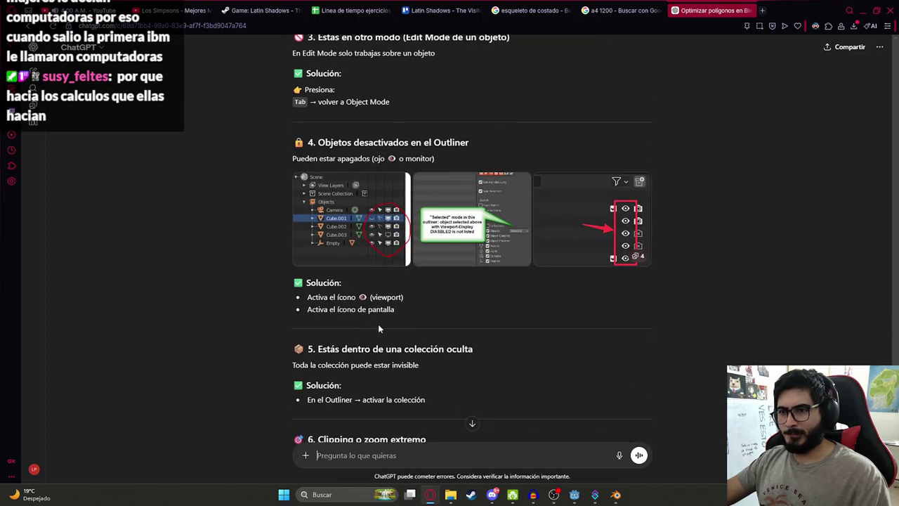
{"action": "scroll", "scroll_direction": "down", "scroll_amount": 3}
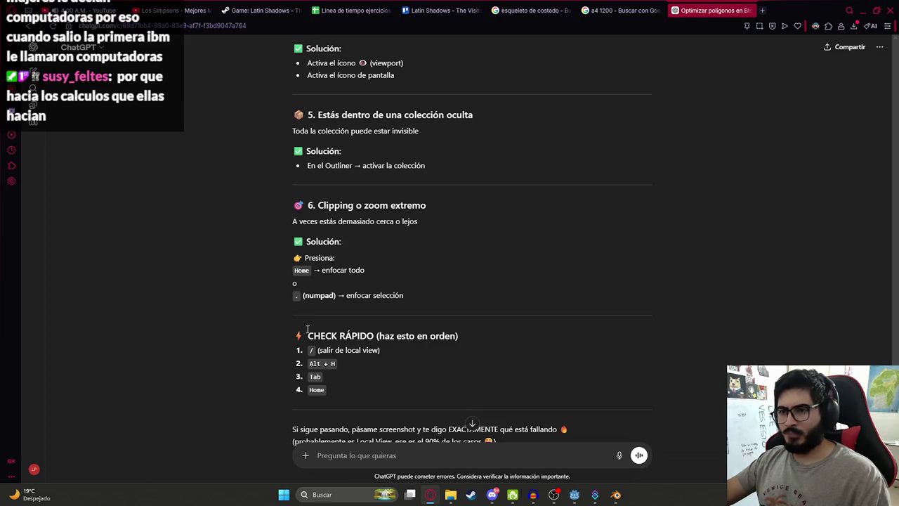
{"action": "key", "text": "alt+Tab"}
{"action": "scroll", "scroll_direction": "up", "scroll_amount": 3}
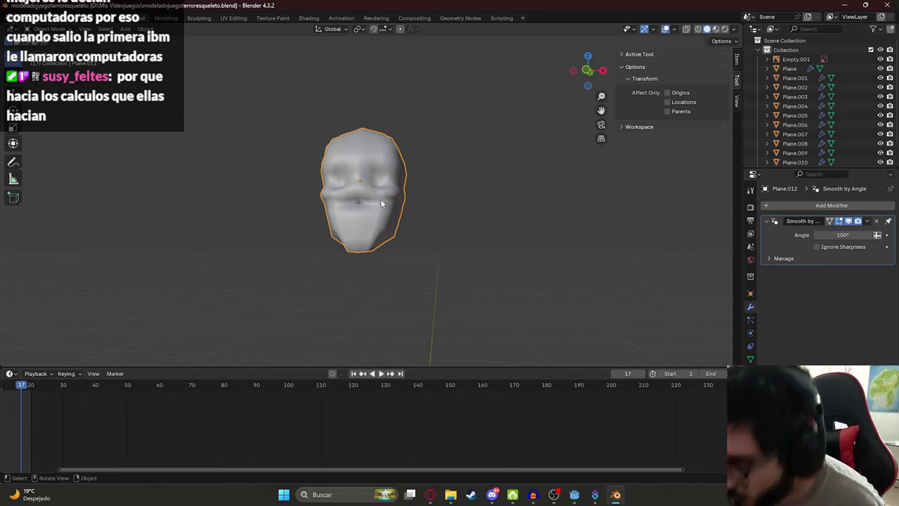
- Move the head vertically along Z to a new height beside the skeleton
{"action": "left_click_drag", "start_coordinate": [380, 199], "coordinate": [438, 231]}
{"action": "scroll", "scroll_direction": "up", "scroll_amount": 3}
{"action": "scroll", "scroll_direction": "up", "scroll_amount": 3}
{"action": "key", "text": "g"}
{"action": "key", "text": "z"}
{"action": "left_click", "coordinate": [326, 190]}
- Orbit around the head and skeleton and select the torso body mesh
{"action": "scroll", "scroll_direction": "down", "scroll_amount": 3}
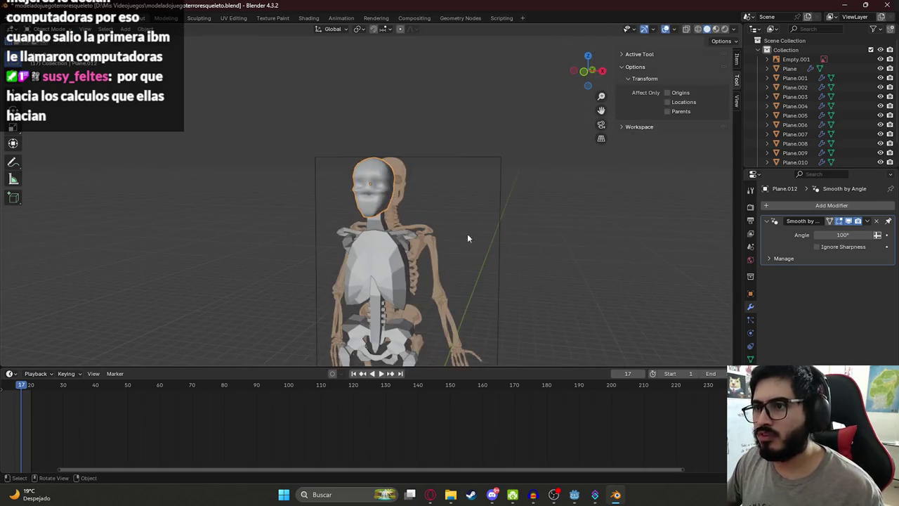
{"action": "left_click_drag", "start_coordinate": [373, 241], "coordinate": [383, 187]}
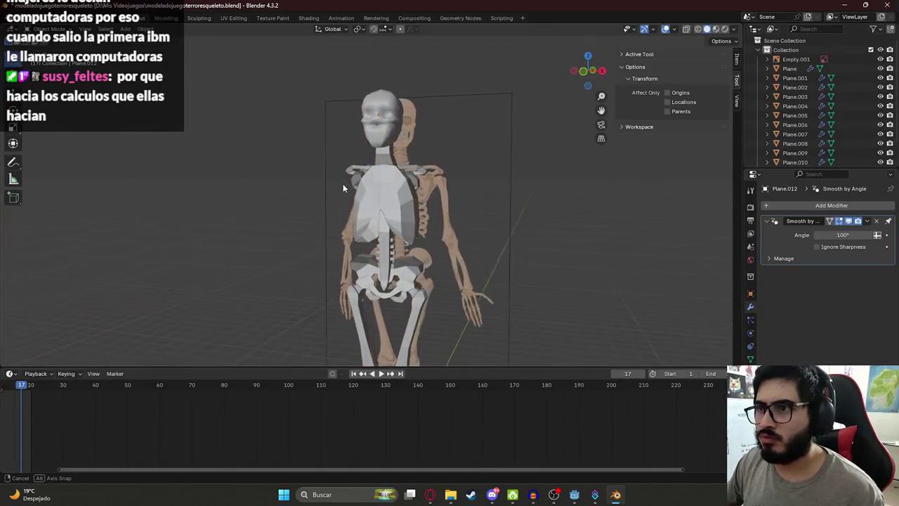
{"action": "left_click", "coordinate": [384, 187]}
{"action": "scroll", "scroll_direction": "up", "scroll_amount": 3}
{"action": "right_click", "coordinate": [360, 193]}
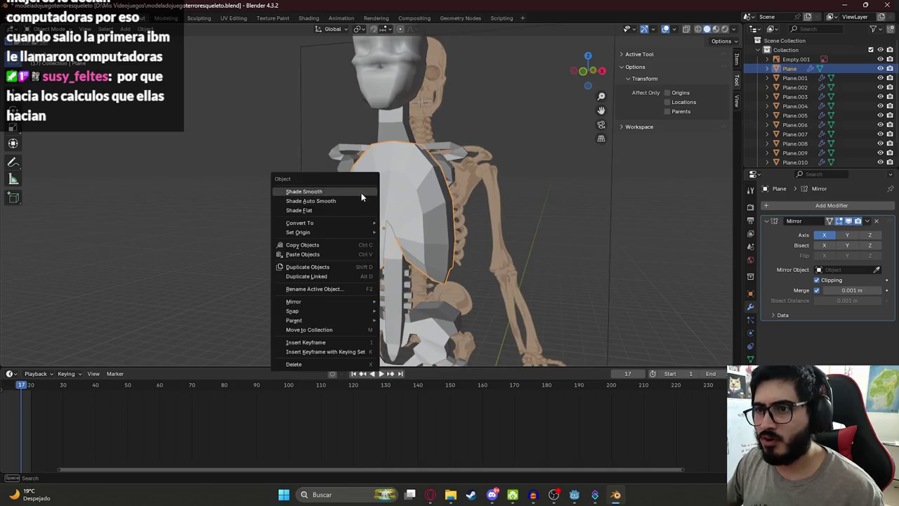
- Apply smooth shading to the torso and the adjacent shoulder piece
{"action": "left_click", "coordinate": [362, 191]}
{"action": "left_click_drag", "start_coordinate": [362, 190], "coordinate": [350, 189]}
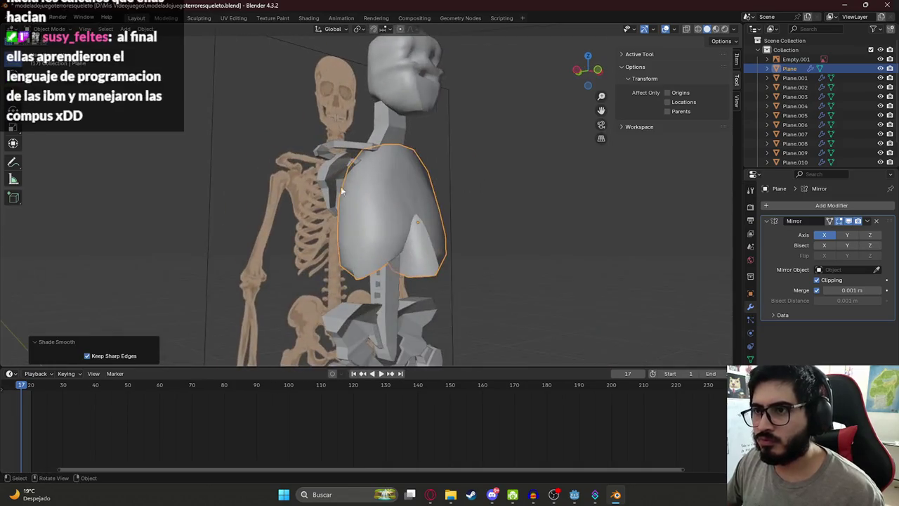
{"action": "left_click", "coordinate": [336, 179]}
{"action": "right_click", "coordinate": [335, 180]}
{"action": "left_click", "coordinate": [311, 181]}
{"action": "left_click_drag", "start_coordinate": [311, 181], "coordinate": [323, 177]}
- Recalculate the shoulder piece's normals outward and shade it smooth again
{"action": "key", "text": "Tab"}
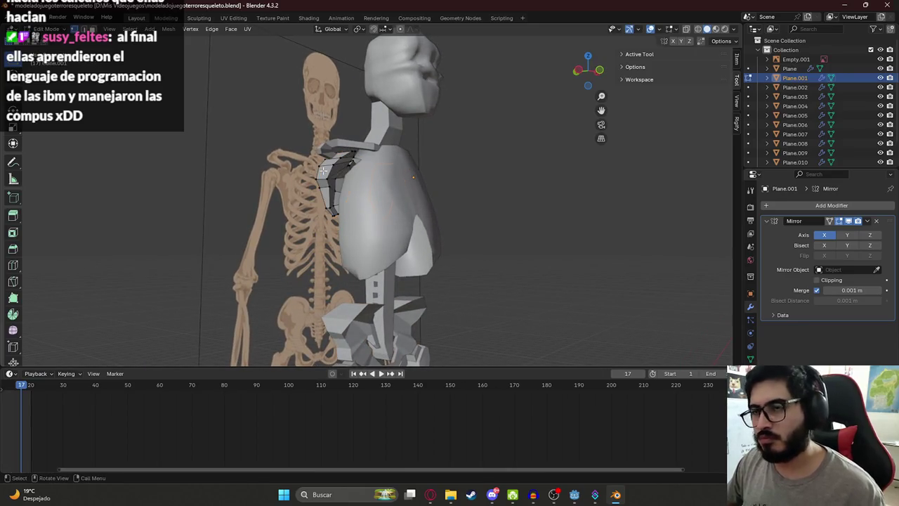
{"action": "key", "text": "a"}
{"action": "key", "text": "shift+n"}
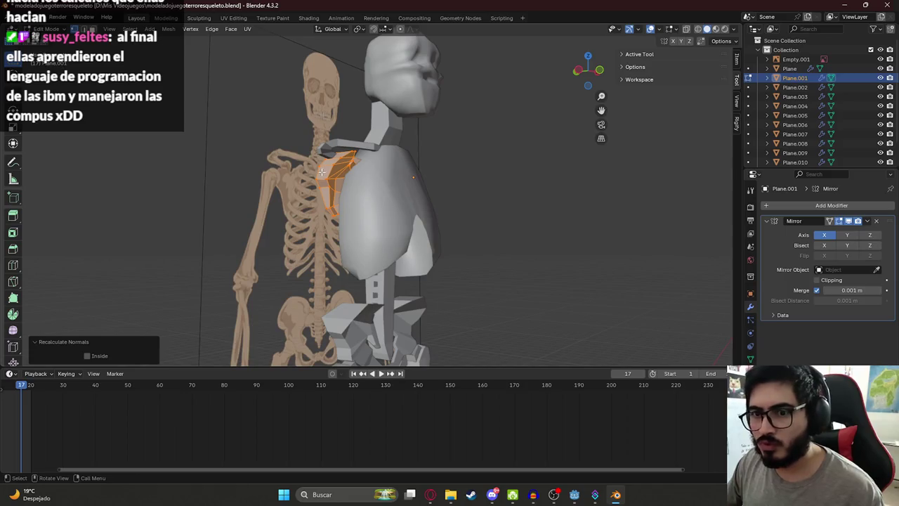
{"action": "key", "text": "Tab"}
{"action": "right_click", "coordinate": [323, 177]}
{"action": "left_click", "coordinate": [309, 178]}
{"action": "left_click_drag", "start_coordinate": [303, 180], "coordinate": [345, 134]}
- Merge the collarbone's overlapping vertices, recalculate its normals outward, and shade it smooth
{"action": "left_click", "coordinate": [374, 176]}
{"action": "scroll", "scroll_direction": "up", "scroll_amount": 3}
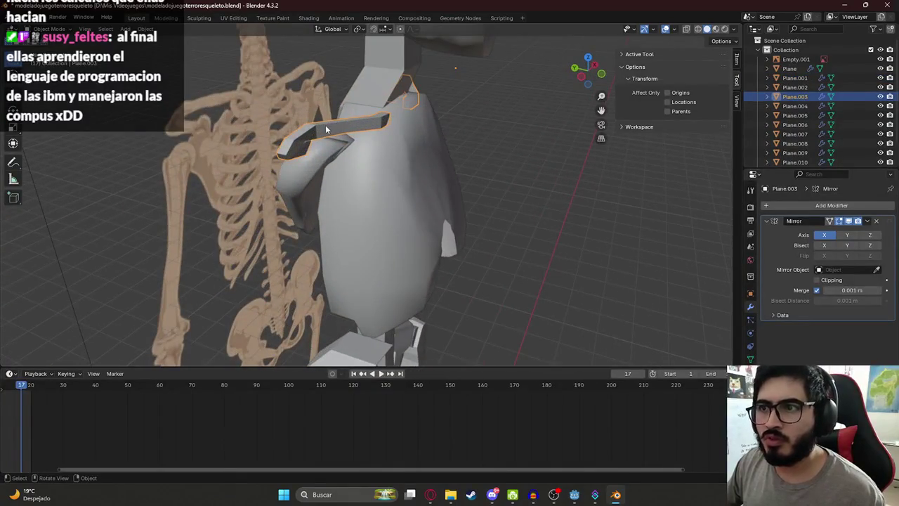
{"action": "key", "text": "Tab"}
{"action": "key", "text": "a"}
{"action": "key", "text": "m"}
{"action": "left_click", "coordinate": [318, 131]}
{"action": "key", "text": "shift+n"}
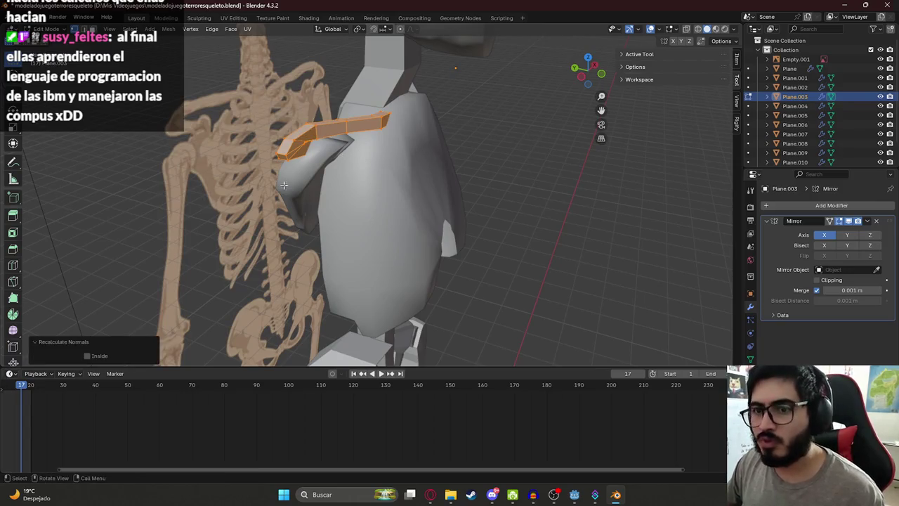
{"action": "key", "text": "Tab"}
{"action": "right_click", "coordinate": [281, 125]}
{"action": "left_click", "coordinate": [270, 130]}
{"action": "left_click_drag", "start_coordinate": [270, 131], "coordinate": [327, 232]}
- Select the pelvis mesh and save the file
{"action": "scroll", "scroll_direction": "up", "scroll_amount": 3}
{"action": "scroll", "scroll_direction": "down", "scroll_amount": 3}
{"action": "left_click", "coordinate": [327, 232]}
{"action": "key", "text": "ctrl+s"}
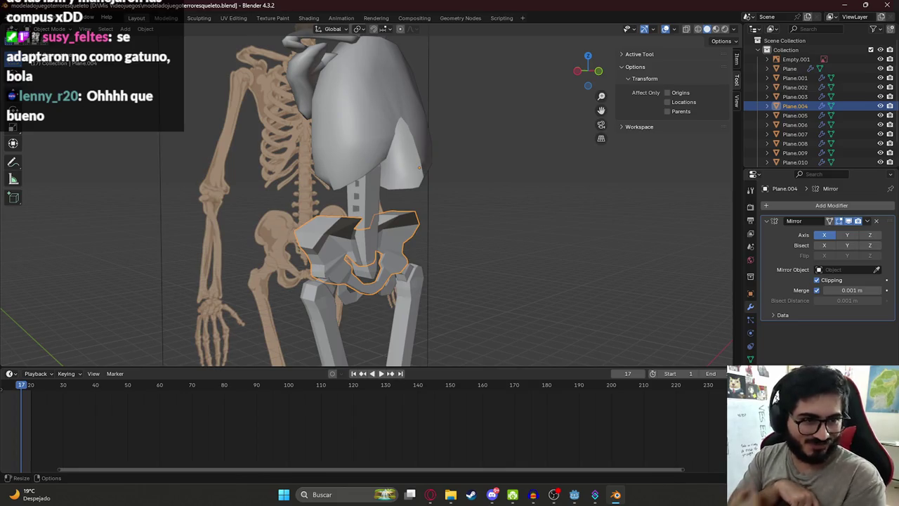
- Recalculate the pelvis normals outward and shade the pelvis smooth
{"action": "key", "text": "Tab"}
{"action": "key", "text": "a"}
{"action": "key", "text": "shift+n"}
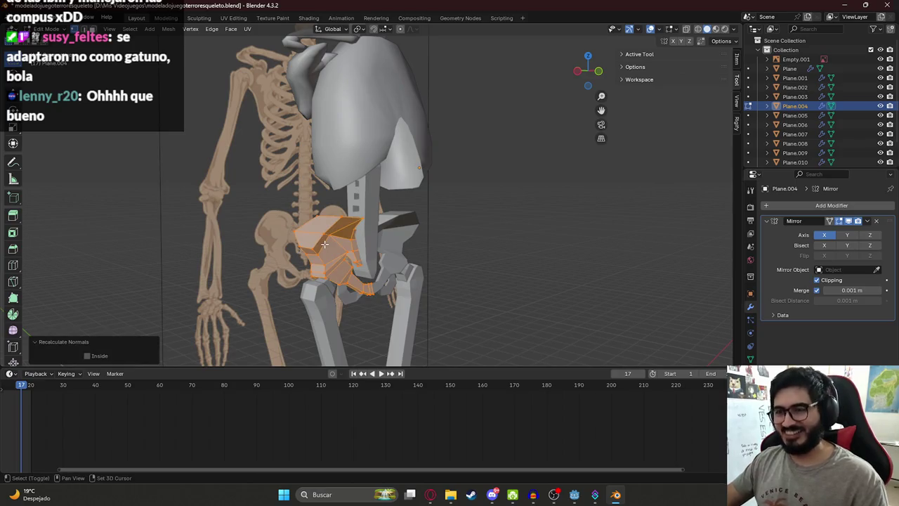
{"action": "key", "text": "Tab"}
{"action": "right_click", "coordinate": [330, 246]}
{"action": "left_click", "coordinate": [330, 246]}
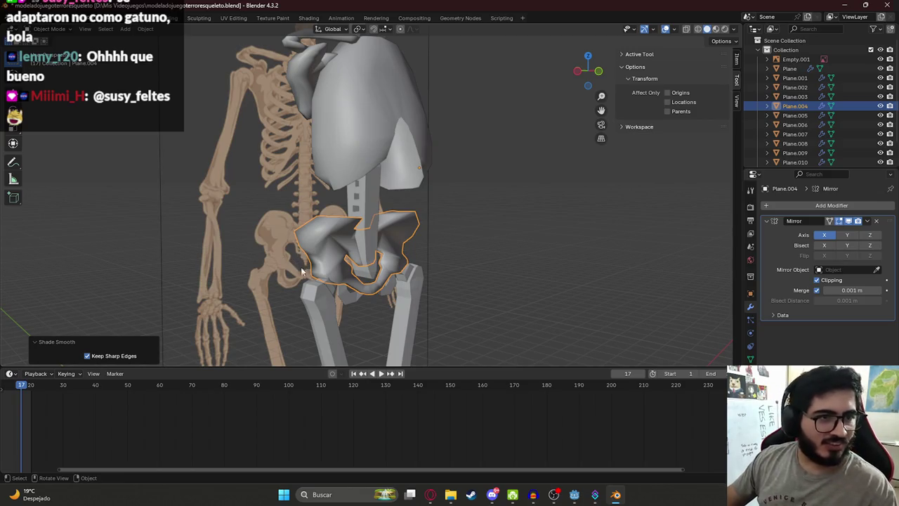
{"action": "left_click_drag", "start_coordinate": [295, 283], "coordinate": [260, 240]}
- Recalculate the spine mesh's normals outward and shade it smooth
{"action": "left_click", "coordinate": [386, 121]}
{"action": "left_click_drag", "start_coordinate": [386, 121], "coordinate": [390, 214]}
{"action": "key", "text": "Tab"}
{"action": "scroll", "scroll_direction": "up", "scroll_amount": 3}
{"action": "key", "text": "a"}
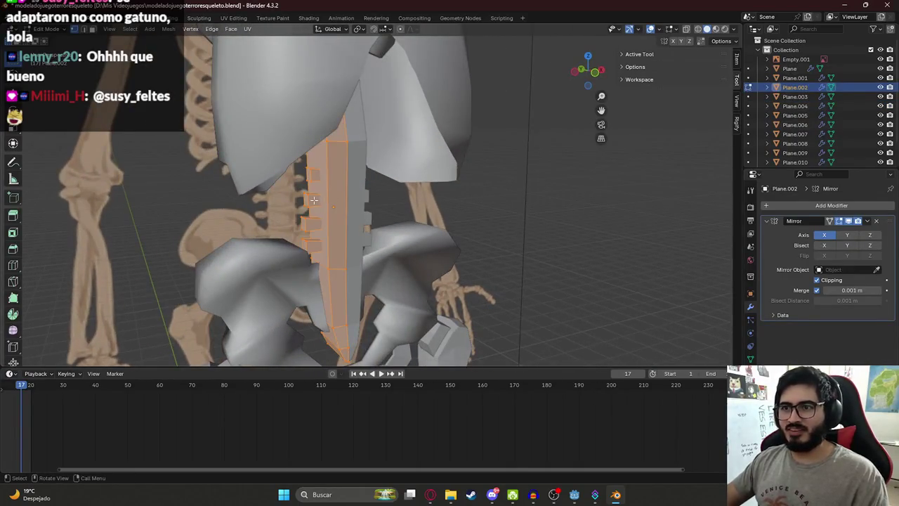
{"action": "key", "text": "shift+n"}
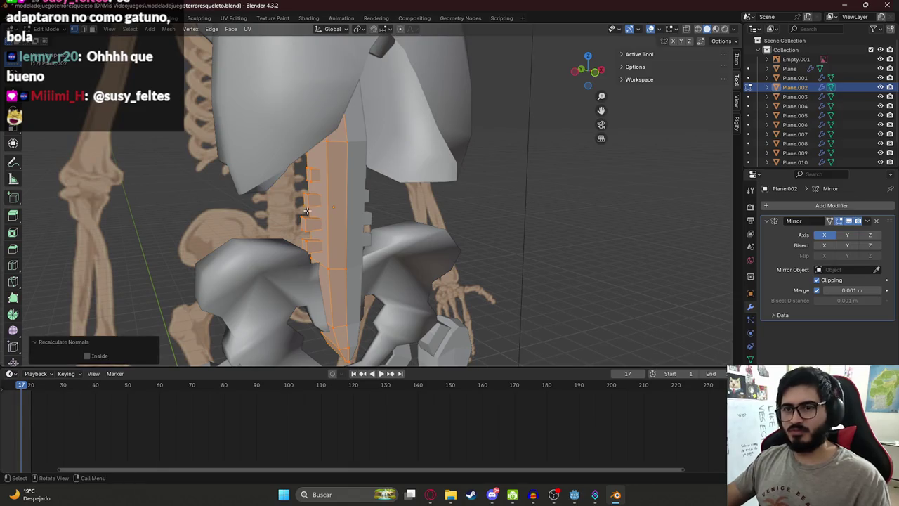
{"action": "key", "text": "Tab"}
{"action": "right_click", "coordinate": [324, 204]}
{"action": "left_click", "coordinate": [323, 203]}
{"action": "left_click_drag", "start_coordinate": [363, 201], "coordinate": [461, 198]}
- Orbit around to the back of the skeleton and select the torso mesh
{"action": "scroll", "scroll_direction": "down", "scroll_amount": 3}
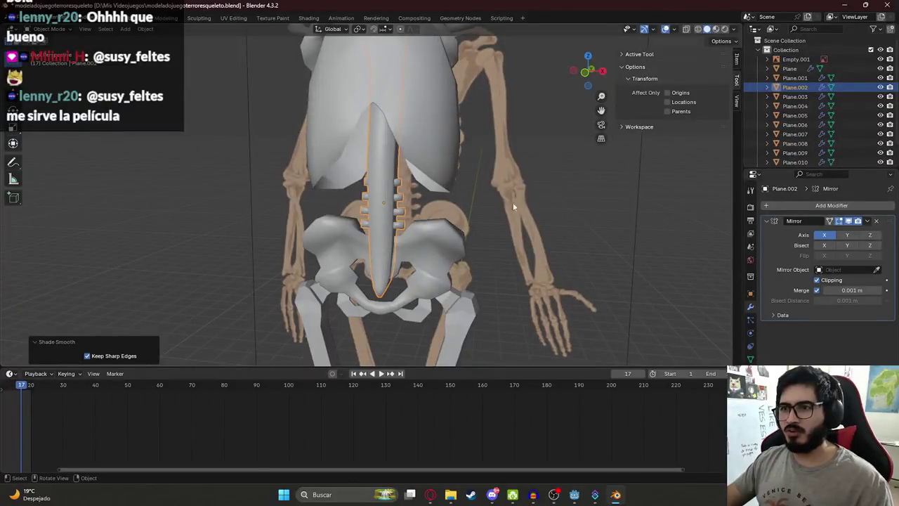
{"action": "left_click", "coordinate": [304, 177]}
{"action": "left_click_drag", "start_coordinate": [304, 177], "coordinate": [347, 159]}
{"action": "left_click", "coordinate": [370, 244]}
{"action": "scroll", "scroll_direction": "up", "scroll_amount": 3}
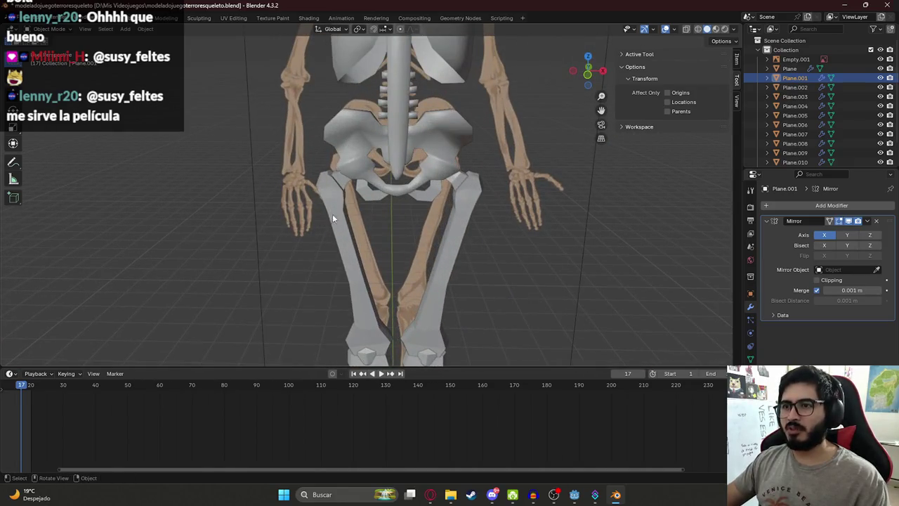
- Recalculate the thigh bone's normals outward and shade it smooth
{"action": "left_click", "coordinate": [333, 216]}
{"action": "key", "text": "Tab"}
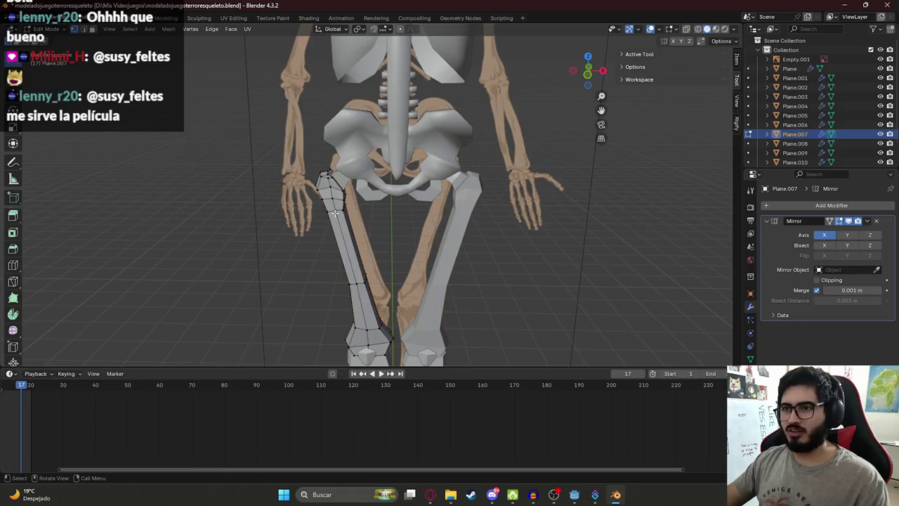
{"action": "key", "text": "a"}
{"action": "key", "text": "shift+n"}
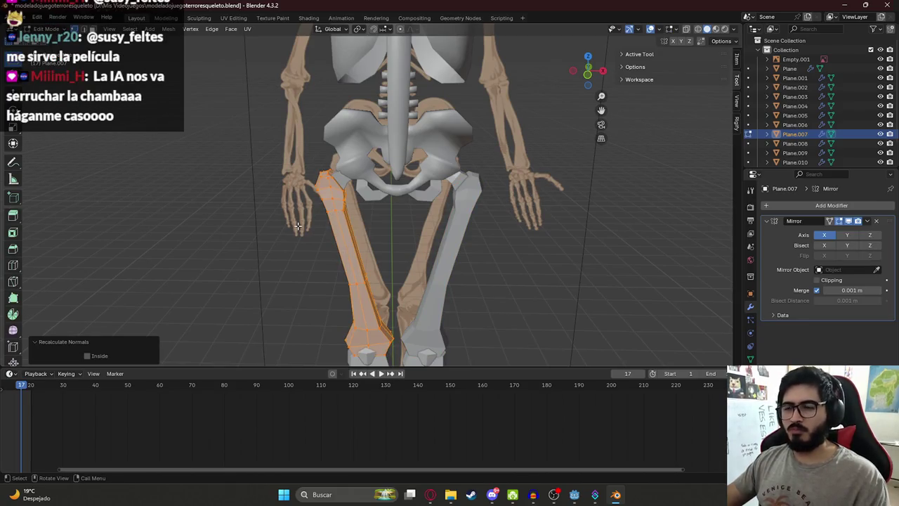
{"action": "key", "text": "Tab"}
{"action": "left_click_drag", "start_coordinate": [295, 241], "coordinate": [316, 120]}
{"action": "right_click", "coordinate": [287, 156]}
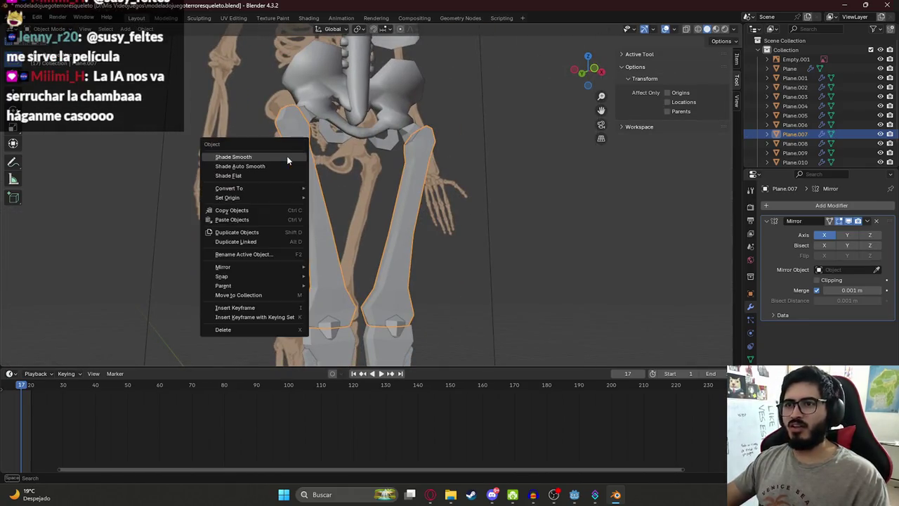
{"action": "left_click", "coordinate": [289, 156]}
{"action": "left_click_drag", "start_coordinate": [298, 168], "coordinate": [291, 103]}
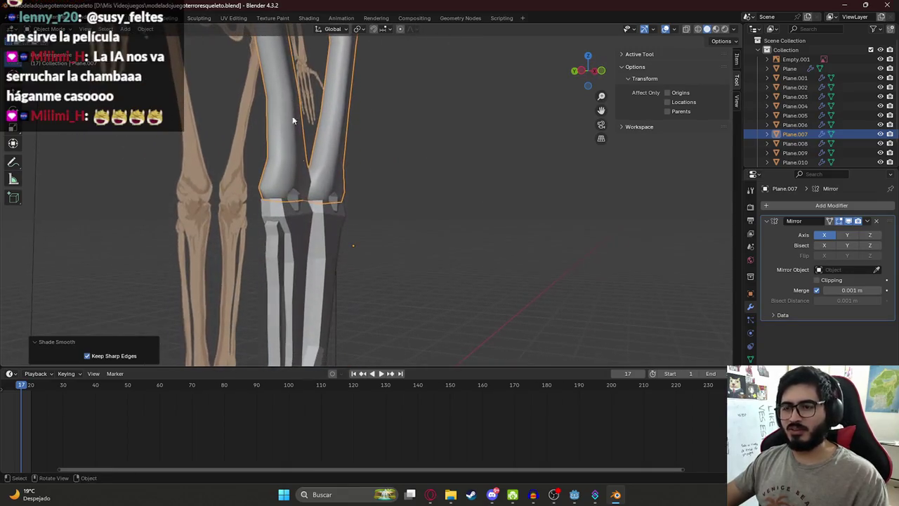
- Recalculate the shin's normals outward and shade it smooth
{"action": "left_click", "coordinate": [305, 239]}
{"action": "left_click_drag", "start_coordinate": [305, 240], "coordinate": [270, 158]}
{"action": "key", "text": "Tab"}
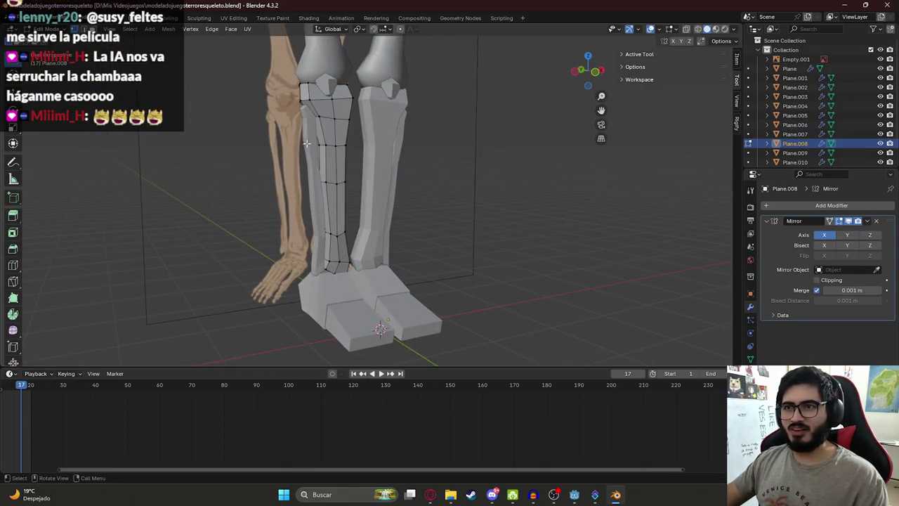
{"action": "key", "text": "a"}
{"action": "key", "text": "shift+n"}
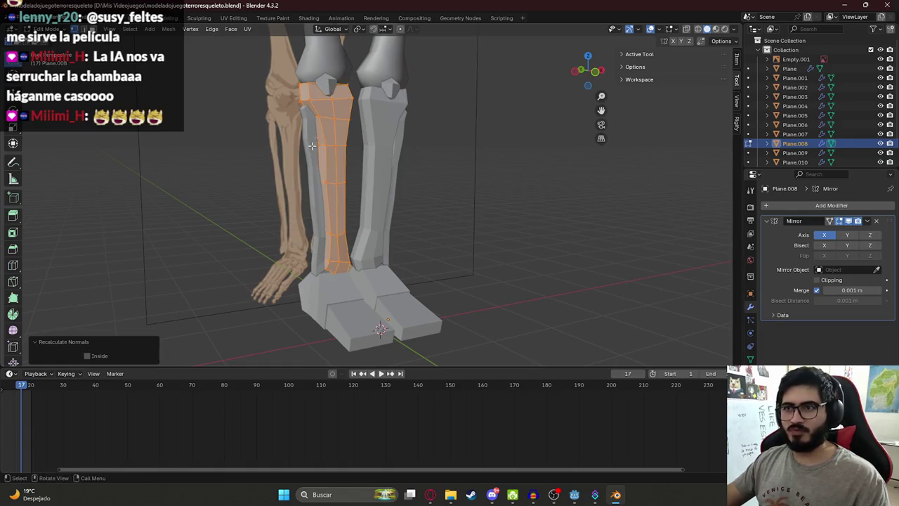
{"action": "key", "text": "Tab"}
{"action": "right_click", "coordinate": [325, 140]}
{"action": "left_click", "coordinate": [324, 141]}
- Recalculate the fibula's normals outward and shade it smooth
{"action": "left_click", "coordinate": [309, 141]}
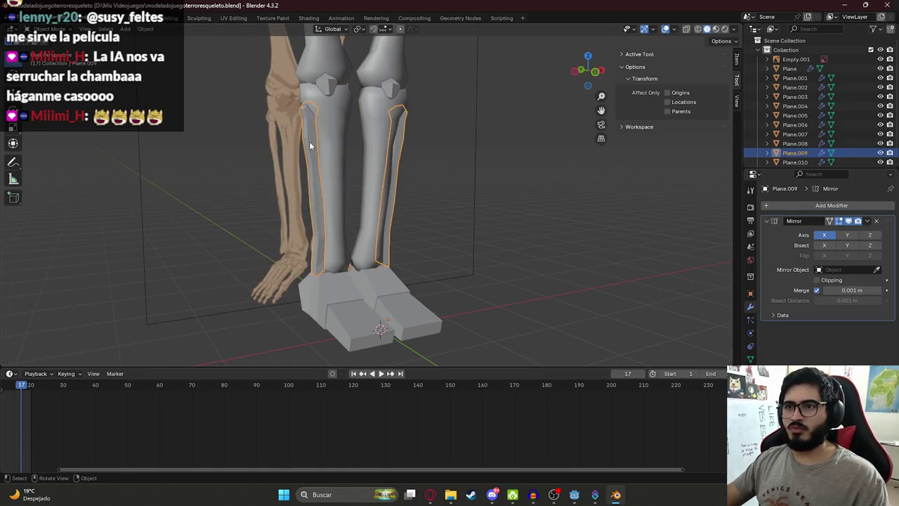
{"action": "key", "text": "Tab"}
{"action": "key", "text": "a"}
{"action": "key", "text": "shift+n"}
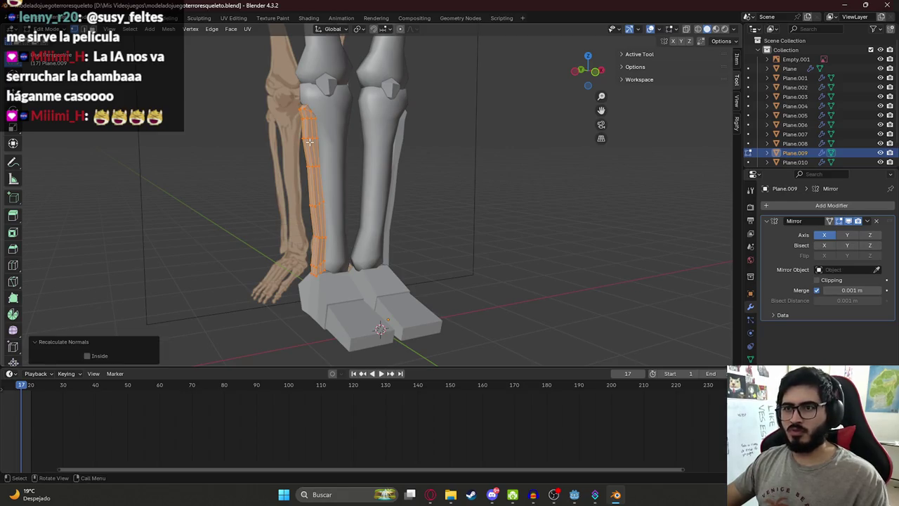
{"action": "key", "text": "Tab"}
{"action": "right_click", "coordinate": [309, 141]}
{"action": "left_click", "coordinate": [310, 143]}
{"action": "left_click_drag", "start_coordinate": [309, 150], "coordinate": [338, 193]}
- Recalculate the kneecap's normals outward and shade the kneecaps smooth
{"action": "left_click", "coordinate": [385, 167]}
{"action": "scroll", "scroll_direction": "down", "scroll_amount": 3}
{"action": "scroll", "scroll_direction": "up", "scroll_amount": 3}
{"action": "left_click", "coordinate": [356, 250]}
{"action": "key", "text": "Tab"}
{"action": "scroll", "scroll_direction": "up", "scroll_amount": 3}
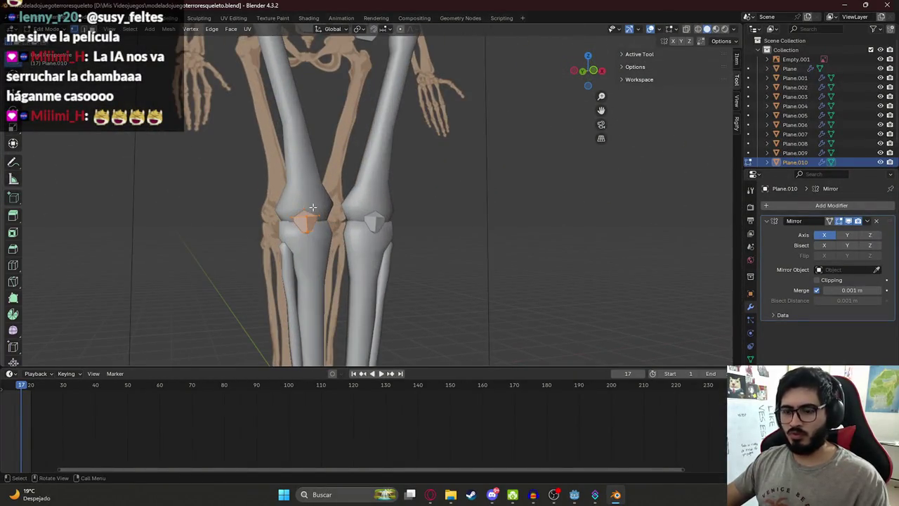
{"action": "key", "text": "shift+n"}
{"action": "left_click", "coordinate": [313, 208]}
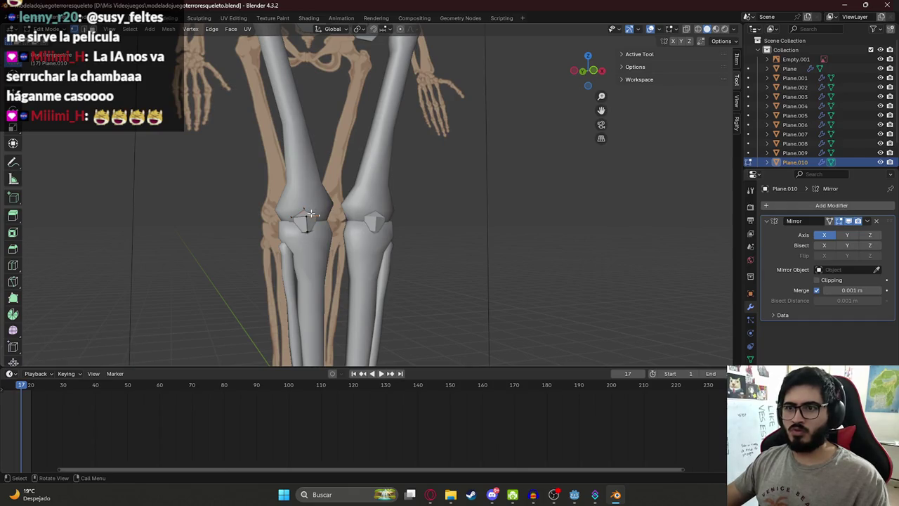
{"action": "key", "text": "Tab"}
{"action": "right_click", "coordinate": [311, 212]}
{"action": "left_click", "coordinate": [311, 208]}
- Move the kneecap along Y in Edit Mode, then undo that first attempt
{"action": "left_click_drag", "start_coordinate": [430, 189], "coordinate": [295, 210]}
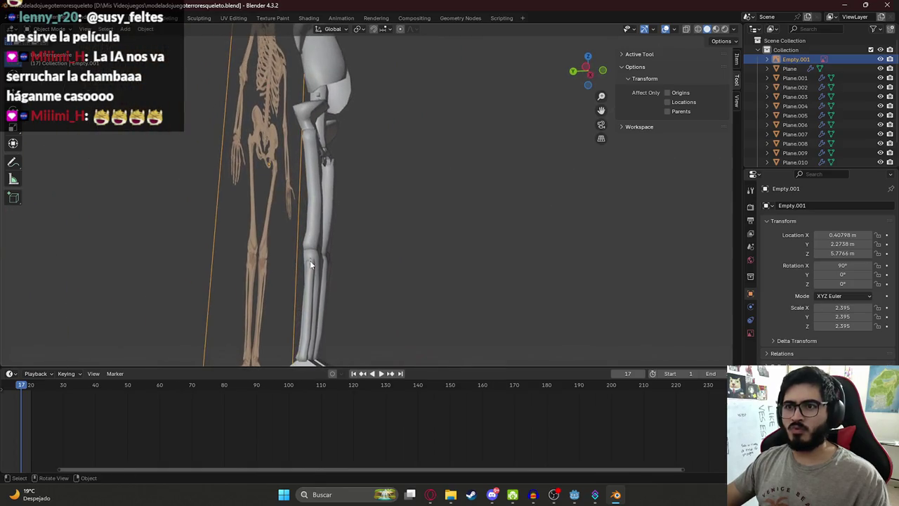
{"action": "scroll", "scroll_direction": "up", "scroll_amount": 3}
{"action": "scroll", "scroll_direction": "up", "scroll_amount": 3}
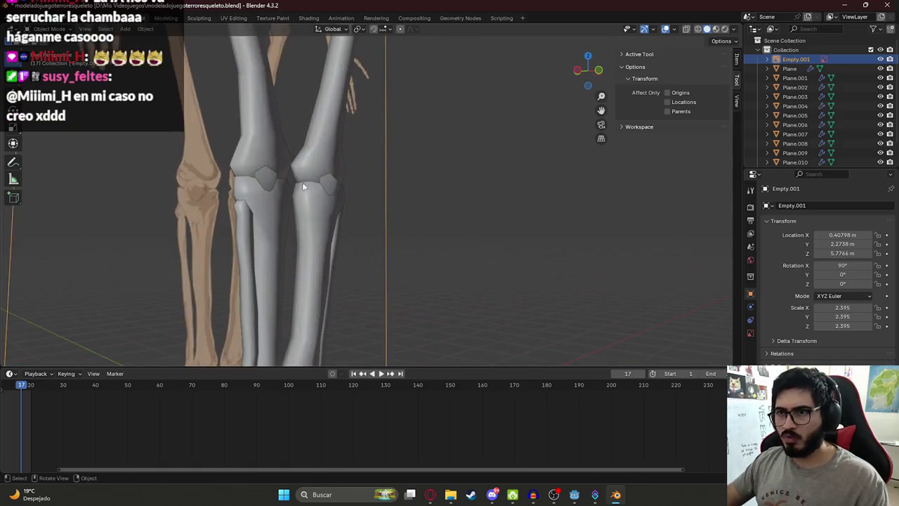
{"action": "left_click", "coordinate": [267, 180]}
{"action": "key", "text": "Tab"}
{"action": "left_click_drag", "start_coordinate": [267, 180], "coordinate": [287, 199]}
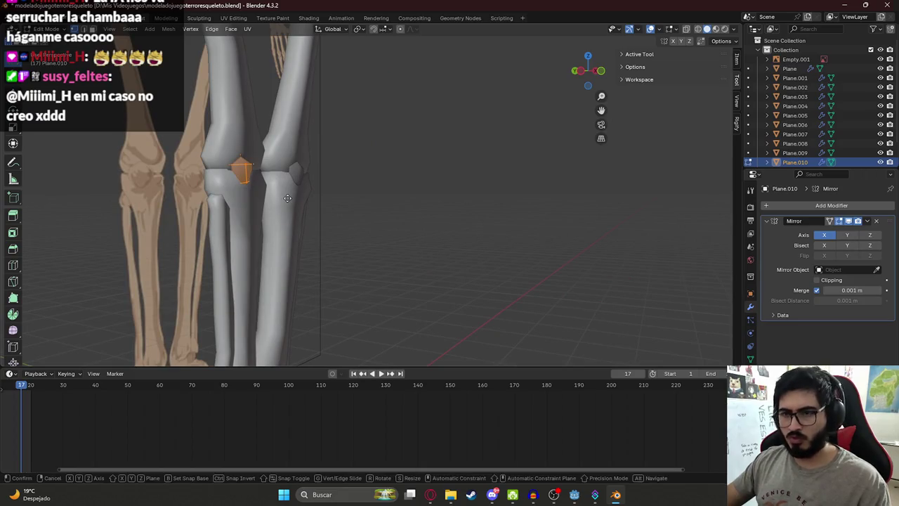
{"action": "key", "text": "g"}
{"action": "key", "text": "y"}
{"action": "left_click", "coordinate": [295, 196]}
{"action": "key", "text": "ctrl+z"}
- Shift the kneecap −0.119 m along Y, then select the skeleton reference image
{"action": "key", "text": "g"}
{"action": "key", "text": "y"}
{"action": "left_click", "coordinate": [277, 188]}
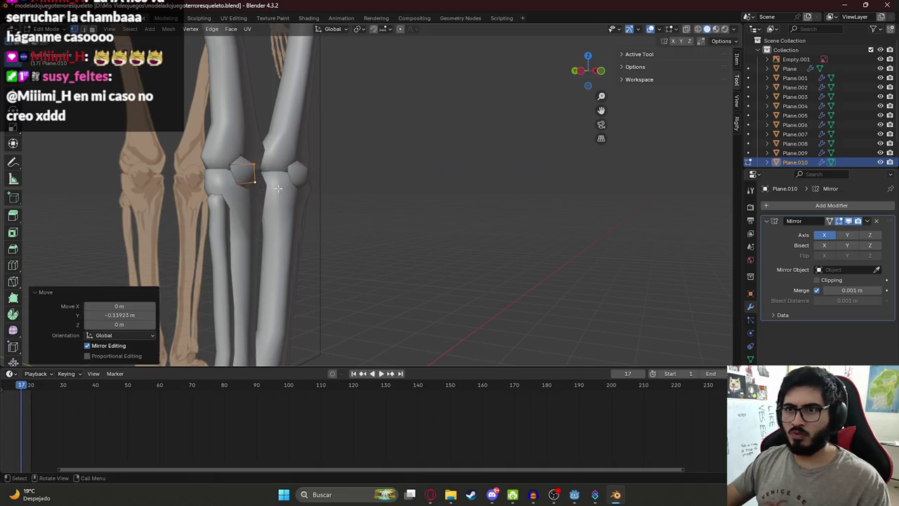
{"action": "key", "text": "Tab"}
{"action": "scroll", "scroll_direction": "down", "scroll_amount": 3}
{"action": "scroll", "scroll_direction": "down", "scroll_amount": 3}
{"action": "left_click", "coordinate": [284, 185]}
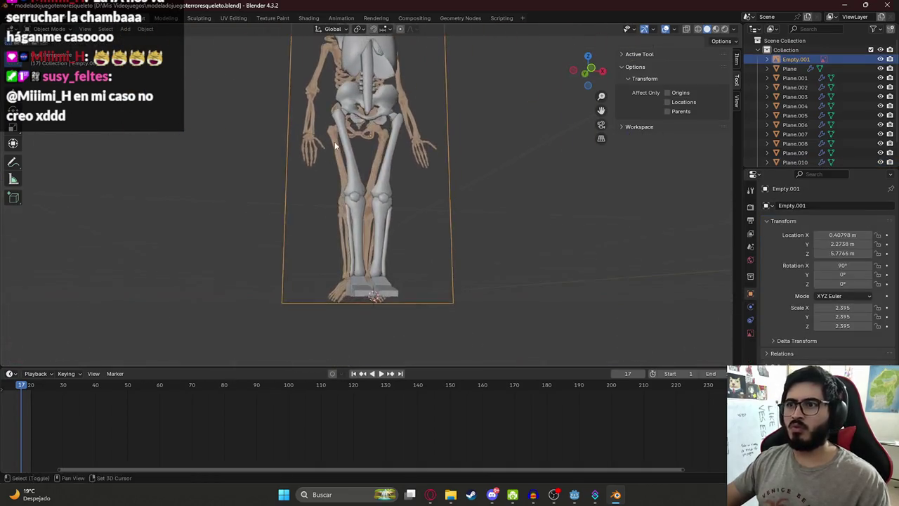
- Recalculate the foot's normals outward and shade it smooth
{"action": "left_click_drag", "start_coordinate": [334, 141], "coordinate": [321, 249]}
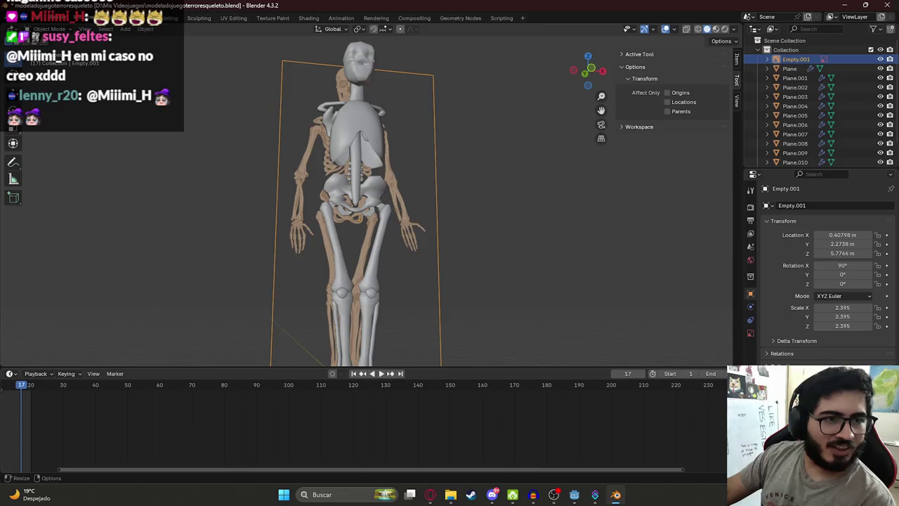
{"action": "scroll", "scroll_direction": "up", "scroll_amount": 3}
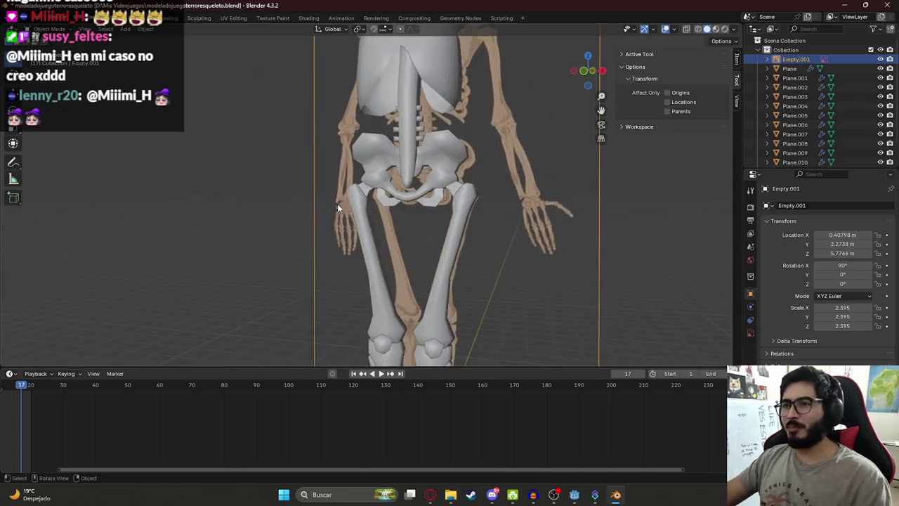
{"action": "left_click_drag", "start_coordinate": [330, 203], "coordinate": [360, 74]}
{"action": "left_click_drag", "start_coordinate": [361, 269], "coordinate": [270, 193]}
{"action": "left_click", "coordinate": [331, 215]}
{"action": "key", "text": "Tab"}
{"action": "key", "text": "a"}
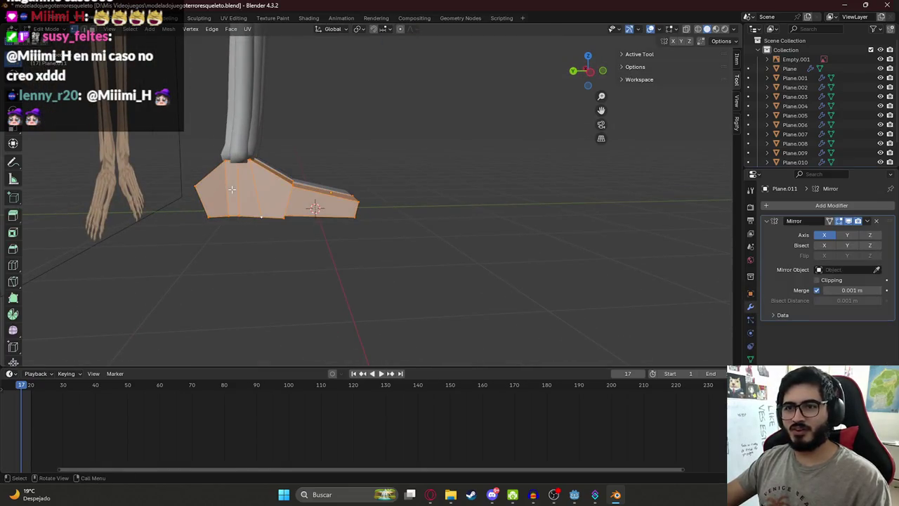
{"action": "key", "text": "shift+n"}
{"action": "key", "text": "Tab"}
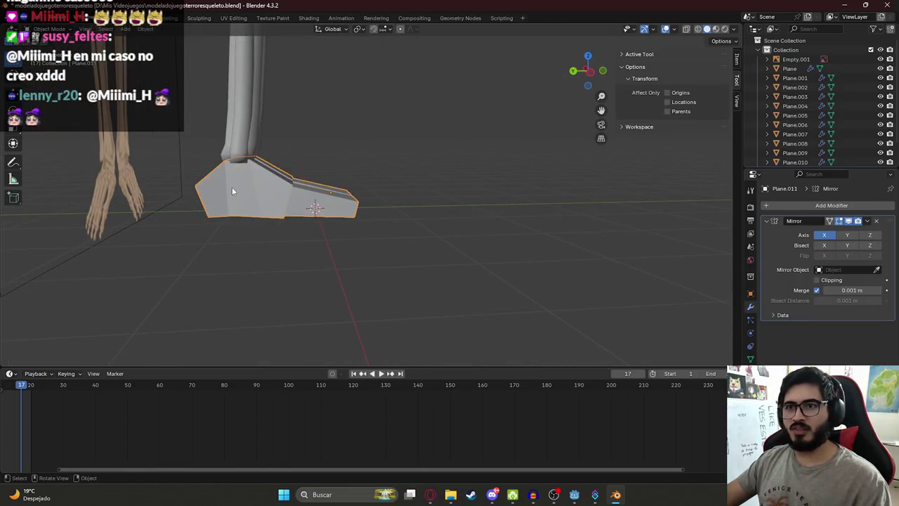
{"action": "right_click", "coordinate": [232, 187]}
{"action": "left_click", "coordinate": [232, 187]}
{"action": "left_click_drag", "start_coordinate": [232, 187], "coordinate": [341, 221]}
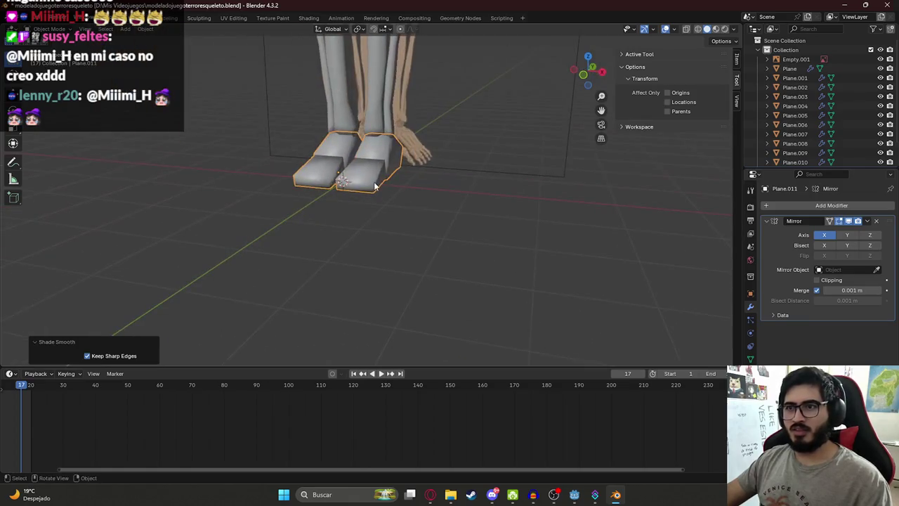
- Deselect the foot, then select and hide the skeleton reference image
{"action": "key", "text": "alt+a"}
{"action": "scroll", "scroll_direction": "up", "scroll_amount": 3}
{"action": "left_click_drag", "start_coordinate": [188, 210], "coordinate": [475, 267]}
{"action": "scroll", "scroll_direction": "down", "scroll_amount": 3}
{"action": "left_click", "coordinate": [288, 205]}
{"action": "key", "text": "h"}
- Recalculate the lower pelvis normals outward and shade both pelvis pieces smooth
{"action": "left_click", "coordinate": [371, 235]}
{"action": "scroll", "scroll_direction": "up", "scroll_amount": 3}
{"action": "scroll", "scroll_direction": "up", "scroll_amount": 3}
{"action": "key", "text": "Tab"}
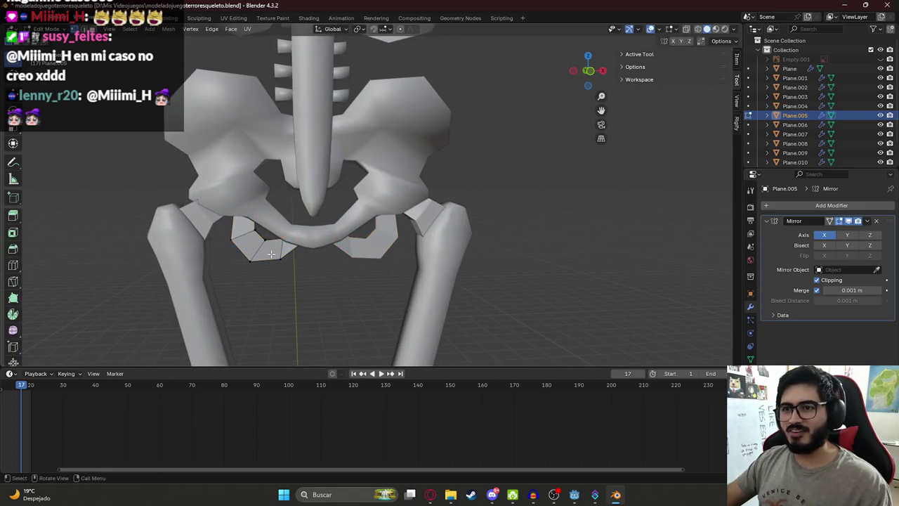
{"action": "key", "text": "shift+n"}
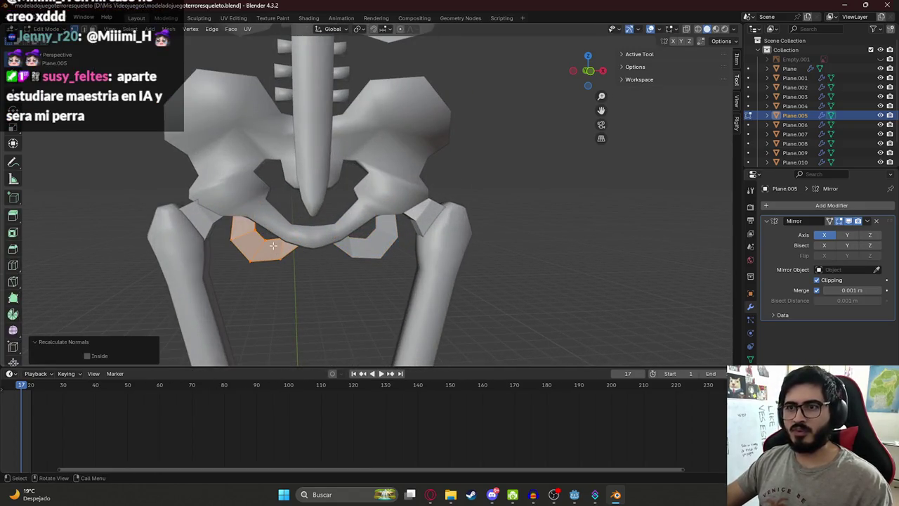
{"action": "key", "text": "Tab"}
{"action": "key", "text": "shift+a"}
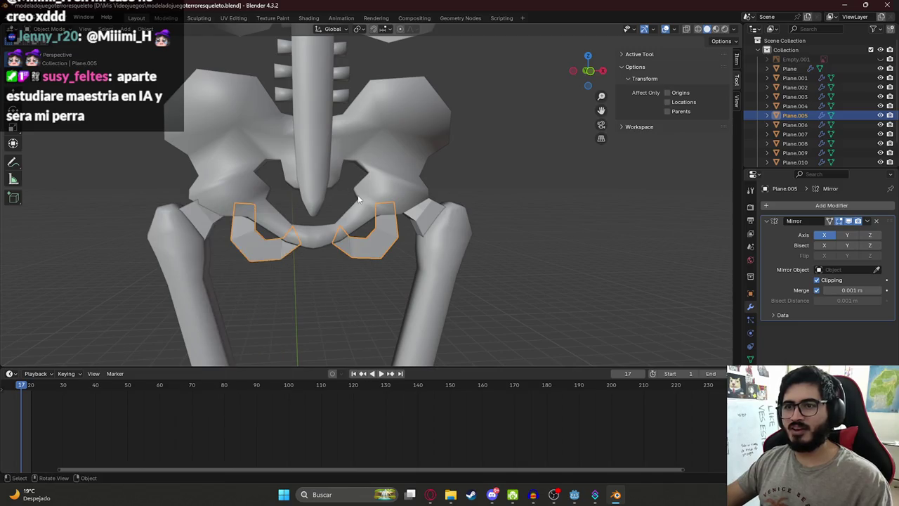
{"action": "left_click", "coordinate": [269, 240]}
{"action": "right_click", "coordinate": [268, 240]}
{"action": "left_click", "coordinate": [211, 239]}
- Switch to a straight front view to review the model
{"action": "scroll", "scroll_direction": "down", "scroll_amount": 3}
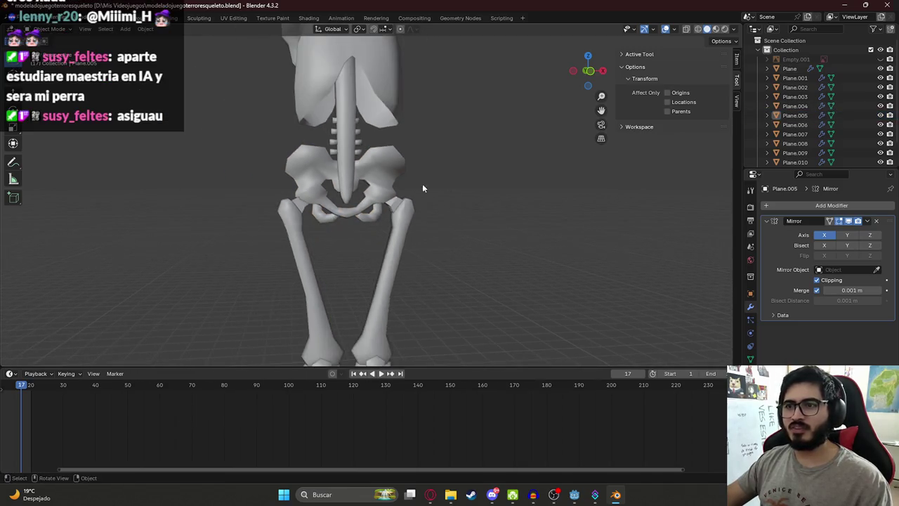
{"action": "key", "text": "KP_1"}
{"action": "scroll", "scroll_direction": "down", "scroll_amount": 3}
{"action": "scroll", "scroll_direction": "up", "scroll_amount": 3}
- Zoom in on the head and nudge two of its face vertices in Edit Mode
{"action": "scroll", "scroll_direction": "up", "scroll_amount": 3}
{"action": "left_click_drag", "start_coordinate": [373, 90], "coordinate": [374, 256]}
{"action": "scroll", "scroll_direction": "up", "scroll_amount": 3}
{"action": "left_click", "coordinate": [372, 159]}
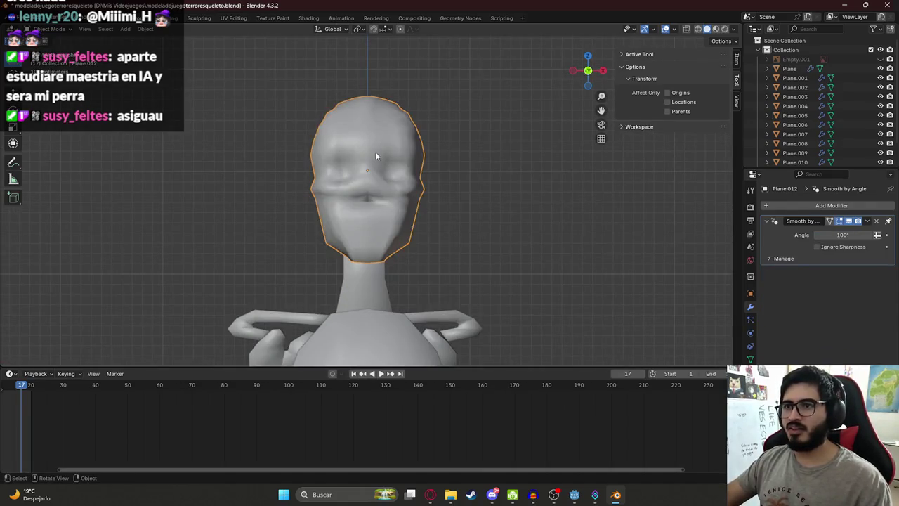
{"action": "scroll", "scroll_direction": "up", "scroll_amount": 3}
{"action": "key", "text": "Tab"}
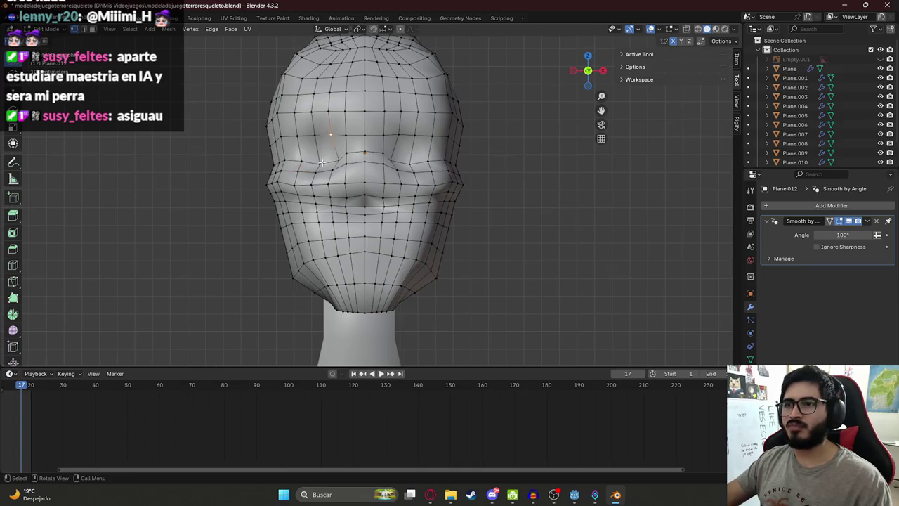
{"action": "key", "text": "g"}
{"action": "left_click", "coordinate": [320, 155]}
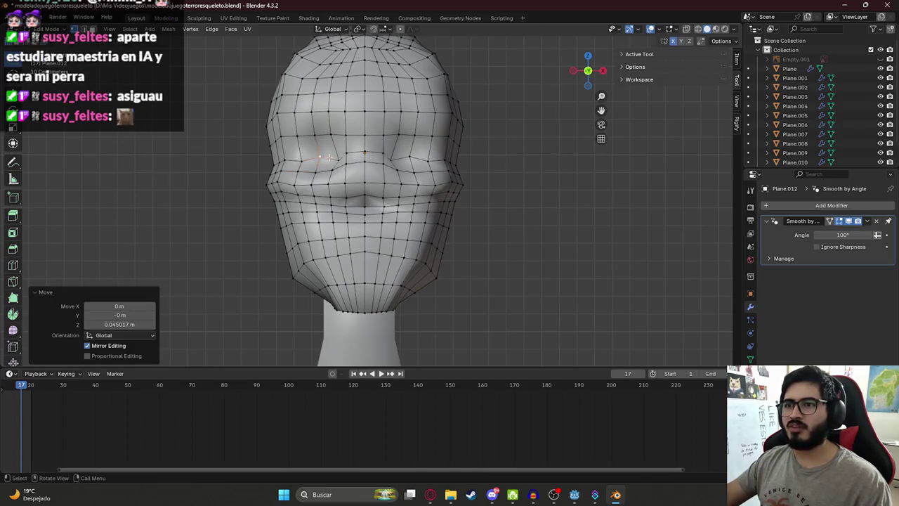
{"action": "key", "text": "g"}
{"action": "left_click", "coordinate": [339, 158]}
- Shift a vertex near the lips slightly and return to Object Mode
{"action": "key", "text": "Tab"}
{"action": "key", "text": "Tab"}
{"action": "scroll", "scroll_direction": "up", "scroll_amount": 3}
{"action": "left_click", "coordinate": [365, 213]}
{"action": "key", "text": "g"}
{"action": "left_click", "coordinate": [365, 216]}
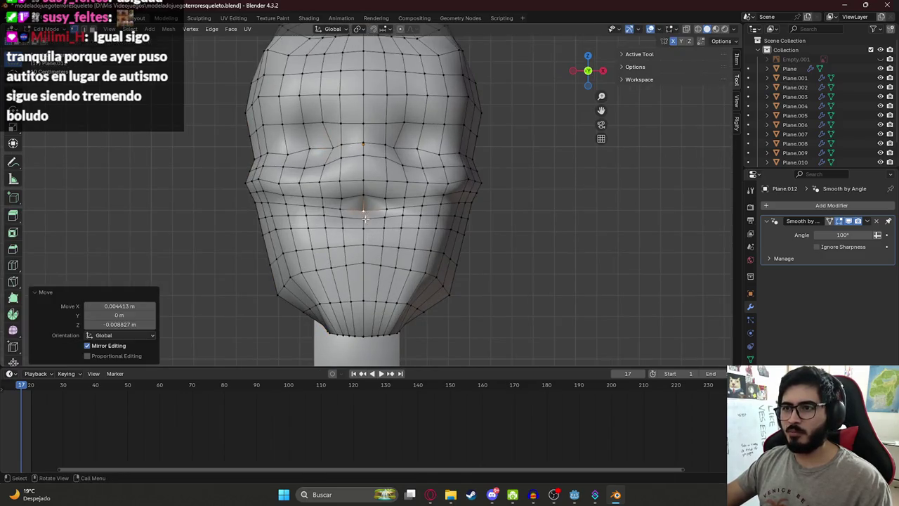
{"action": "key", "text": "Tab"}
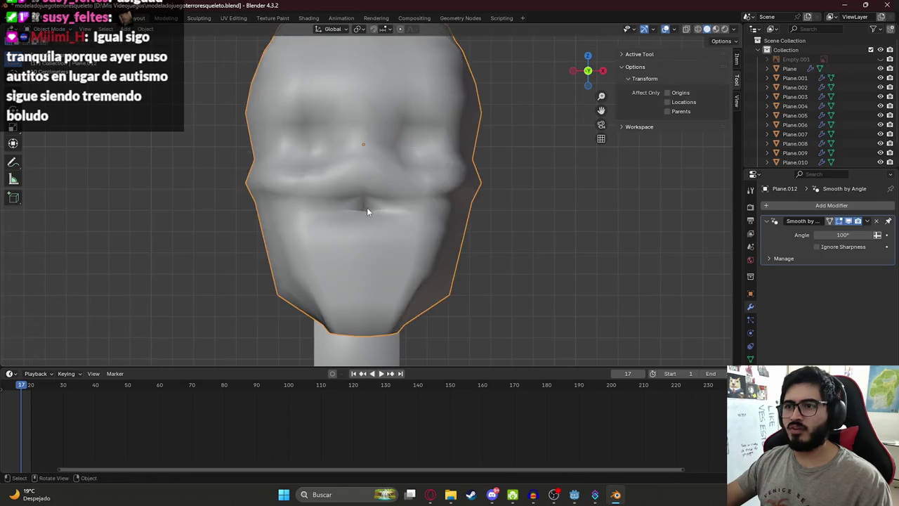
- Raise the head piece along the Z axis into its final position
{"action": "scroll", "scroll_direction": "down", "scroll_amount": 3}
{"action": "left_click_drag", "start_coordinate": [467, 211], "coordinate": [302, 109]}
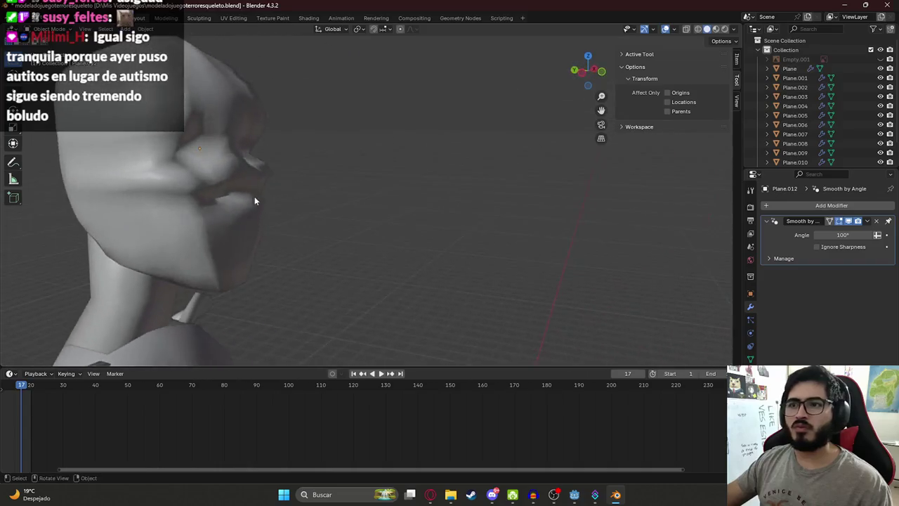
{"action": "scroll", "scroll_direction": "up", "scroll_amount": 3}
{"action": "scroll", "scroll_direction": "up", "scroll_amount": 3}
{"action": "left_click", "coordinate": [274, 63]}
{"action": "key", "text": "g"}
{"action": "key", "text": "z"}
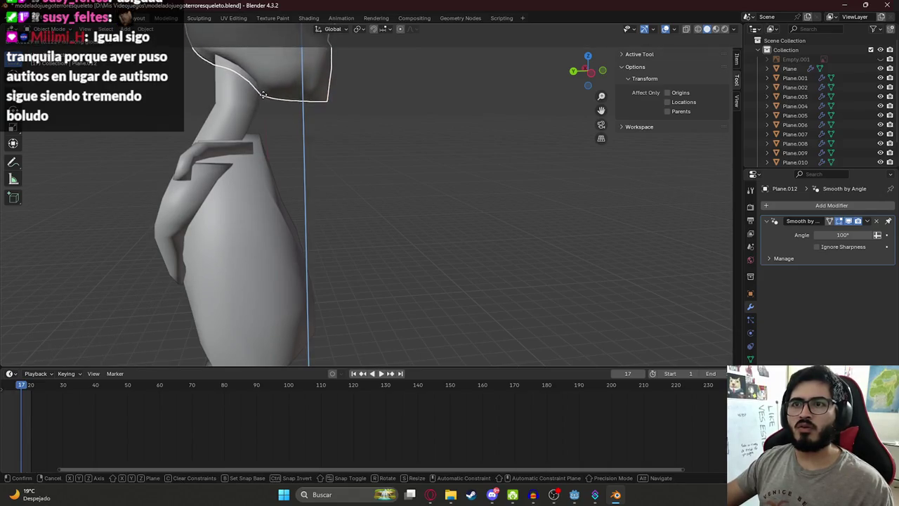
{"action": "left_click", "coordinate": [265, 61]}
- Orbit around the whole skeleton and save modeladojuegoterroresqueleto.blend
{"action": "scroll", "scroll_direction": "down", "scroll_amount": 3}
{"action": "key", "text": "Tab"}
{"action": "scroll", "scroll_direction": "down", "scroll_amount": 3}
{"action": "key", "text": "Tab"}
{"action": "left_click_drag", "start_coordinate": [416, 274], "coordinate": [366, 158]}
{"action": "key", "text": "ctrl+s"}
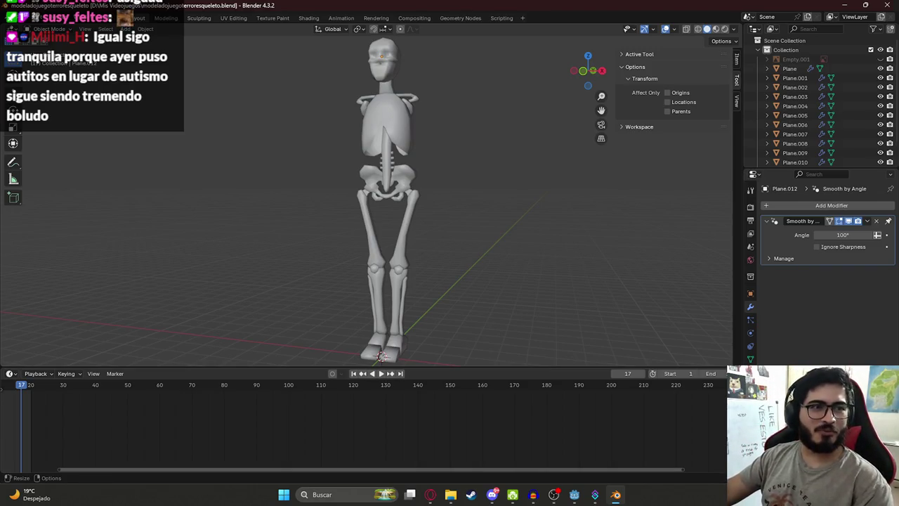
- Inspect the skeleton from behind and the side, then unhide the arm bones in front view
{"action": "left_click_drag", "start_coordinate": [397, 152], "coordinate": [415, 148]}
{"action": "left_click", "coordinate": [370, 119]}
{"action": "scroll", "scroll_direction": "up", "scroll_amount": 3}
{"action": "scroll", "scroll_direction": "down", "scroll_amount": 3}
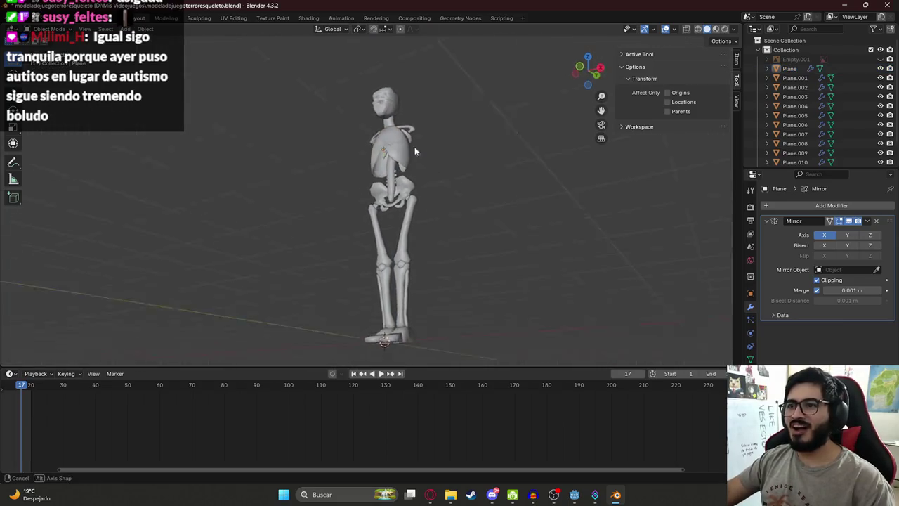
{"action": "scroll", "scroll_direction": "up", "scroll_amount": 3}
{"action": "left_click_drag", "start_coordinate": [421, 114], "coordinate": [478, 183]}
{"action": "scroll", "scroll_direction": "down", "scroll_amount": 3}
{"action": "left_click_drag", "start_coordinate": [440, 261], "coordinate": [379, 224]}
{"action": "scroll", "scroll_direction": "up", "scroll_amount": 3}
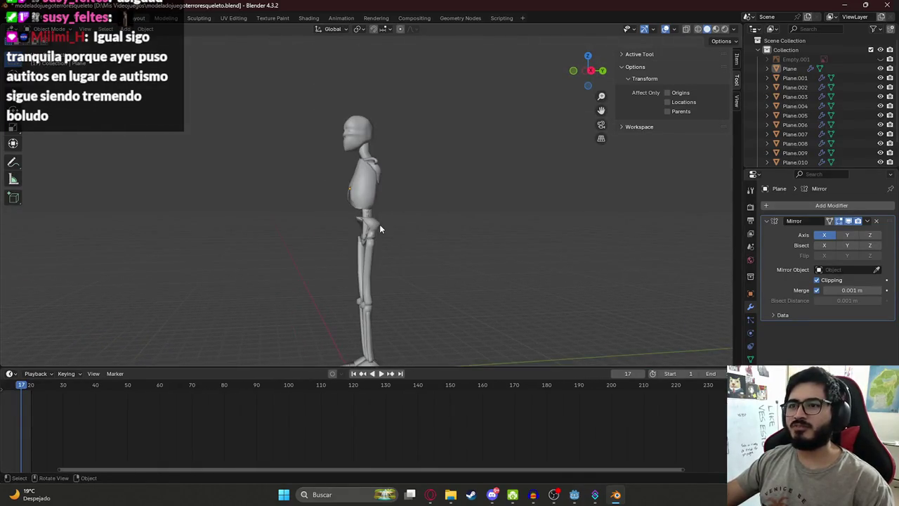
{"action": "scroll", "scroll_direction": "up", "scroll_amount": 3}
{"action": "left_click_drag", "start_coordinate": [358, 281], "coordinate": [363, 183]}
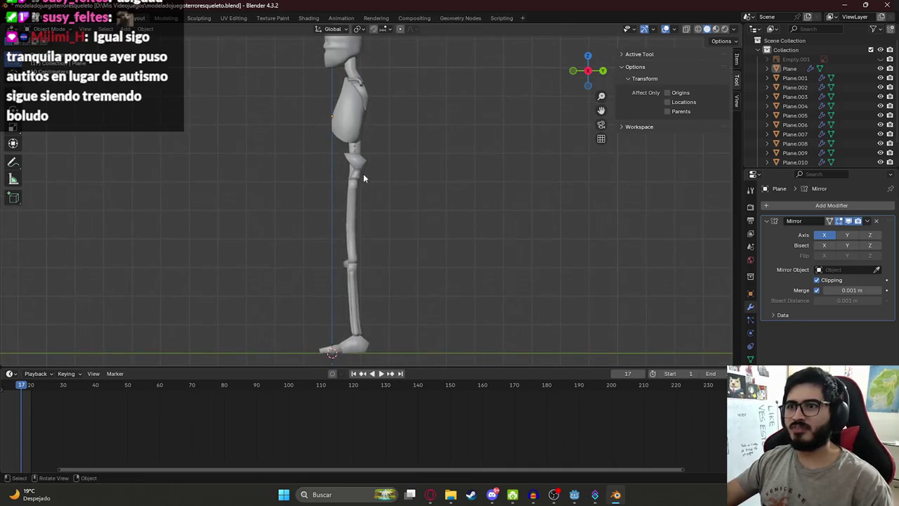
{"action": "key", "text": "KP_1"}
{"action": "key", "text": "alt+h"}
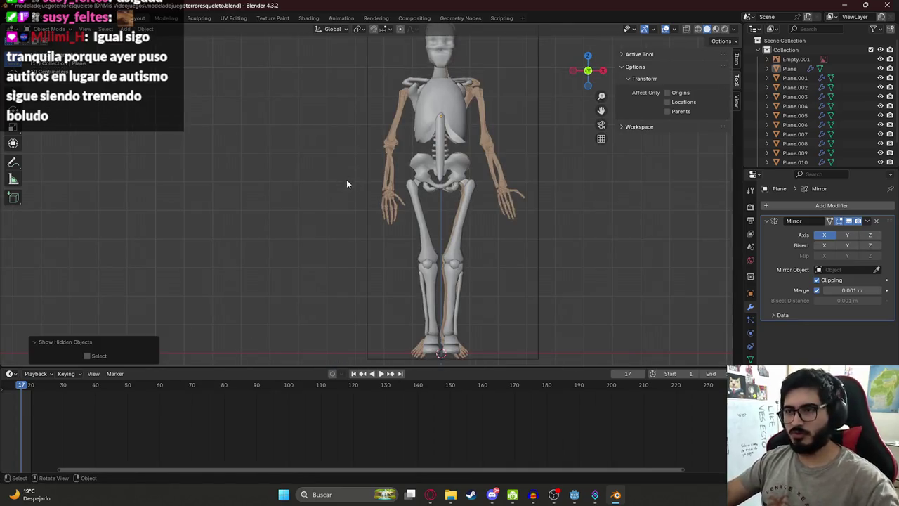
- Delete the shoulder blade geometry in Edit Mode
{"action": "left_click", "coordinate": [479, 144]}
{"action": "left_click", "coordinate": [424, 105]}
{"action": "scroll", "scroll_direction": "up", "scroll_amount": 3}
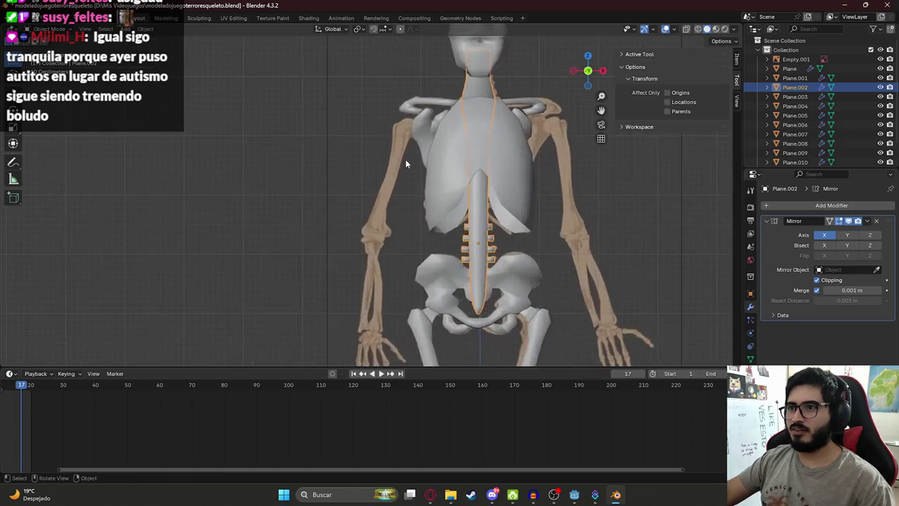
{"action": "left_click", "coordinate": [417, 126]}
{"action": "key", "text": "Tab"}
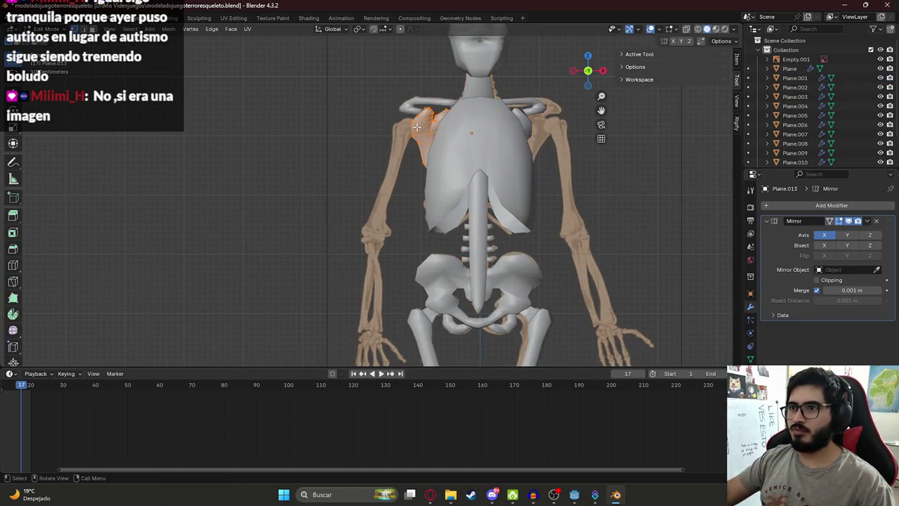
{"action": "key", "text": "x"}
{"action": "left_click", "coordinate": [418, 137]}
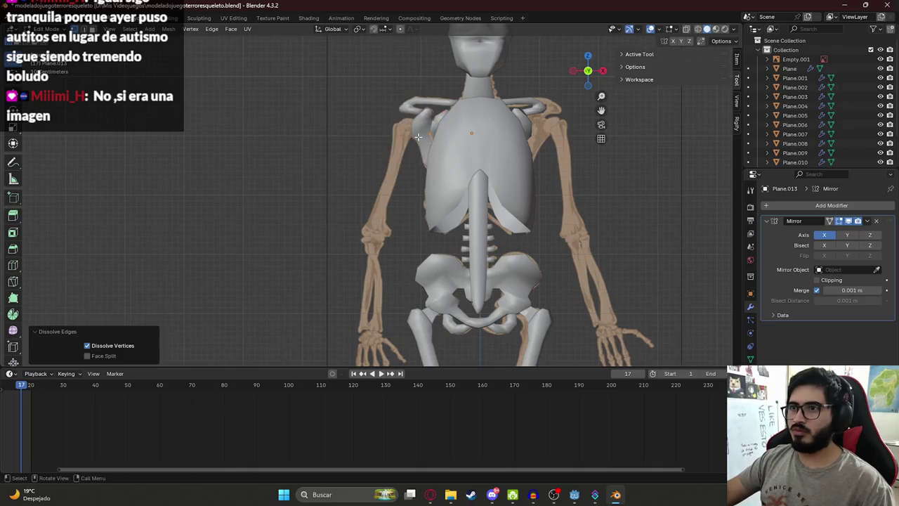
{"action": "left_click", "coordinate": [418, 137]}
{"action": "key", "text": "x"}
{"action": "left_click", "coordinate": [407, 63]}
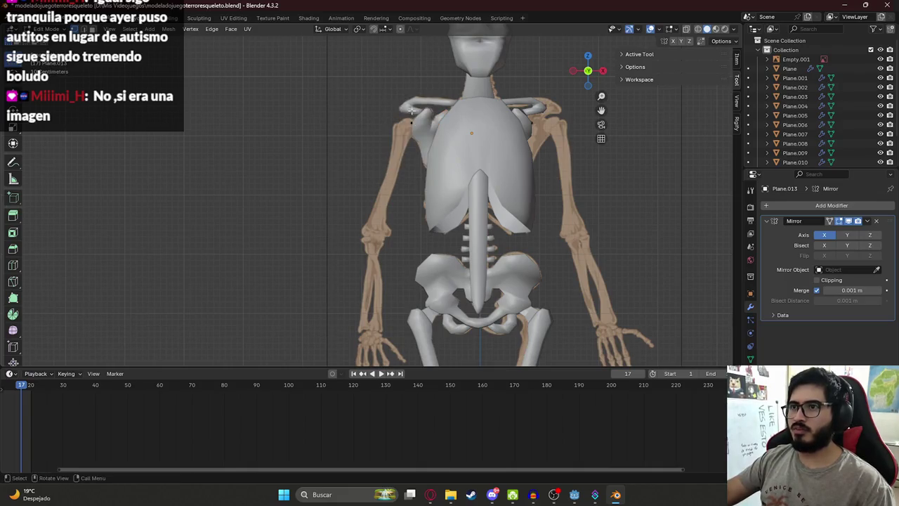
- Turn on X-ray and align the remaining vertices over the reference shoulder
{"action": "key", "text": "g"}
{"action": "left_click", "coordinate": [401, 131]}
{"action": "key", "text": "z"}
{"action": "left_click", "coordinate": [382, 163]}
{"action": "scroll", "scroll_direction": "up", "scroll_amount": 3}
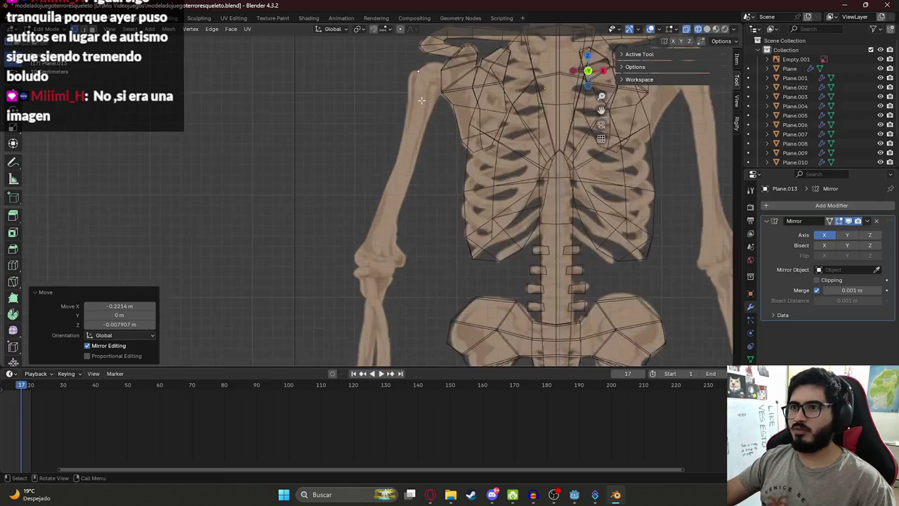
{"action": "key", "text": "g"}
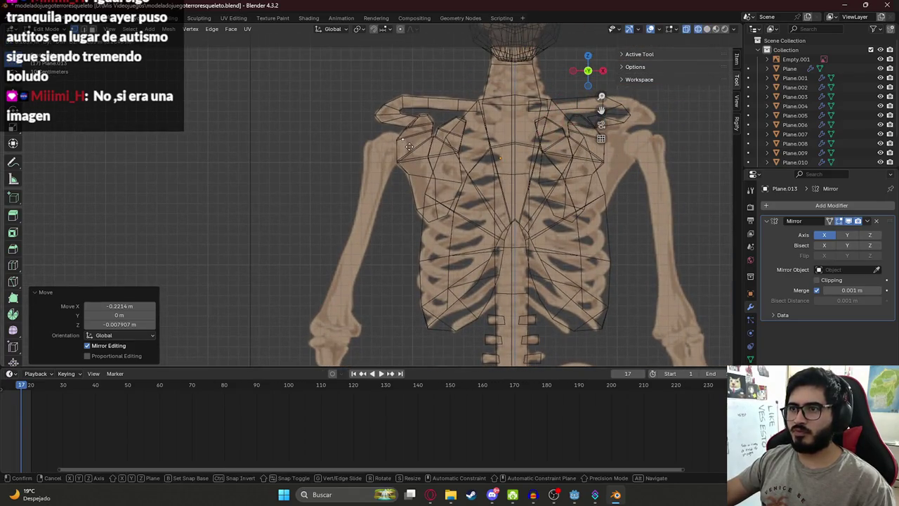
{"action": "left_click", "coordinate": [408, 146]}
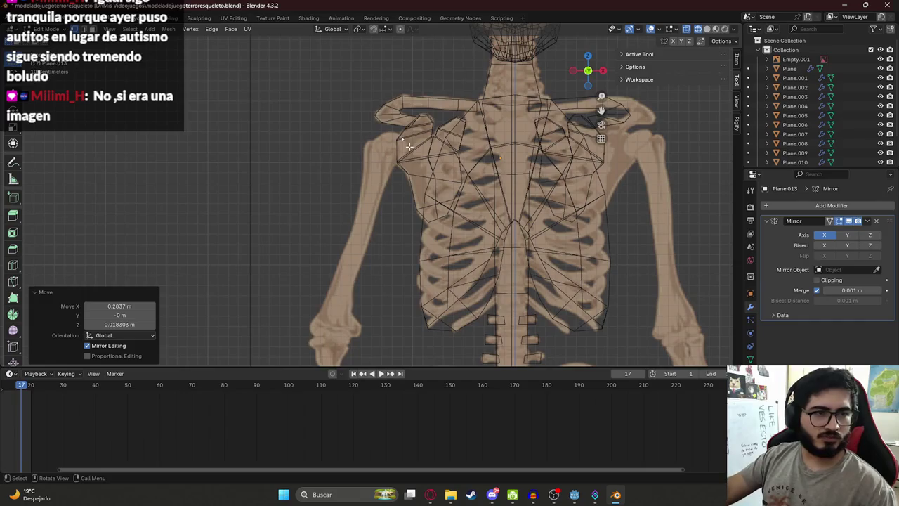
{"action": "key", "text": "g"}
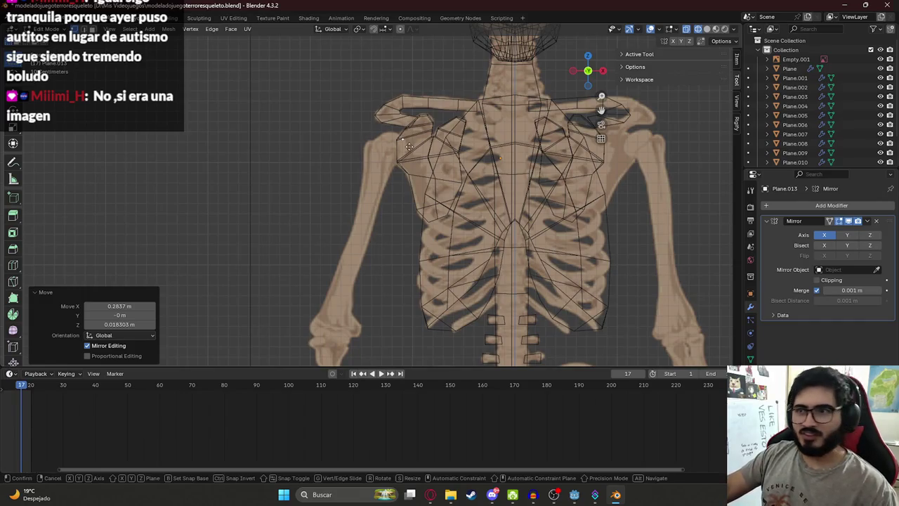
{"action": "left_click", "coordinate": [397, 141]}
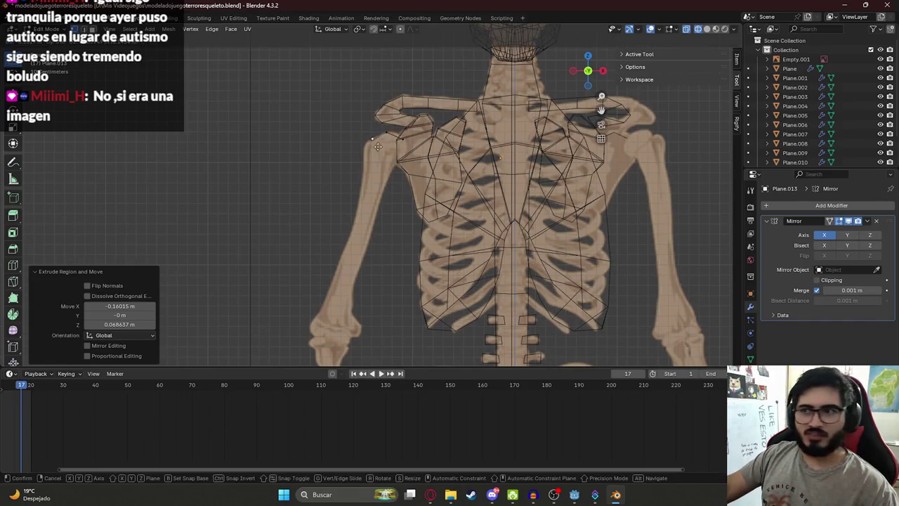
- Extrude new vertices from the shoulder and align them to the upper arm outline
{"action": "key", "text": "e"}
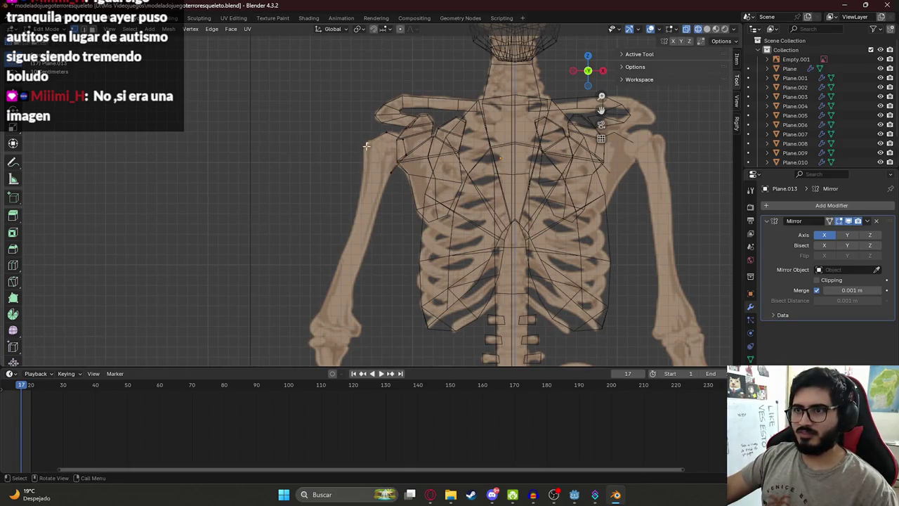
{"action": "left_click", "coordinate": [361, 188]}
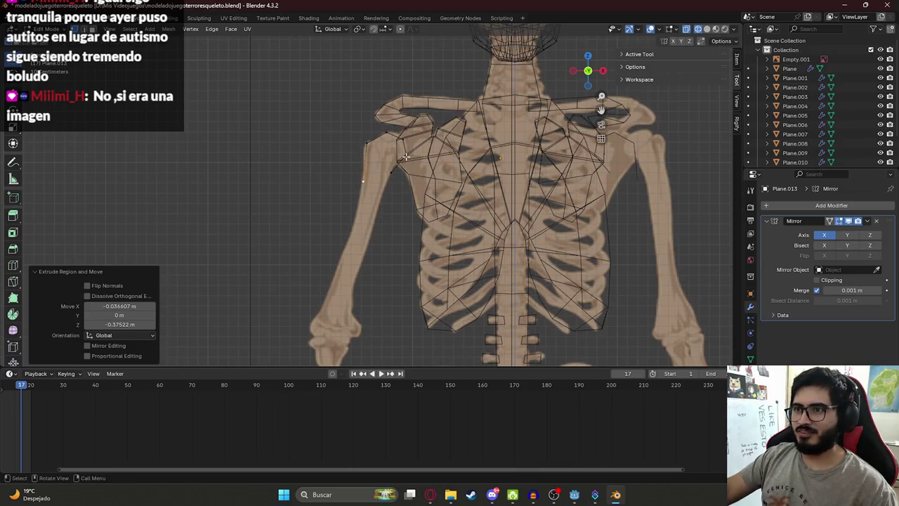
{"action": "key", "text": "e"}
{"action": "left_click", "coordinate": [391, 187]}
{"action": "key", "text": "e"}
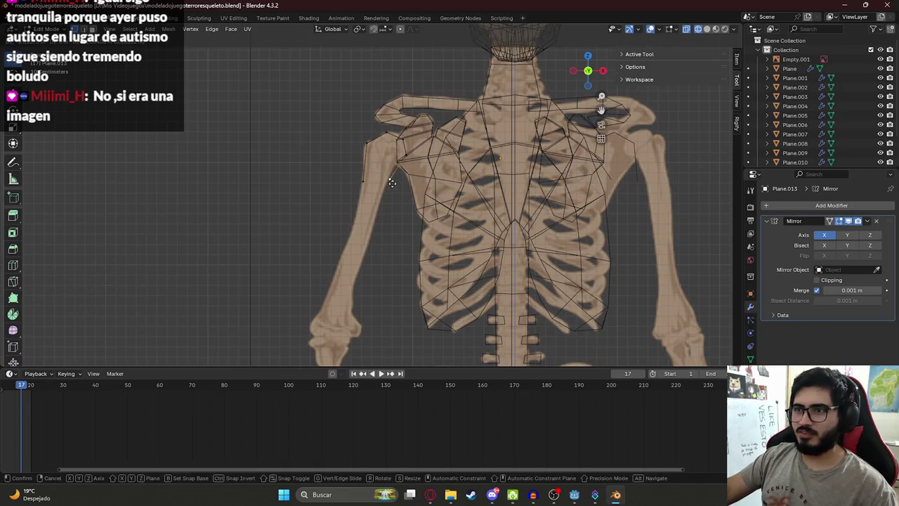
{"action": "left_click", "coordinate": [392, 178]}
{"action": "key", "text": "g"}
{"action": "left_click", "coordinate": [387, 168]}
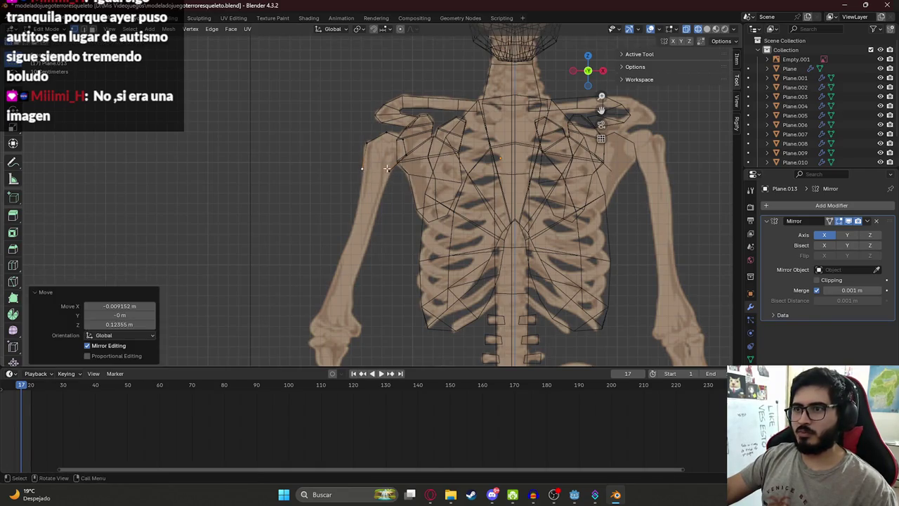
- Extrude a vertex down the upper arm and fine-tune its position
{"action": "key", "text": "e"}
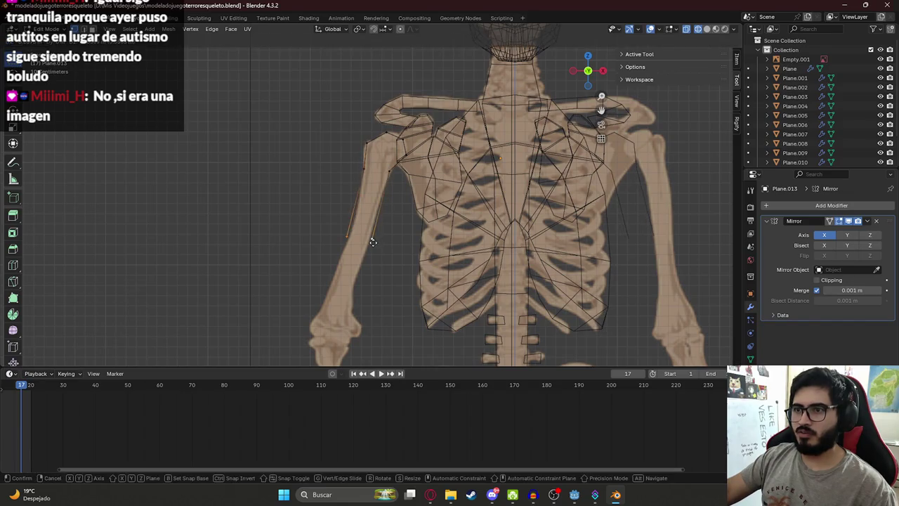
{"action": "left_click", "coordinate": [373, 243]}
{"action": "key", "text": "g"}
{"action": "left_click", "coordinate": [372, 242]}
{"action": "key", "text": "g"}
{"action": "left_click", "coordinate": [373, 242]}
{"action": "key", "text": "g"}
{"action": "left_click", "coordinate": [347, 215]}
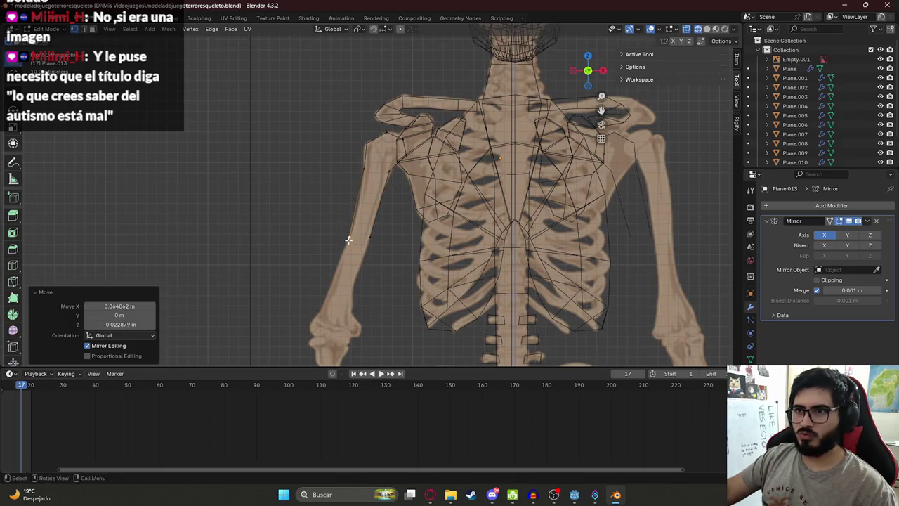
- Reposition several arm vertices along the reference outline toward the elbow
{"action": "left_click_drag", "start_coordinate": [330, 300], "coordinate": [355, 202]}
{"action": "key", "text": "g"}
{"action": "left_click", "coordinate": [358, 200]}
{"action": "key", "text": "g"}
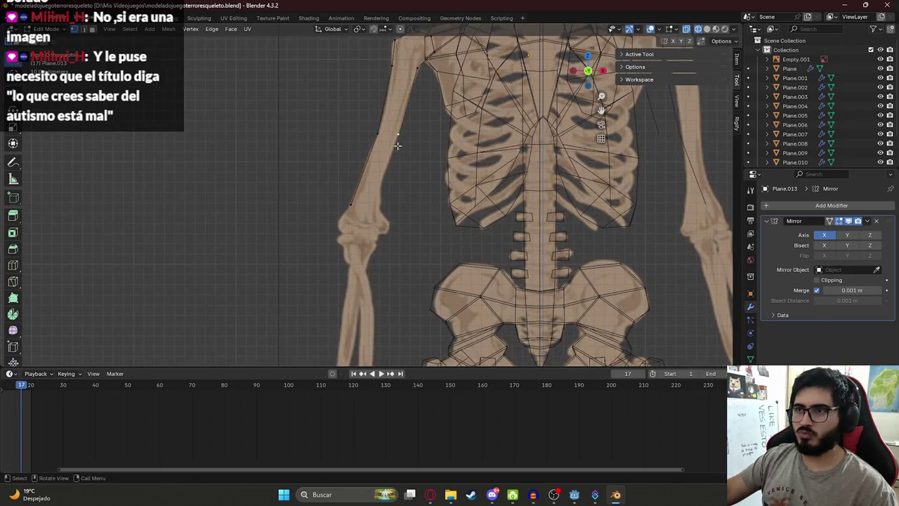
{"action": "left_click", "coordinate": [377, 204]}
{"action": "key", "text": "g"}
{"action": "left_click", "coordinate": [356, 193]}
{"action": "key", "text": "g"}
{"action": "left_click", "coordinate": [350, 209]}
{"action": "key", "text": "g"}
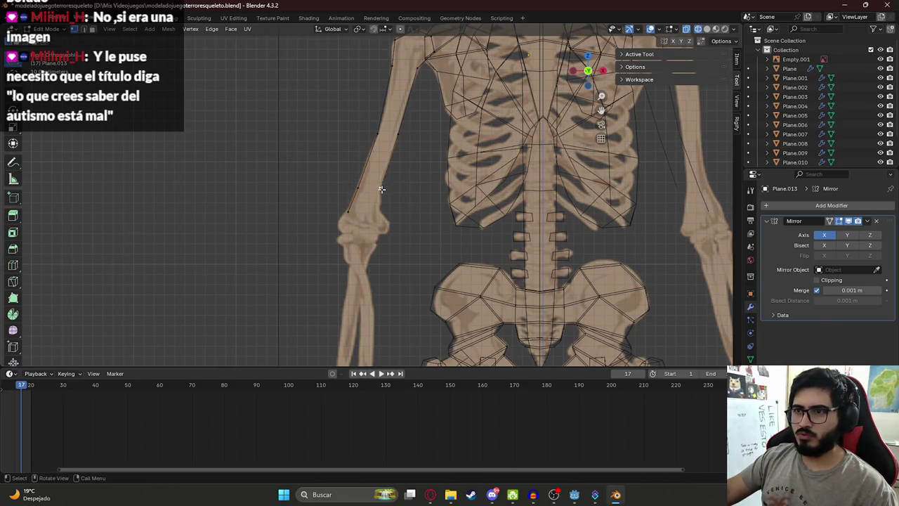
{"action": "left_click", "coordinate": [381, 223]}
{"action": "scroll", "scroll_direction": "up", "scroll_amount": 3}
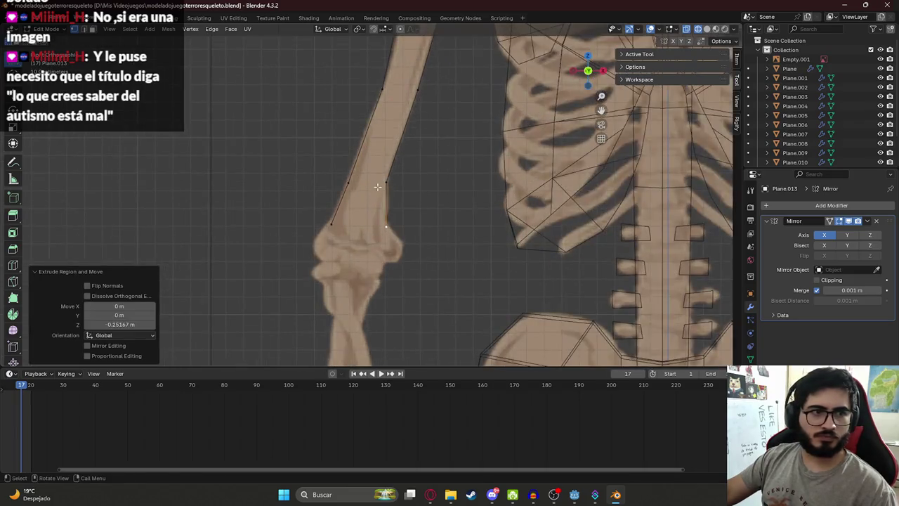
{"action": "scroll", "scroll_direction": "up", "scroll_amount": 3}
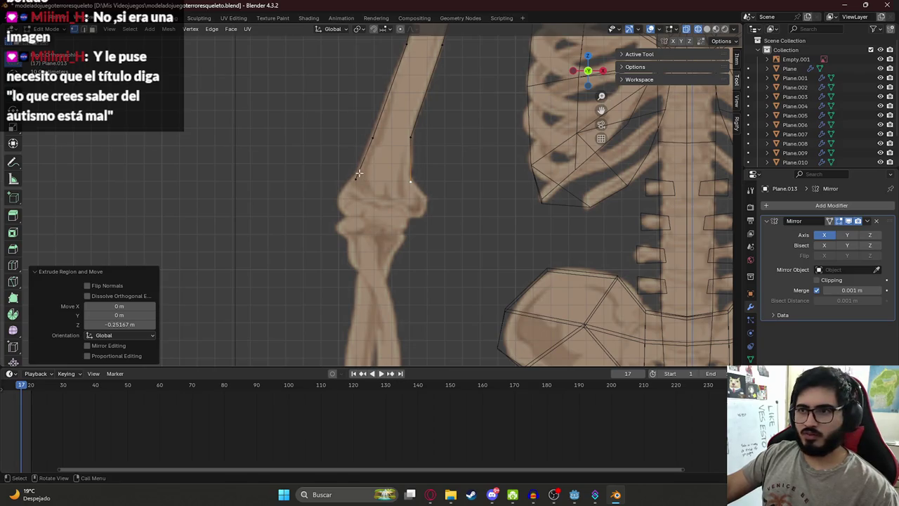
- Extrude a set of vertices around the elbow to close off the upper arm
{"action": "key", "text": "e"}
{"action": "left_click", "coordinate": [338, 202]}
{"action": "key", "text": "e"}
{"action": "left_click", "coordinate": [342, 216]}
{"action": "left_click", "coordinate": [413, 184]}
{"action": "key", "text": "e"}
{"action": "left_click", "coordinate": [426, 199]}
{"action": "key", "text": "e"}
{"action": "left_click", "coordinate": [413, 231]}
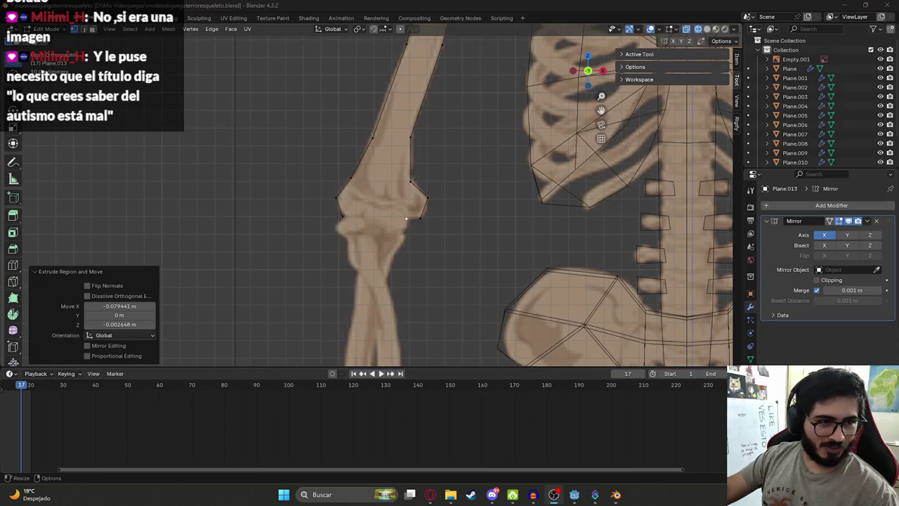
{"action": "left_click", "coordinate": [430, 495]}
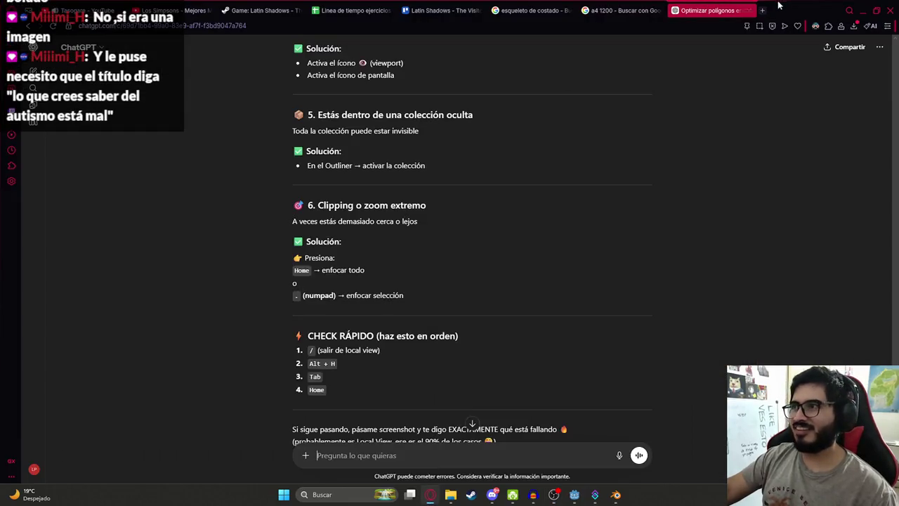
- Open Gemini in a new browser tab and switch it to image creation
{"action": "left_click", "coordinate": [762, 10]}
{"action": "type", "text": "gemini"}
{"action": "key", "text": "Return"}
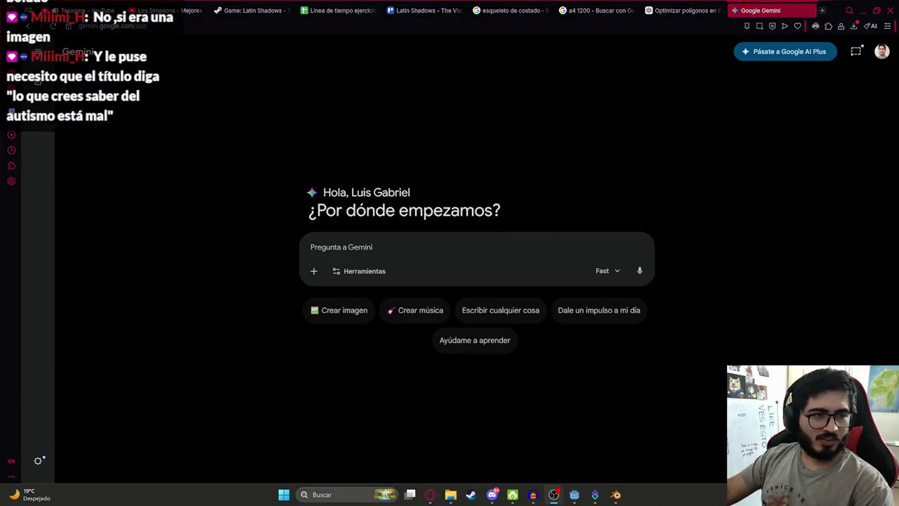
{"action": "left_click", "coordinate": [432, 251]}
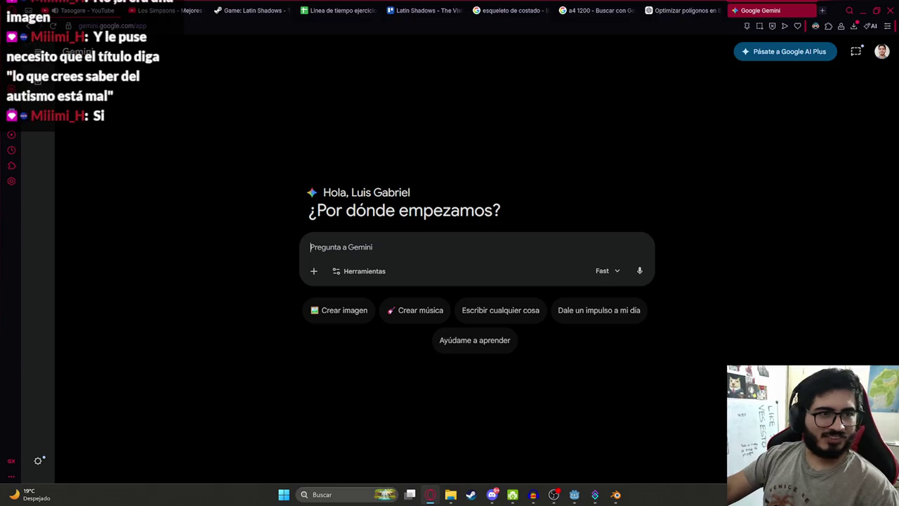
{"action": "left_click", "coordinate": [370, 312]}
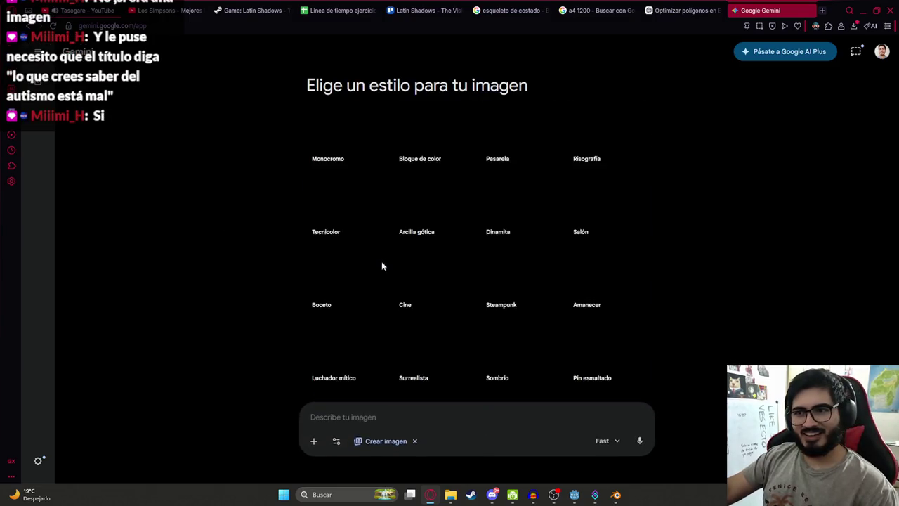
- Send the prompt 'hazme una imagen con el titulo: lo que crees saber del autismo está mal'
{"action": "type", "text": "lo que crees saber del autismo está mal"}
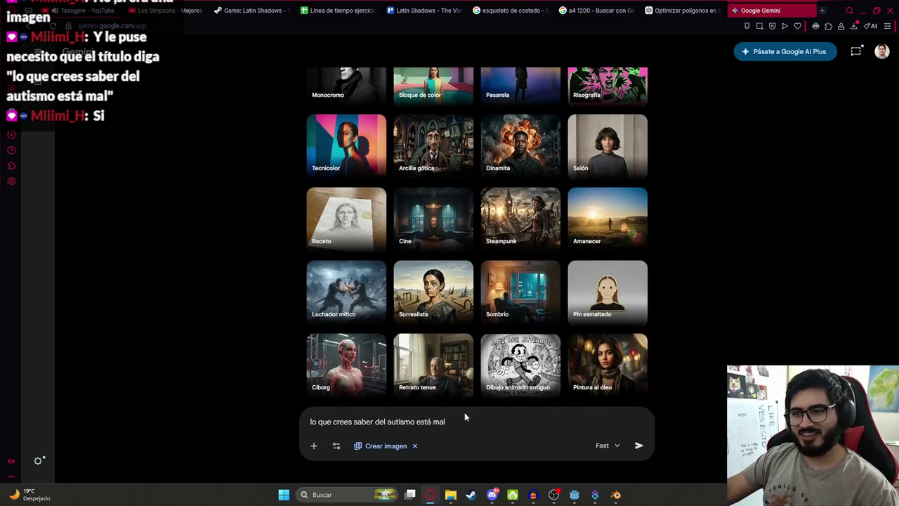
{"action": "key", "text": "ctrl+a"}
{"action": "key", "text": "BackSpace"}
{"action": "type", "text": "hazme una i"}
{"action": "type", "text": "magen"}
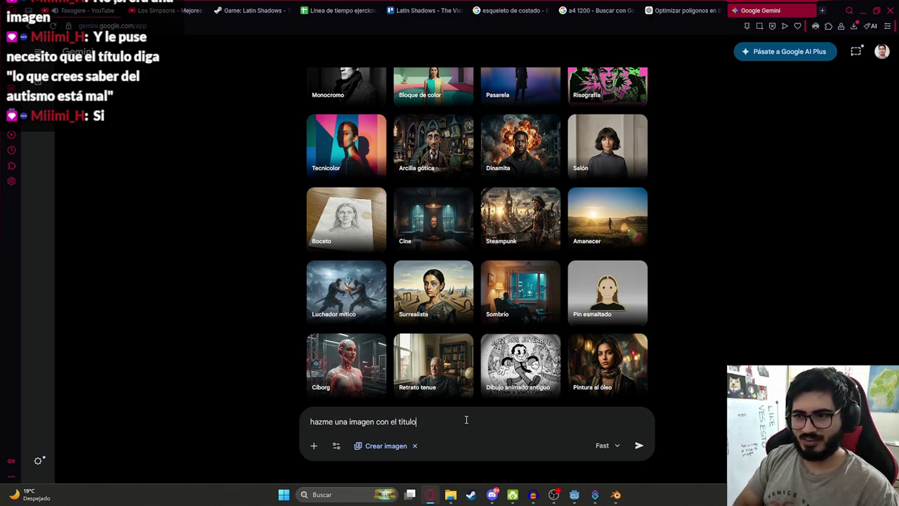
{"action": "type", "text": "lo que crees saber del autismo está mal"}
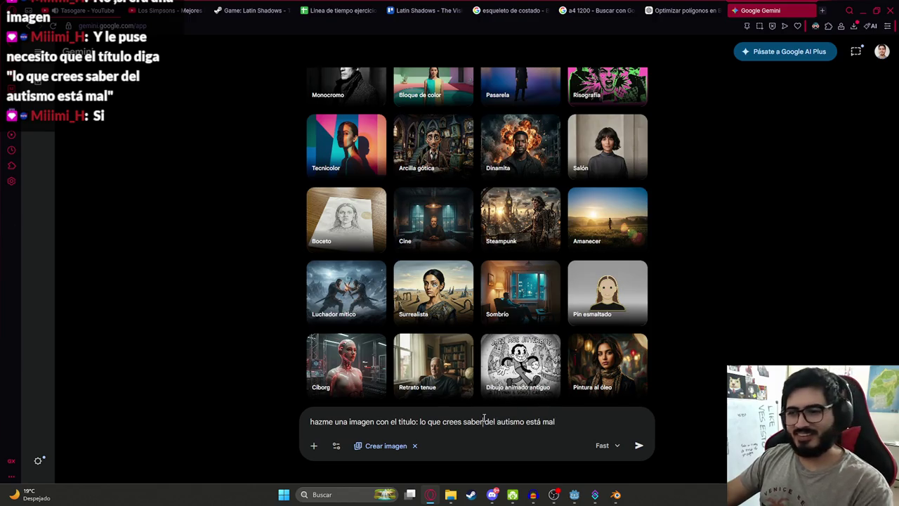
{"action": "key", "text": "Return"}
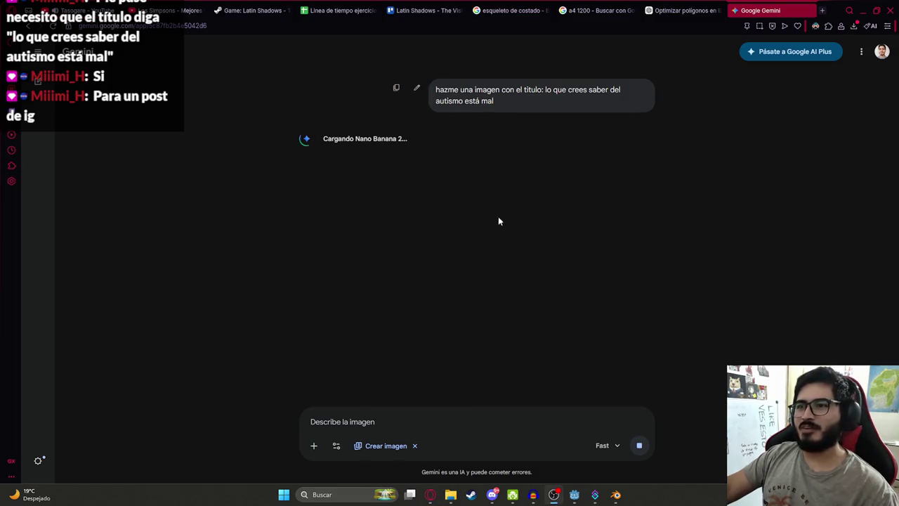
{"action": "left_click", "coordinate": [615, 494]}
{"action": "scroll", "scroll_direction": "down", "scroll_amount": 3}
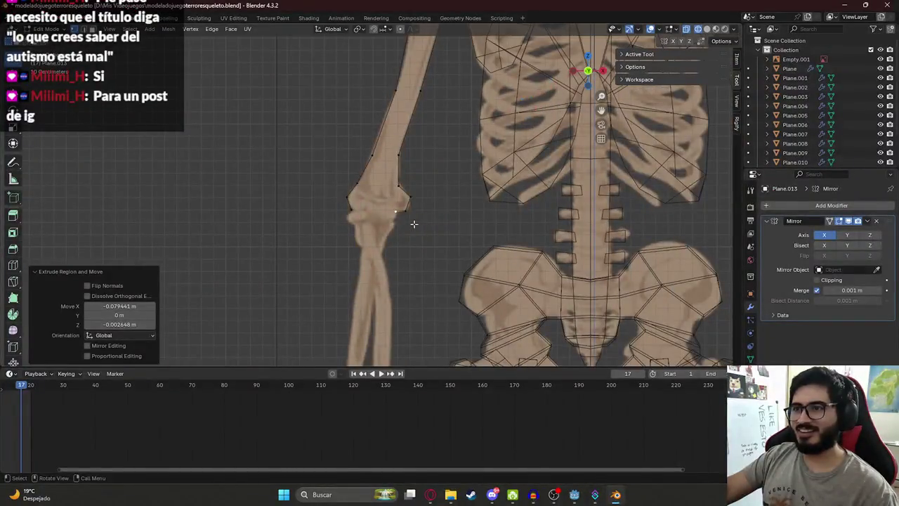
- Move the elbow's bottom edge into place
{"action": "scroll", "scroll_direction": "up", "scroll_amount": 3}
{"action": "scroll", "scroll_direction": "up", "scroll_amount": 3}
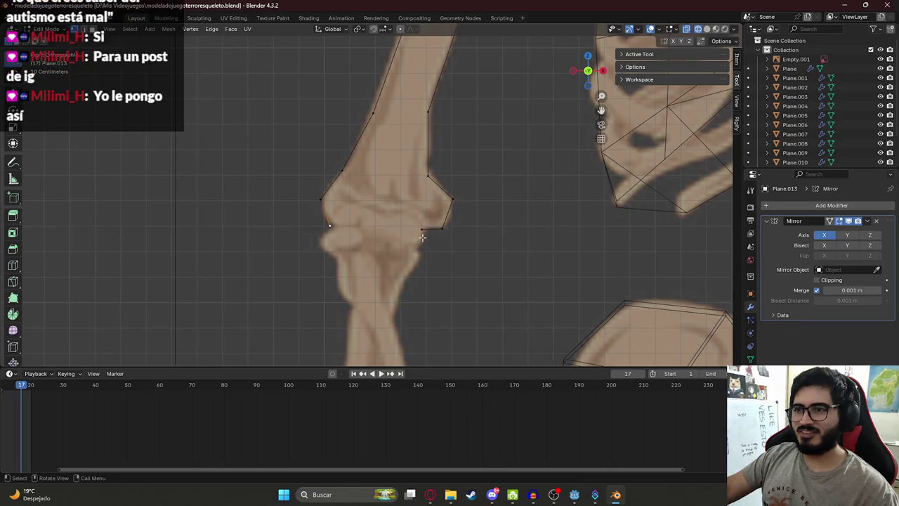
{"action": "left_click", "coordinate": [421, 229]}
{"action": "key", "text": "g"}
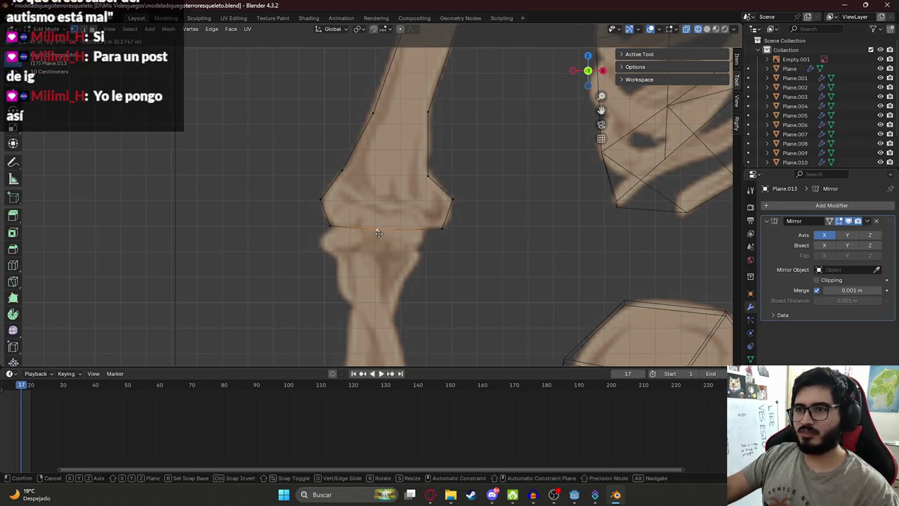
{"action": "left_click", "coordinate": [382, 234]}
- Extrude the arm vertices upward from the elbow to the shoulder in several steps
{"action": "scroll", "scroll_direction": "down", "scroll_amount": 3}
{"action": "scroll", "scroll_direction": "up", "scroll_amount": 3}
{"action": "scroll", "scroll_direction": "up", "scroll_amount": 3}
{"action": "key", "text": "e"}
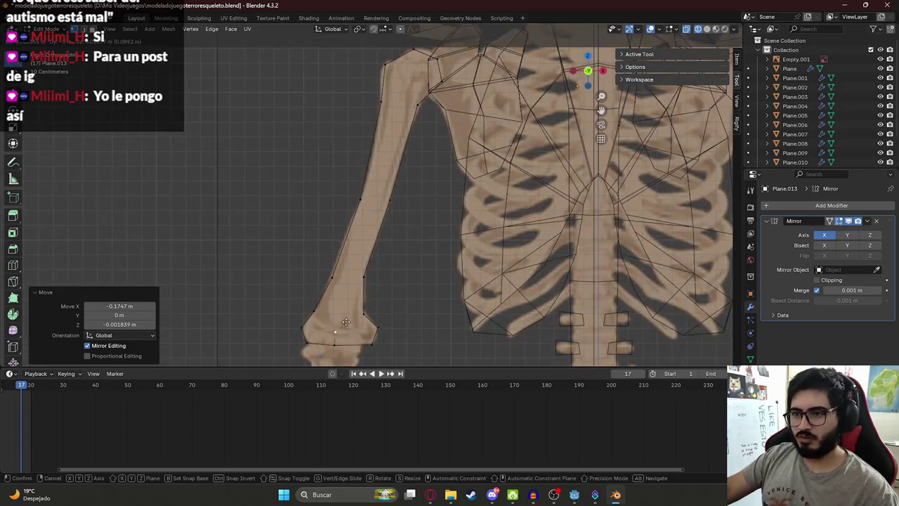
{"action": "left_click", "coordinate": [347, 321]}
{"action": "key", "text": "e"}
{"action": "left_click", "coordinate": [350, 306]}
{"action": "key", "text": "e"}
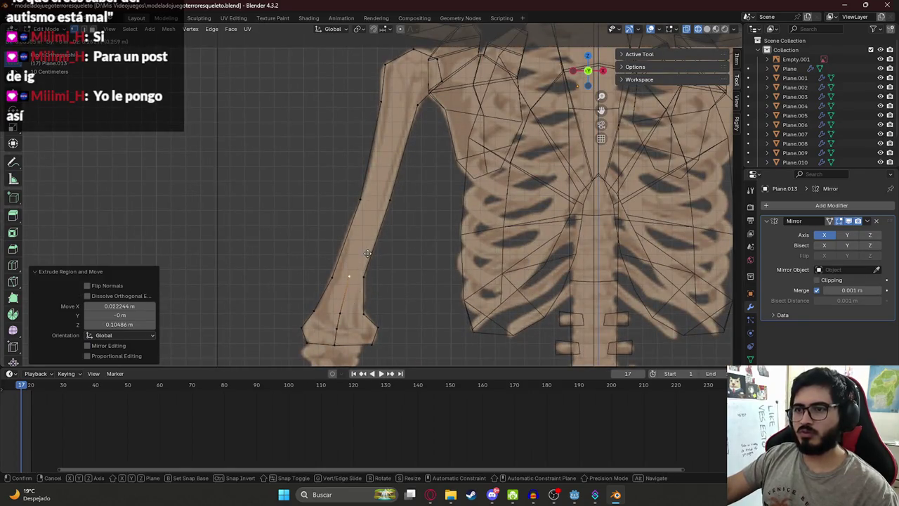
{"action": "left_click_drag", "start_coordinate": [368, 253], "coordinate": [367, 208]}
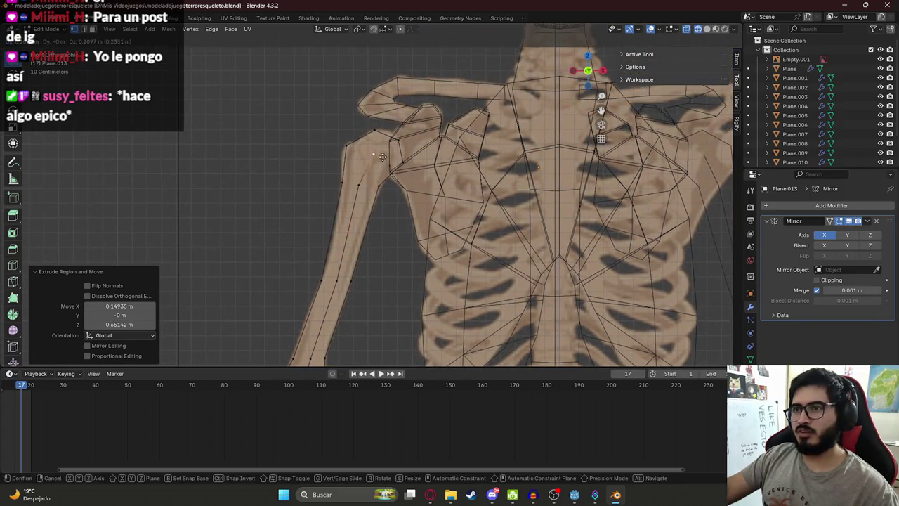
{"action": "left_click", "coordinate": [378, 163]}
- Subdivide the shoulder edge
{"action": "scroll", "scroll_direction": "up", "scroll_amount": 3}
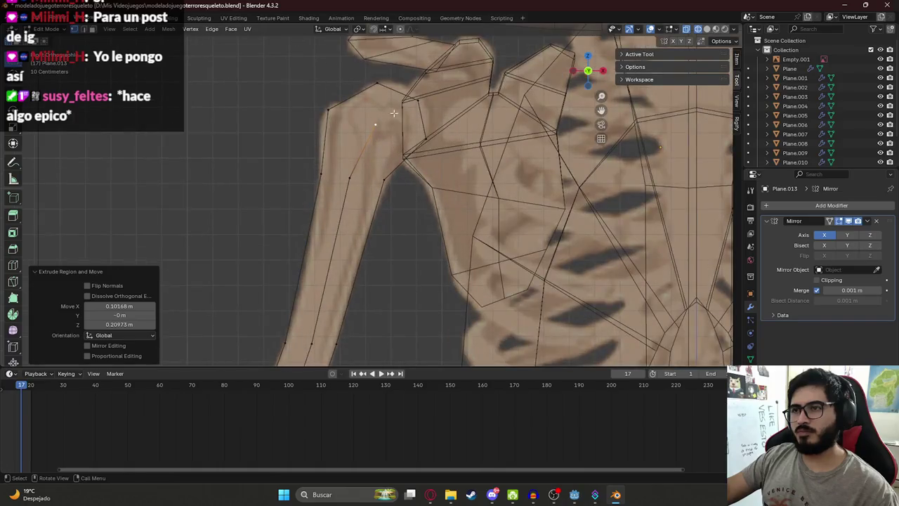
{"action": "right_click", "coordinate": [379, 84]}
{"action": "left_click", "coordinate": [379, 84]}
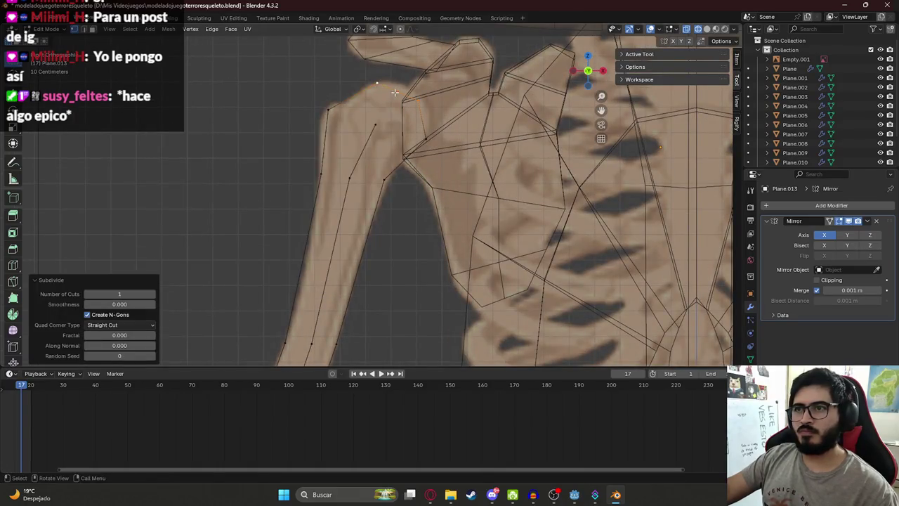
- Try extruding the top shoulder face, then undo back to the shoulder selection
{"action": "left_click", "coordinate": [370, 89]}
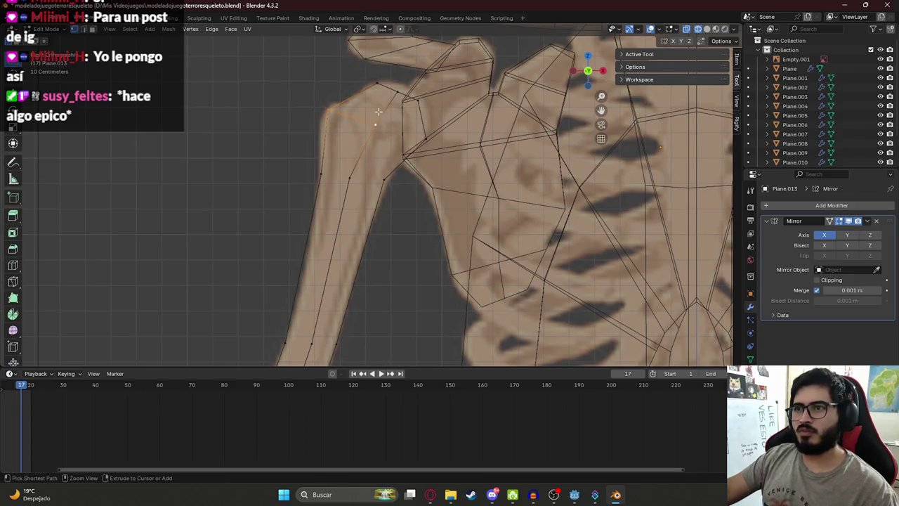
{"action": "left_click_drag", "start_coordinate": [321, 79], "coordinate": [409, 117]}
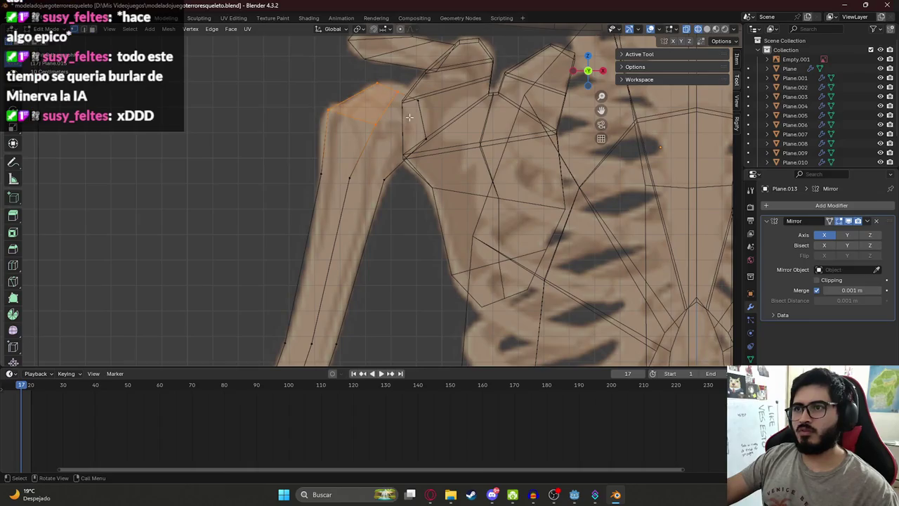
{"action": "key", "text": "e"}
{"action": "left_click", "coordinate": [373, 127]}
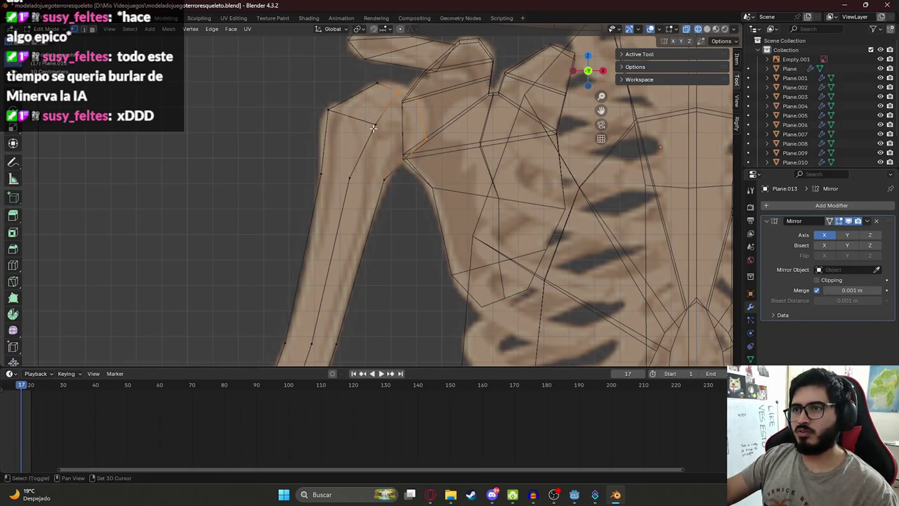
{"action": "left_click_drag", "start_coordinate": [295, 98], "coordinate": [371, 179]}
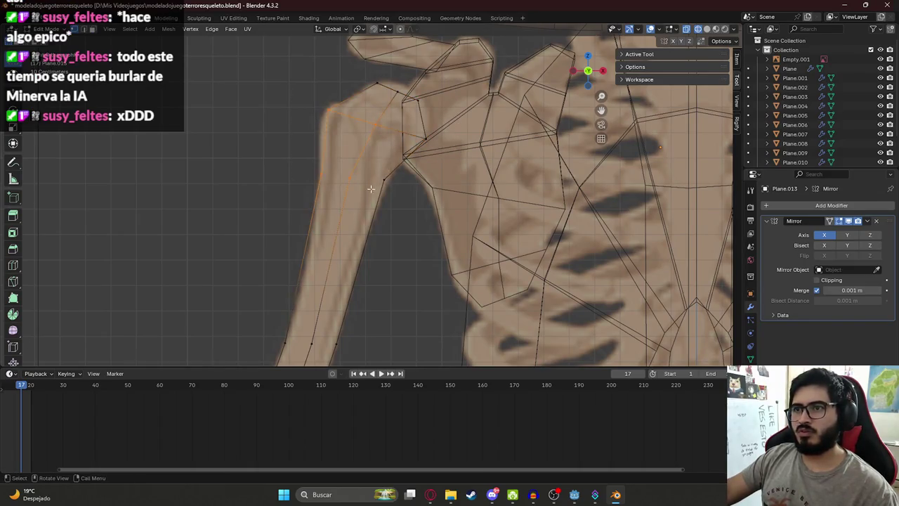
{"action": "key", "text": "ctrl+z"}
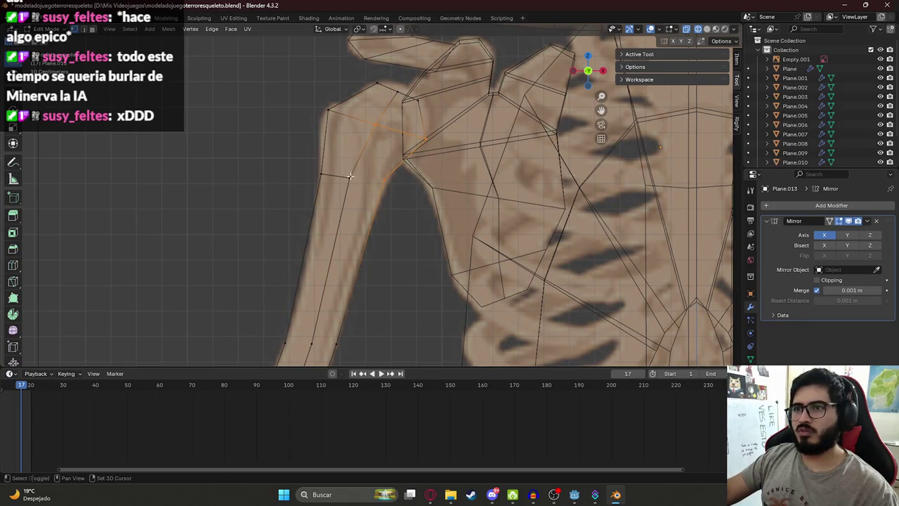
- Switch the viewport to solid shading and select the upper-arm and forearm faces around the elbow
{"action": "left_click_drag", "start_coordinate": [351, 175], "coordinate": [332, 130]}
{"action": "key", "text": "z"}
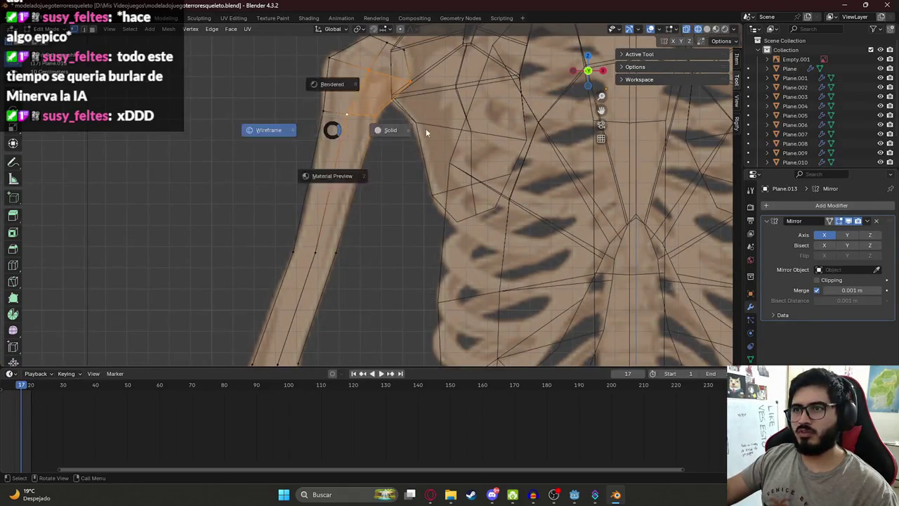
{"action": "left_click", "coordinate": [410, 132]}
{"action": "left_click_drag", "start_coordinate": [293, 102], "coordinate": [330, 121]}
{"action": "left_click_drag", "start_coordinate": [278, 229], "coordinate": [316, 241]}
{"action": "left_click_drag", "start_coordinate": [367, 102], "coordinate": [402, 152]}
{"action": "left_click_drag", "start_coordinate": [336, 269], "coordinate": [356, 171]}
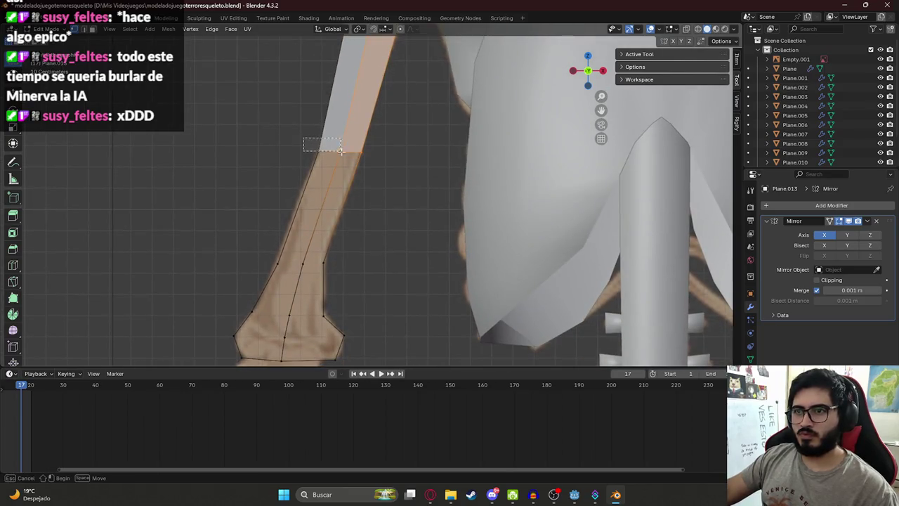
{"action": "left_click_drag", "start_coordinate": [270, 248], "coordinate": [300, 273]}
{"action": "left_click_drag", "start_coordinate": [363, 286], "coordinate": [314, 254]}
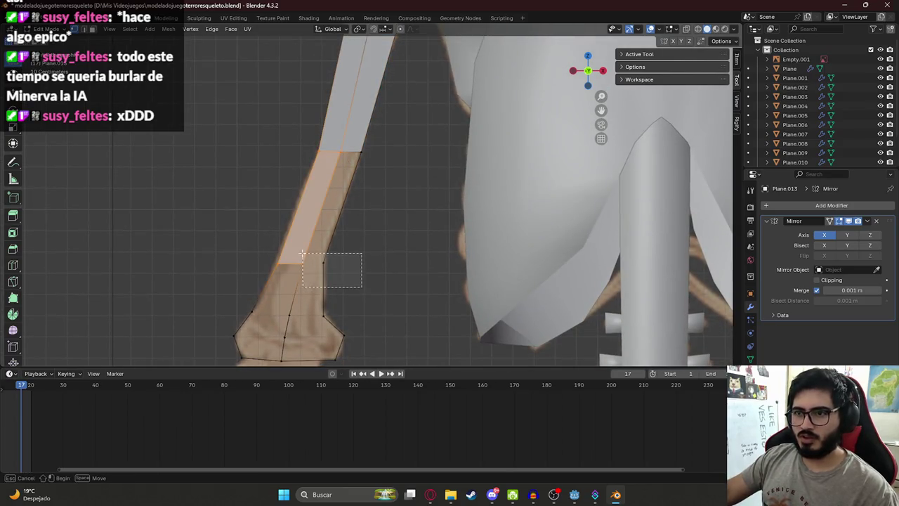
- Fill the left, right and top-left gaps around the elbow with new faces
{"action": "left_click_drag", "start_coordinate": [383, 170], "coordinate": [283, 163]}
{"action": "left_click_drag", "start_coordinate": [282, 163], "coordinate": [312, 180]}
{"action": "left_click", "coordinate": [274, 218]}
{"action": "key", "text": "f"}
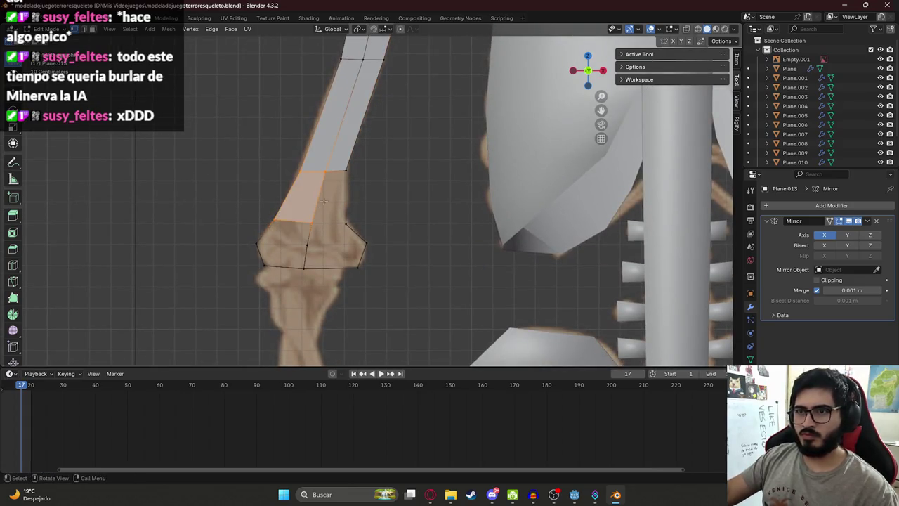
{"action": "left_click", "coordinate": [346, 223]}
{"action": "key", "text": "f"}
{"action": "left_click_drag", "start_coordinate": [248, 205], "coordinate": [298, 229]}
{"action": "left_click", "coordinate": [258, 245]}
{"action": "key", "text": "f"}
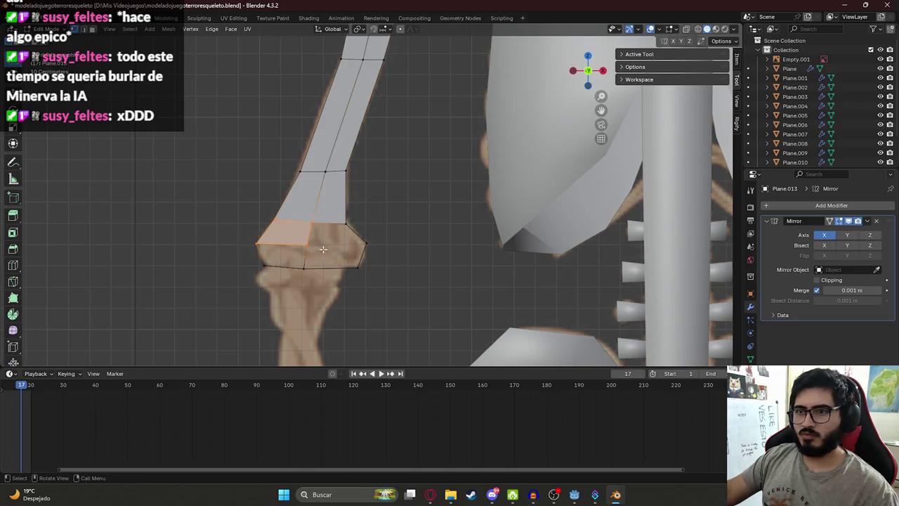
{"action": "left_click", "coordinate": [365, 243]}
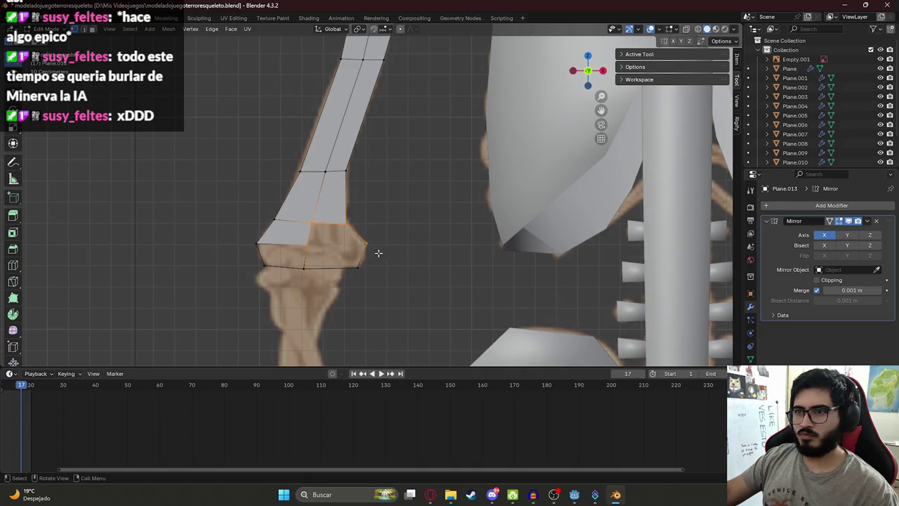
{"action": "key", "text": "f"}
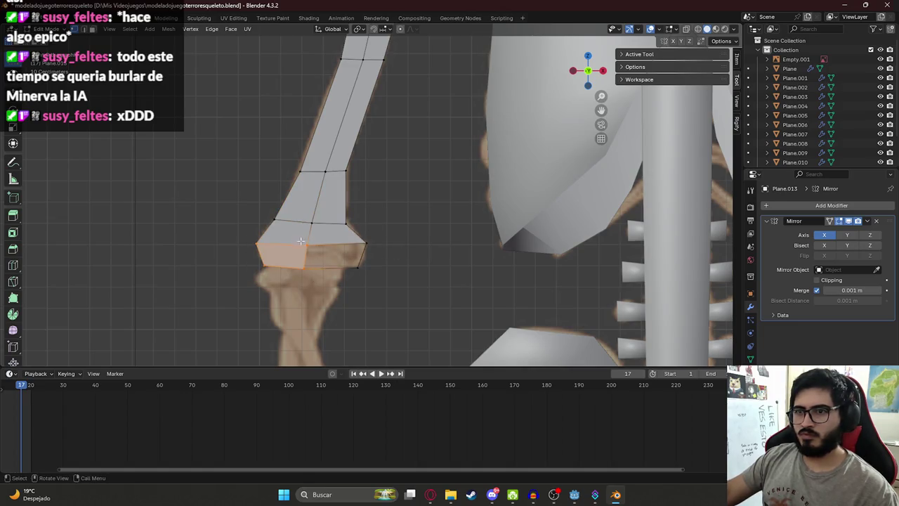
- Return to Object Mode, save the file, and switch back to the Gemini chat
{"action": "scroll", "scroll_direction": "down", "scroll_amount": 3}
{"action": "scroll", "scroll_direction": "down", "scroll_amount": 3}
{"action": "scroll", "scroll_direction": "up", "scroll_amount": 3}
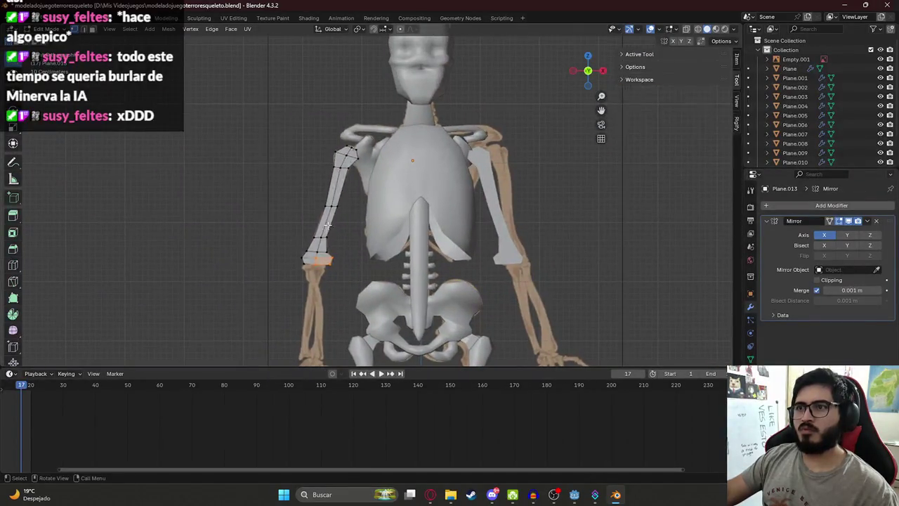
{"action": "key", "text": "Tab"}
{"action": "key", "text": "ctrl+s"}
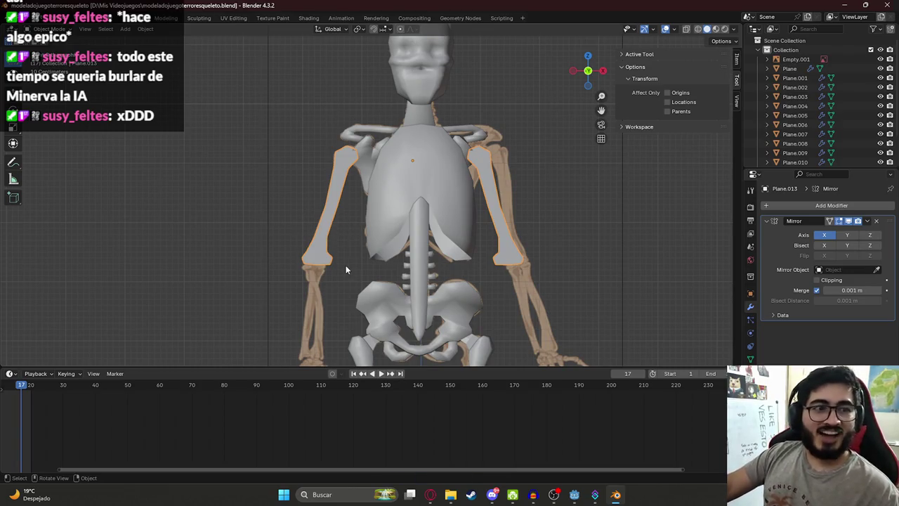
{"action": "left_click", "coordinate": [430, 495]}
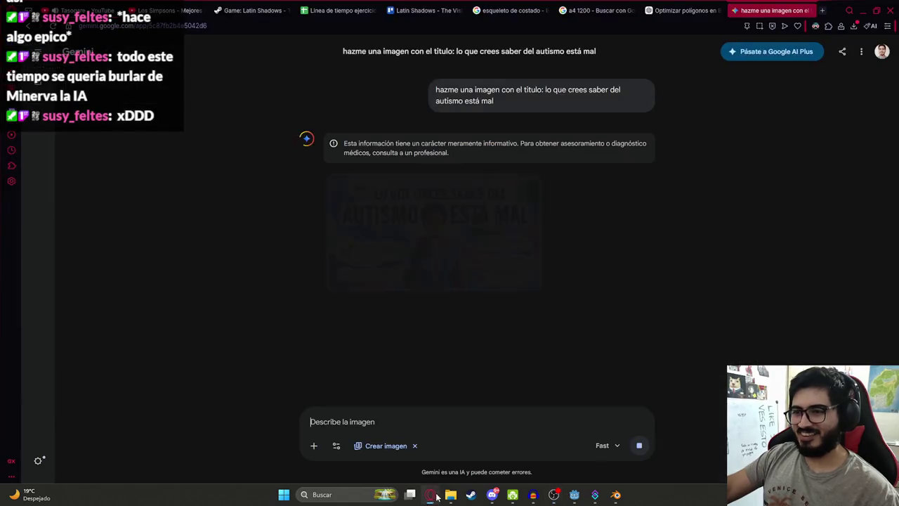
- View Gemini's generated poster image full size, close it, and return to Blender
{"action": "left_click", "coordinate": [429, 232]}
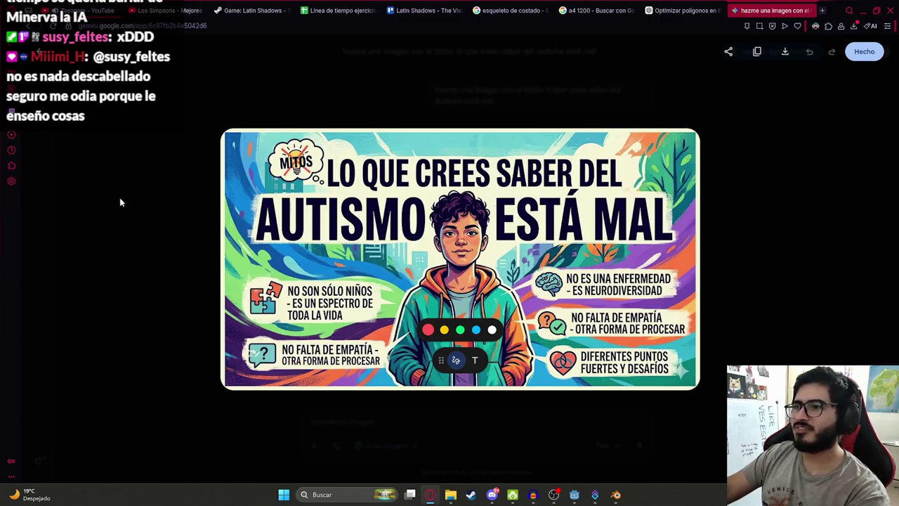
{"action": "left_click", "coordinate": [805, 222]}
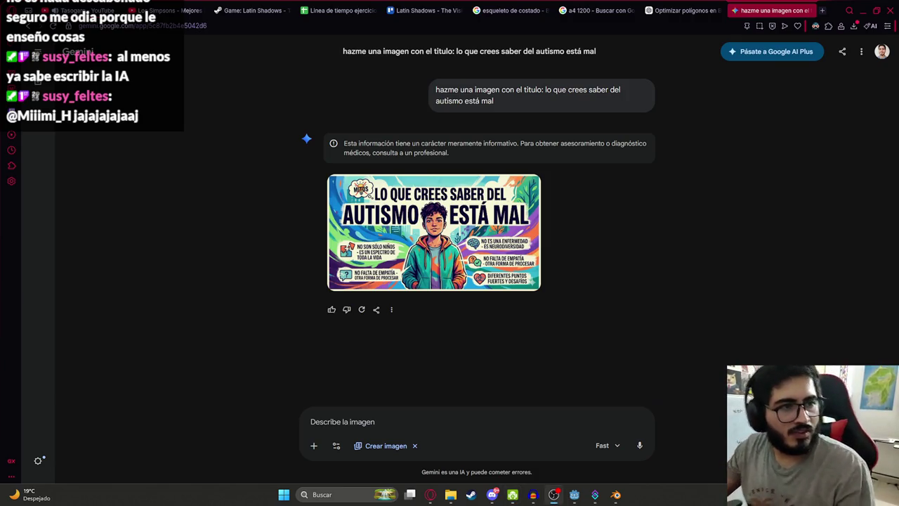
{"action": "left_click", "coordinate": [615, 495]}
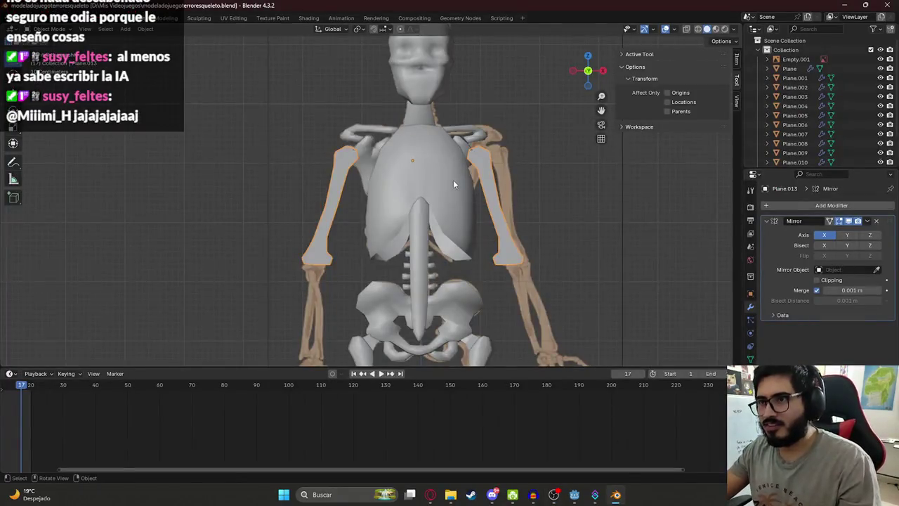
- Select the reference image, orbit the skeleton from side and front angles, and save
{"action": "scroll", "scroll_direction": "down", "scroll_amount": 3}
{"action": "left_click", "coordinate": [508, 115]}
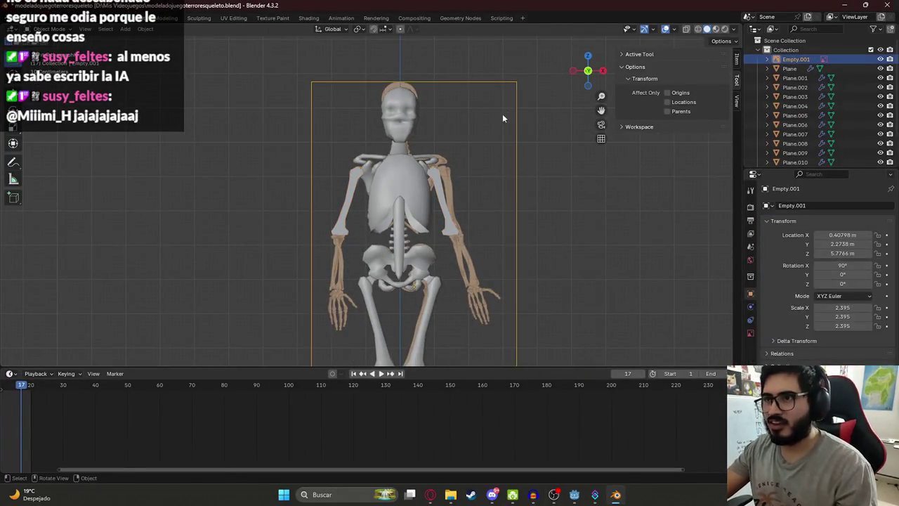
{"action": "left_click_drag", "start_coordinate": [472, 133], "coordinate": [439, 145]}
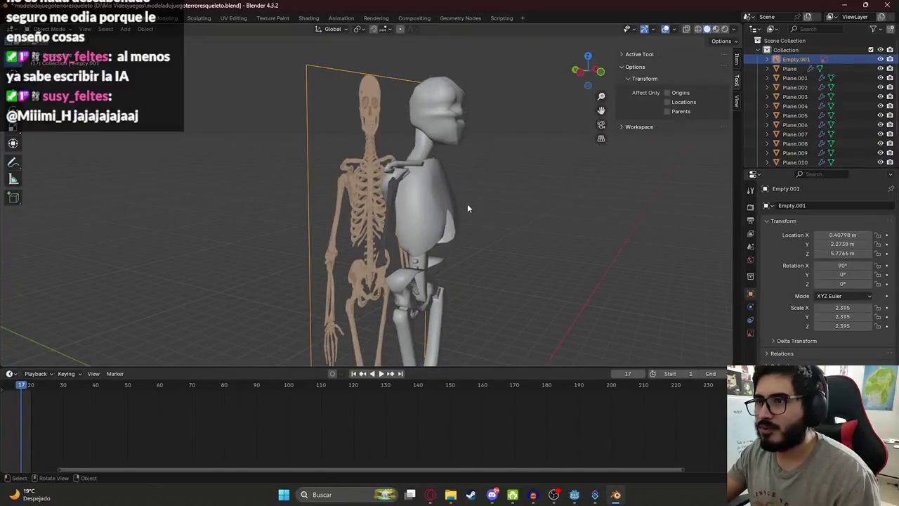
{"action": "left_click_drag", "start_coordinate": [439, 144], "coordinate": [408, 131]}
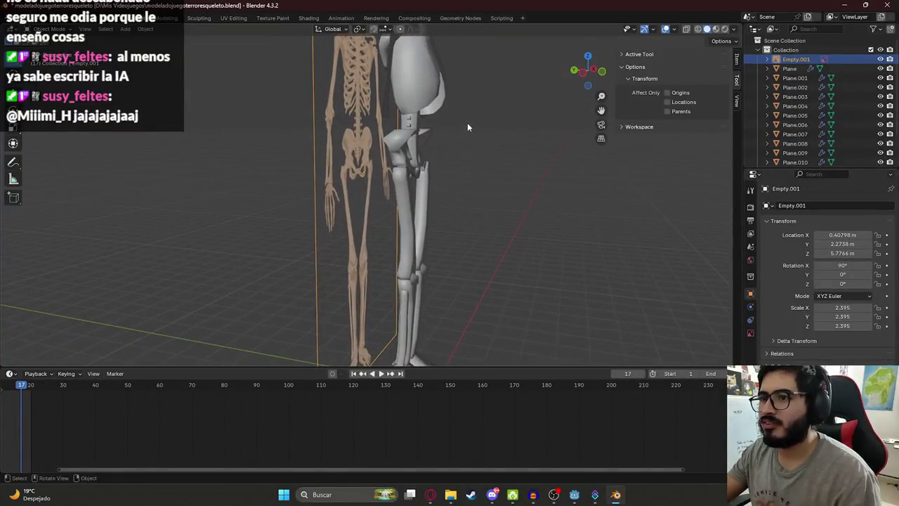
{"action": "left_click_drag", "start_coordinate": [345, 122], "coordinate": [299, 131]}
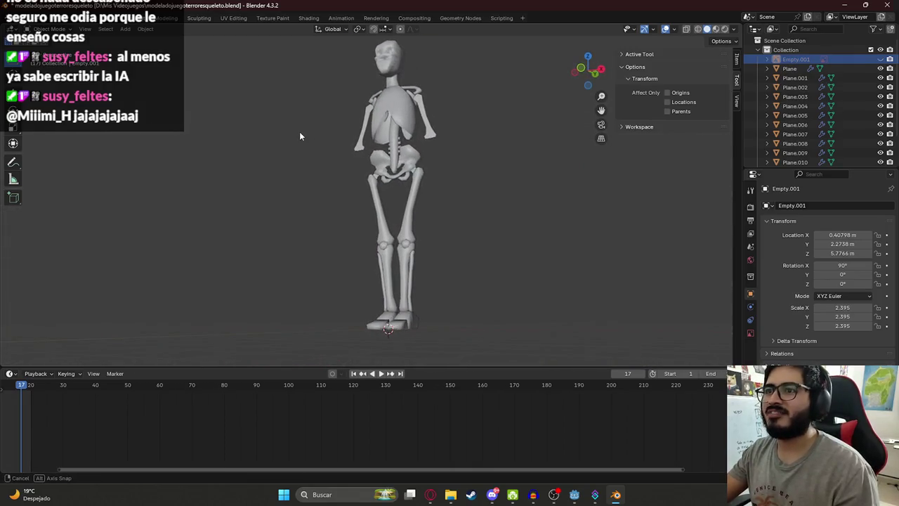
{"action": "scroll", "scroll_direction": "down", "scroll_amount": 3}
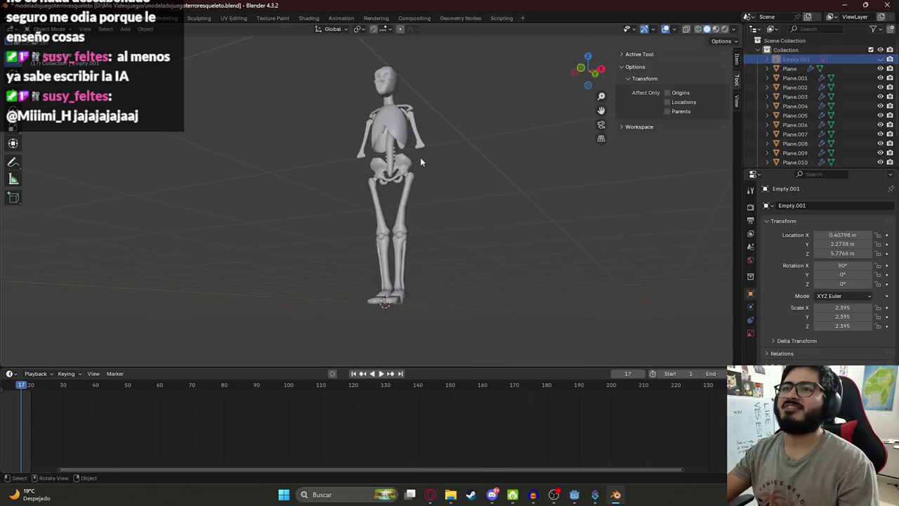
{"action": "scroll", "scroll_direction": "up", "scroll_amount": 3}
{"action": "scroll", "scroll_direction": "up", "scroll_amount": 3}
{"action": "left_click_drag", "start_coordinate": [420, 157], "coordinate": [441, 156]}
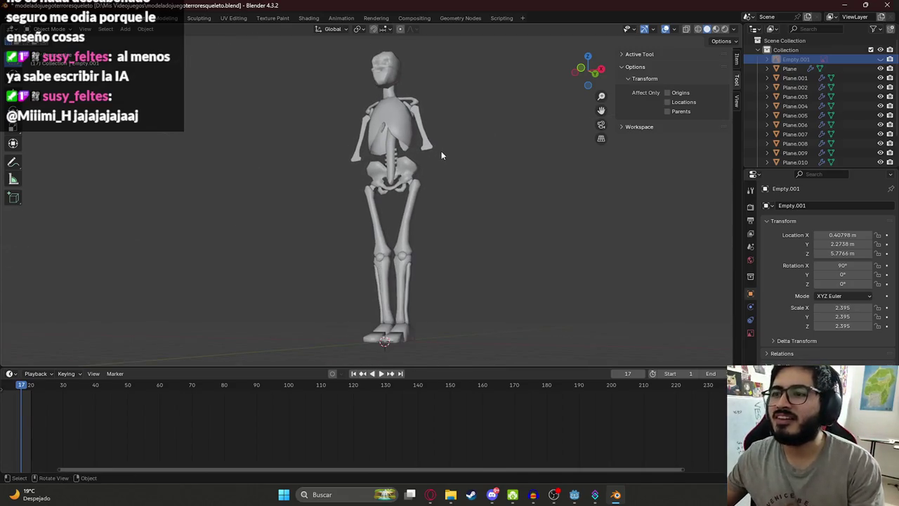
{"action": "key", "text": "ctrl+s"}
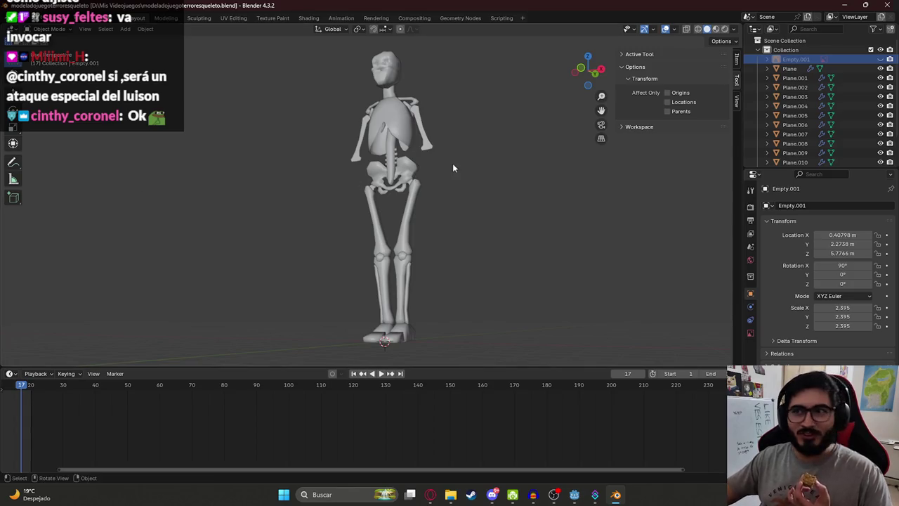
- Go to front orthographic view, unhide the reference image, zoom out, and select the skull
{"action": "left_click_drag", "start_coordinate": [453, 163], "coordinate": [395, 127]}
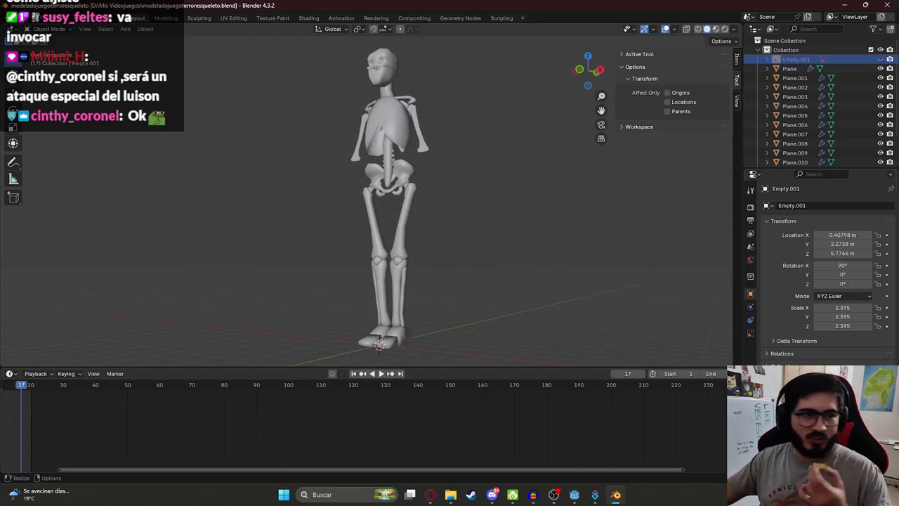
{"action": "left_click_drag", "start_coordinate": [398, 156], "coordinate": [410, 151]}
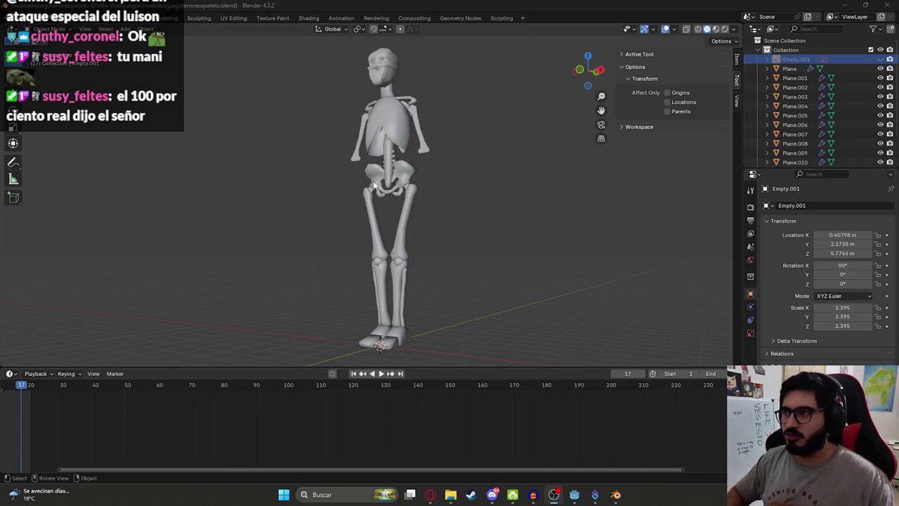
{"action": "key", "text": "KP_1"}
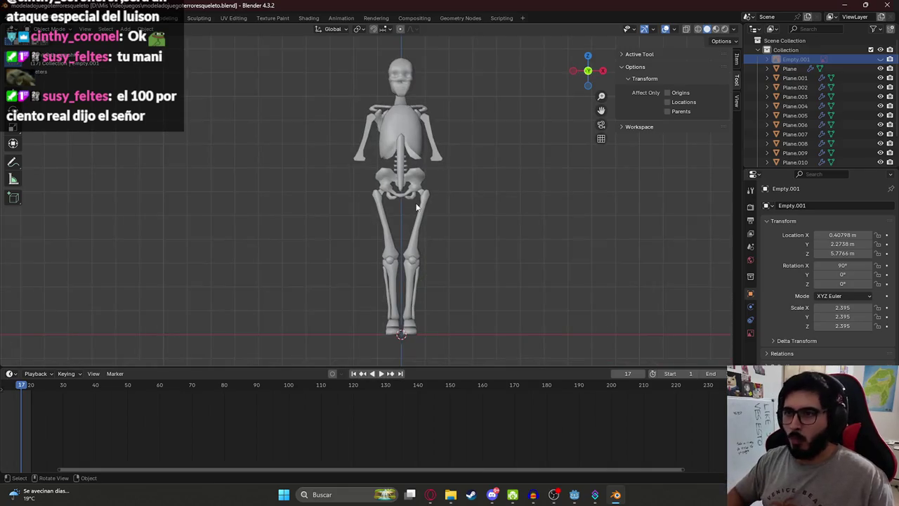
{"action": "key", "text": "alt+h"}
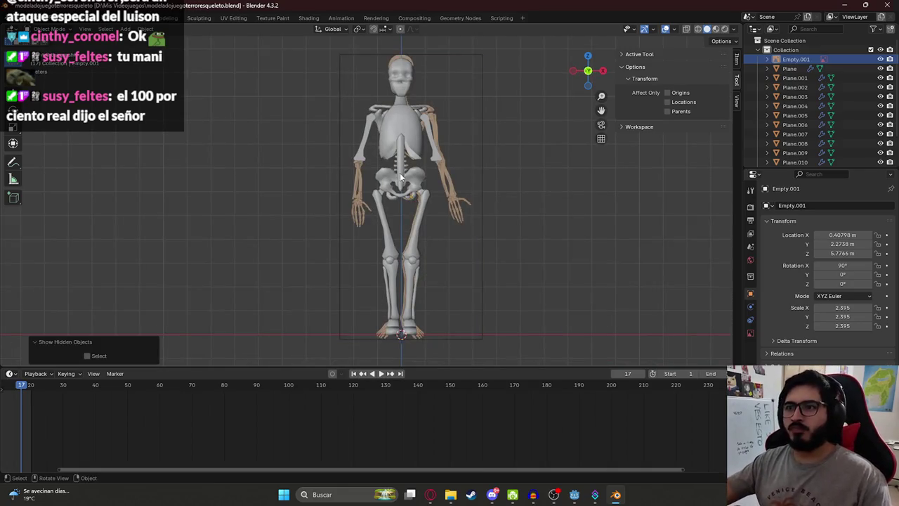
{"action": "scroll", "scroll_direction": "up", "scroll_amount": 3}
{"action": "scroll", "scroll_direction": "down", "scroll_amount": 3}
{"action": "scroll", "scroll_direction": "down", "scroll_amount": 3}
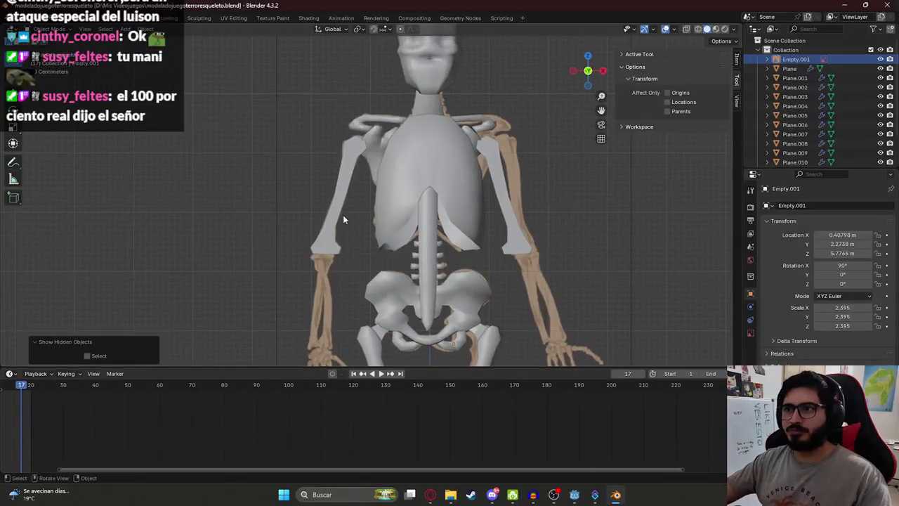
{"action": "scroll", "scroll_direction": "down", "scroll_amount": 3}
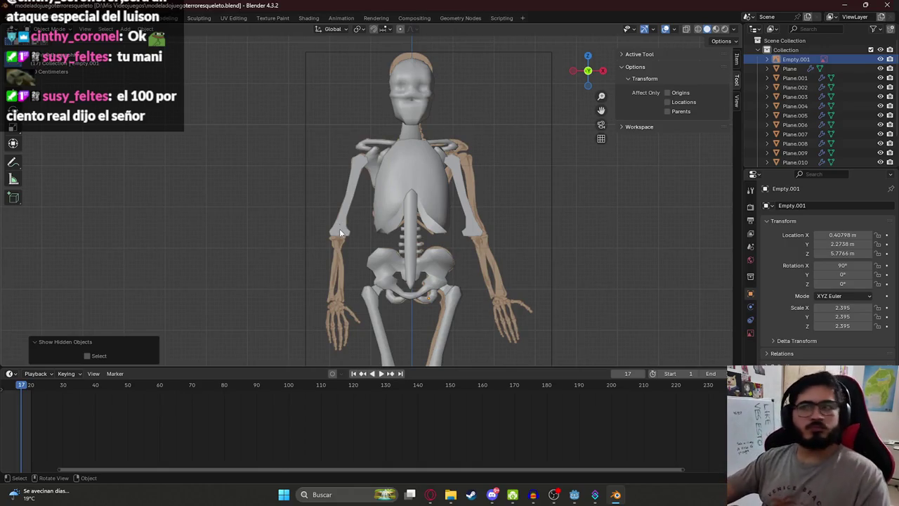
{"action": "left_click", "coordinate": [407, 92]}
- Move the skull vertically along Z to a new height
{"action": "key", "text": "KP_Decimal"}
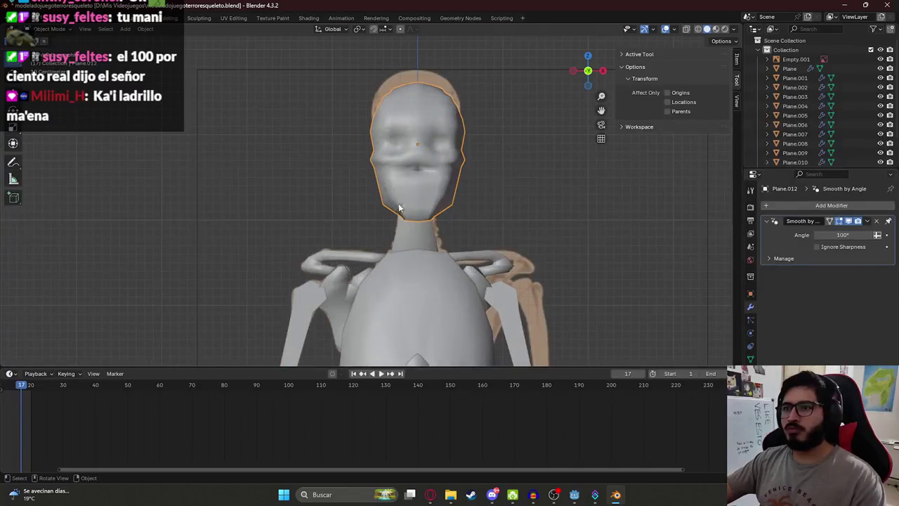
{"action": "key", "text": "g"}
{"action": "left_click", "coordinate": [572, 139]}
{"action": "key", "text": "ctrl+z"}
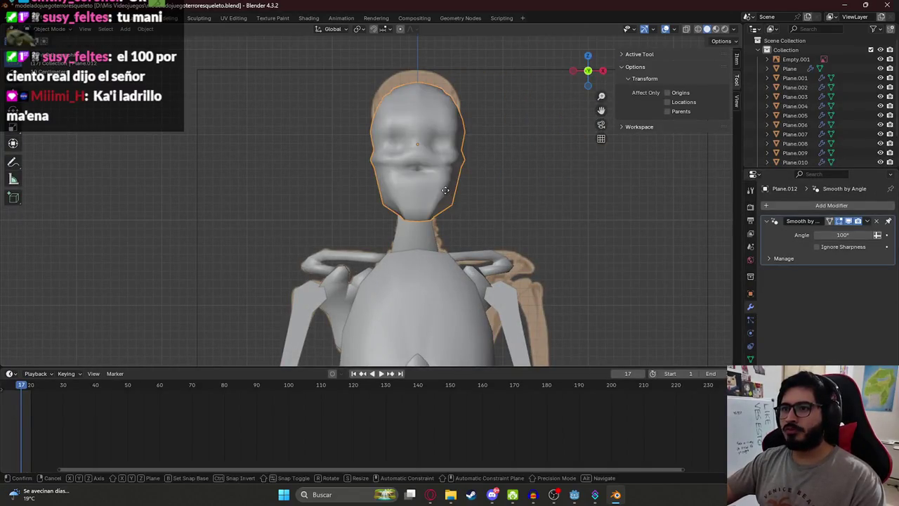
{"action": "key", "text": "g"}
{"action": "key", "text": "z"}
{"action": "left_click", "coordinate": [462, 206]}
{"action": "left_click_drag", "start_coordinate": [461, 206], "coordinate": [475, 211]}
- Raise the neck's top vertex along Z up into the skull
{"action": "scroll", "scroll_direction": "up", "scroll_amount": 3}
{"action": "left_click", "coordinate": [430, 200]}
{"action": "key", "text": "Tab"}
{"action": "scroll", "scroll_direction": "up", "scroll_amount": 3}
{"action": "left_click", "coordinate": [476, 212]}
{"action": "key", "text": "g"}
{"action": "key", "text": "z"}
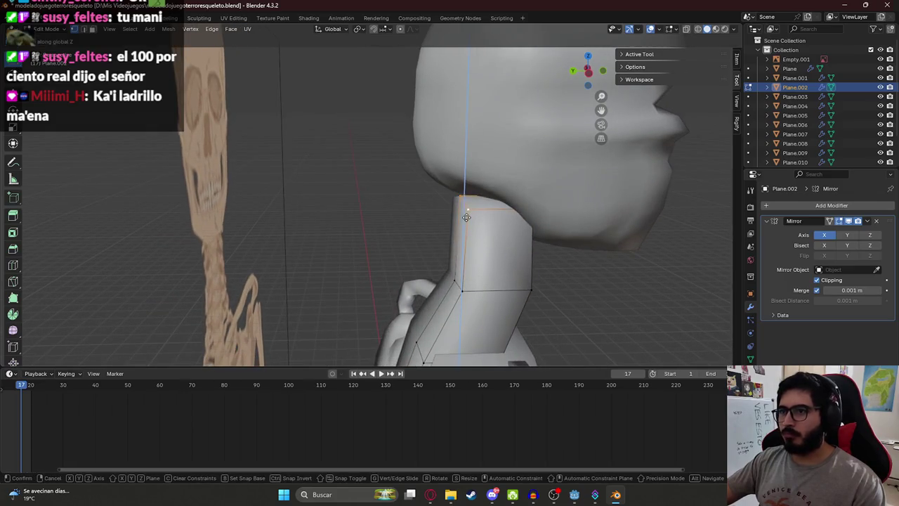
{"action": "left_click", "coordinate": [472, 190]}
{"action": "key", "text": "Tab"}
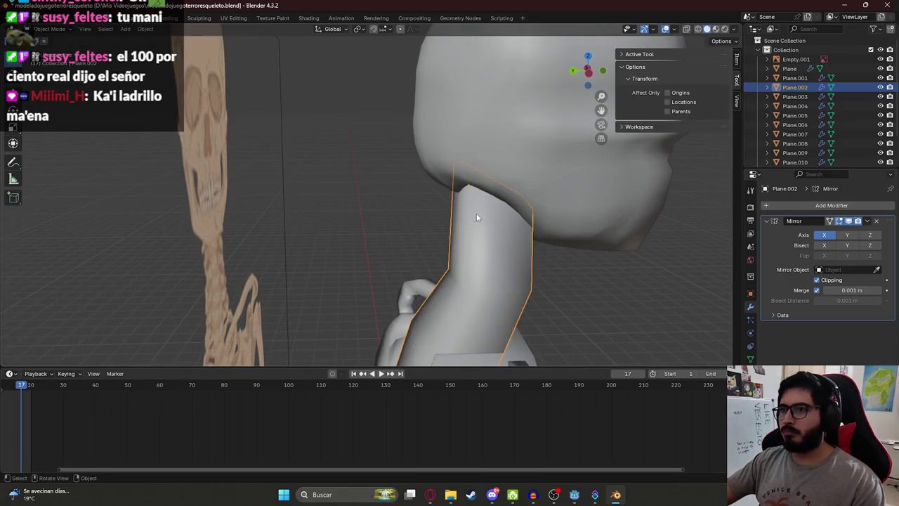
- Enter Edit Mode on the mirrored upper arm and save the file
{"action": "scroll", "scroll_direction": "down", "scroll_amount": 3}
{"action": "left_click", "coordinate": [486, 214]}
{"action": "scroll", "scroll_direction": "down", "scroll_amount": 3}
{"action": "left_click_drag", "start_coordinate": [542, 253], "coordinate": [427, 229]}
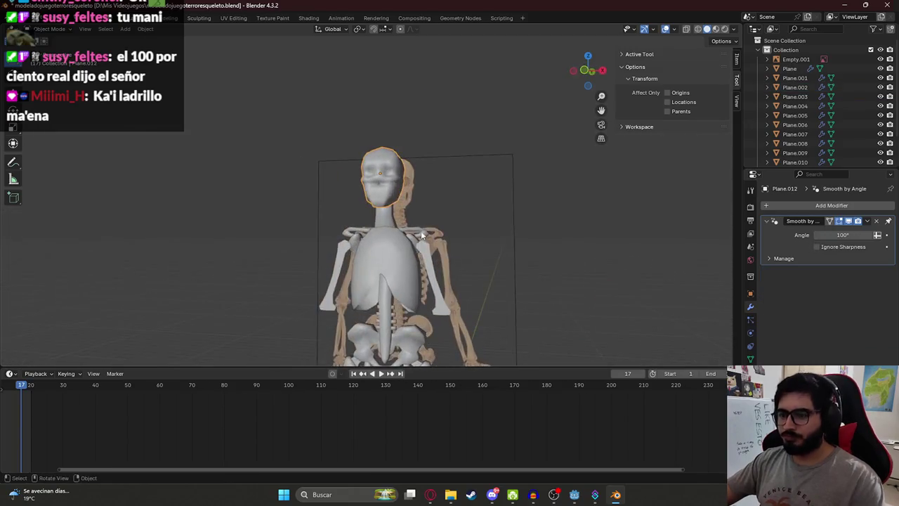
{"action": "left_click", "coordinate": [427, 228]}
{"action": "scroll", "scroll_direction": "up", "scroll_amount": 3}
{"action": "key", "text": "Tab"}
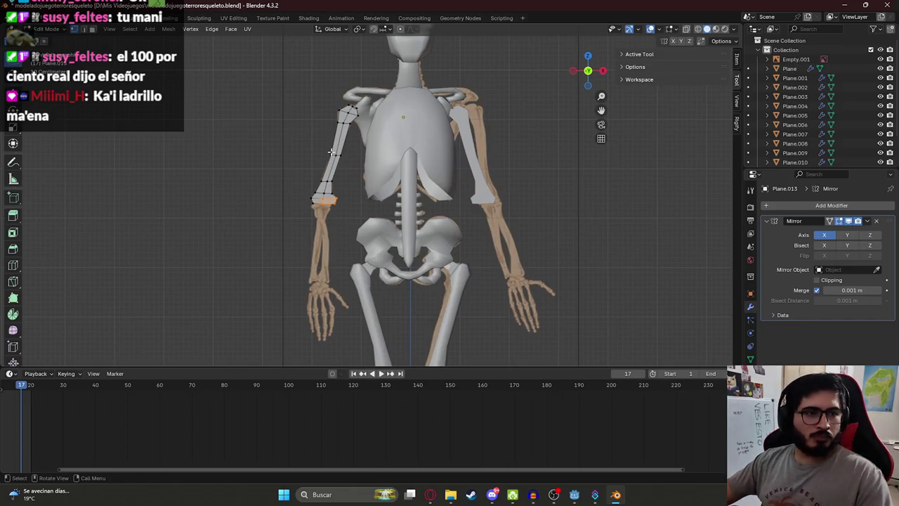
{"action": "scroll", "scroll_direction": "up", "scroll_amount": 3}
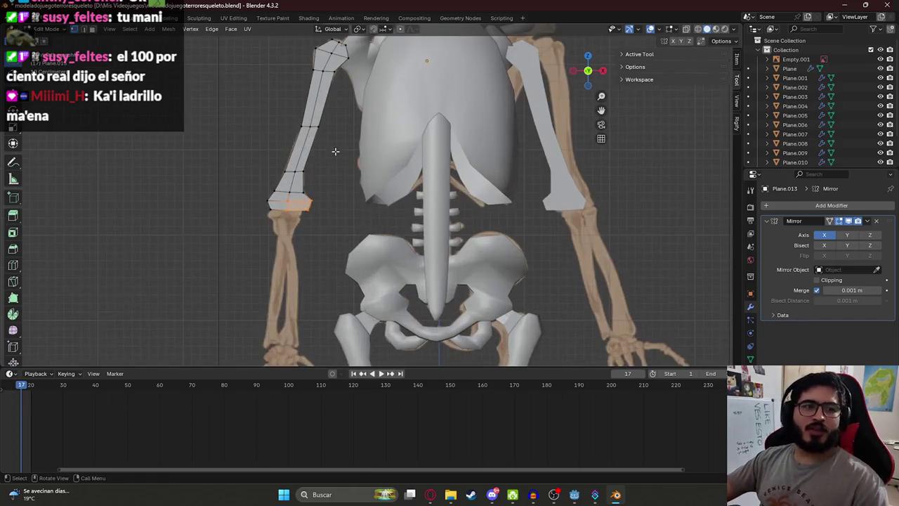
{"action": "scroll", "scroll_direction": "up", "scroll_amount": 3}
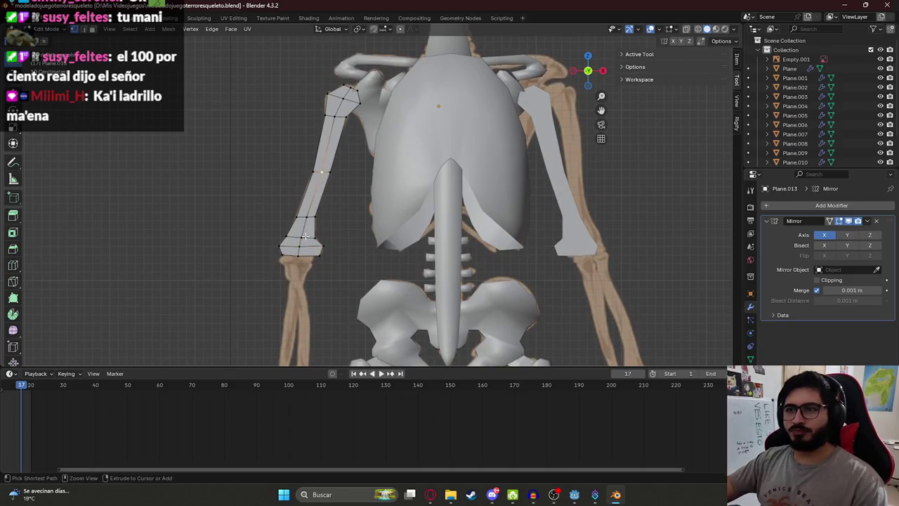
{"action": "key", "text": "ctrl+s"}
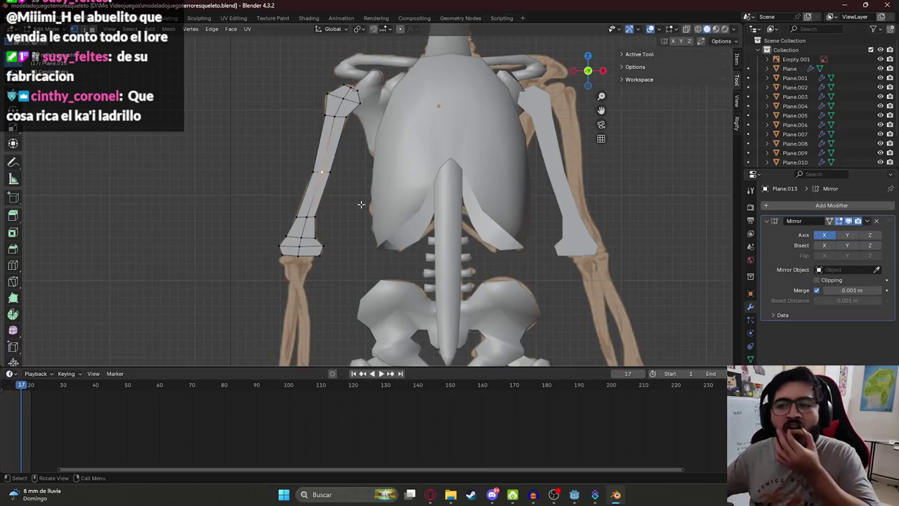
- Switch from Blender to the Opera GX browser with Alt+Tab
{"action": "key", "text": "alt+Tab"}
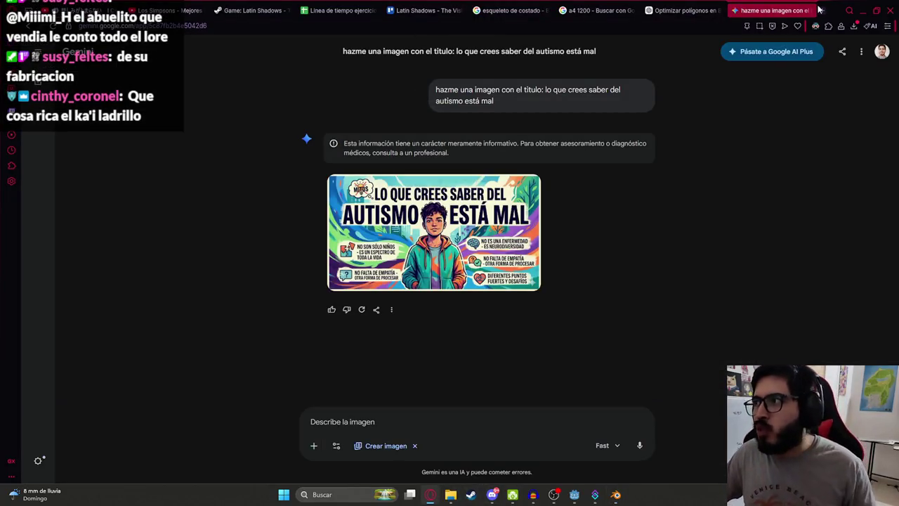
- Search Google for 'ka'i ladrillo' in a new browser tab
{"action": "left_click", "coordinate": [822, 10]}
{"action": "type", "text": "k"}
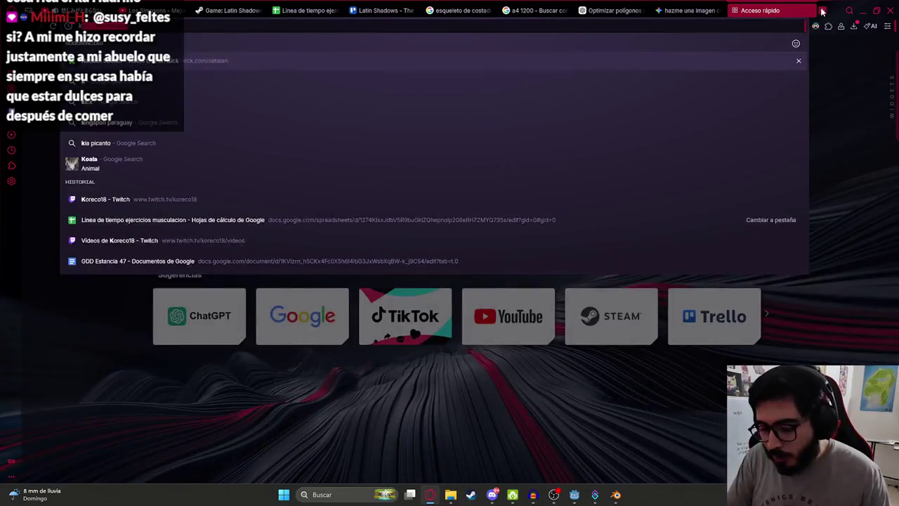
{"action": "type", "text": "a'"}
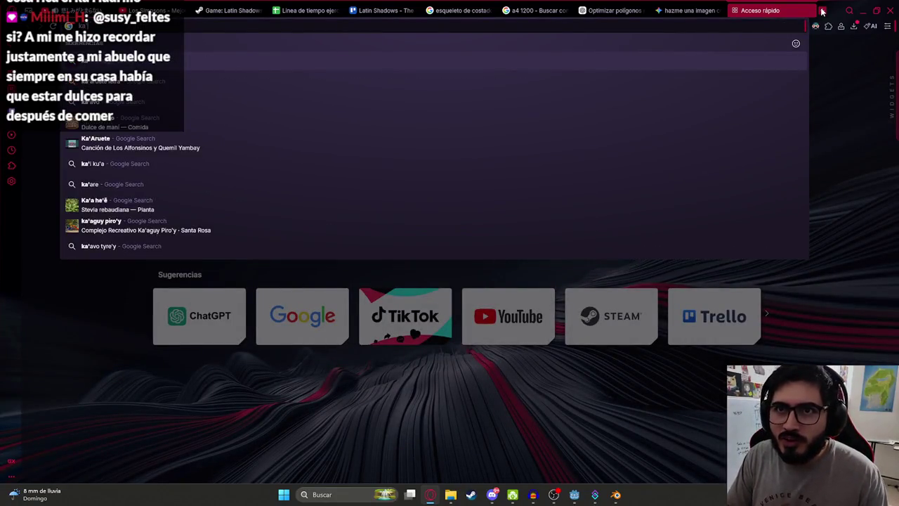
{"action": "type", "text": "i"}
{"action": "type", "text": " ladrillo"}
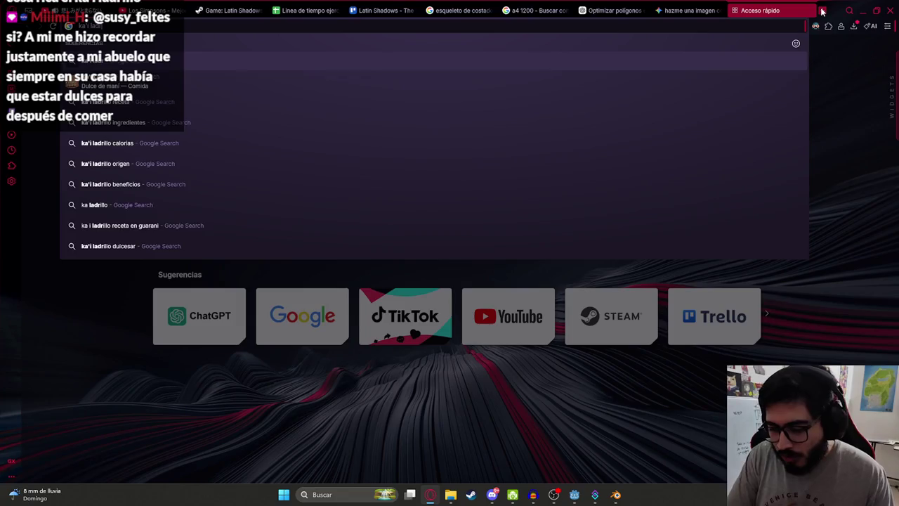
{"action": "key", "text": "Return"}
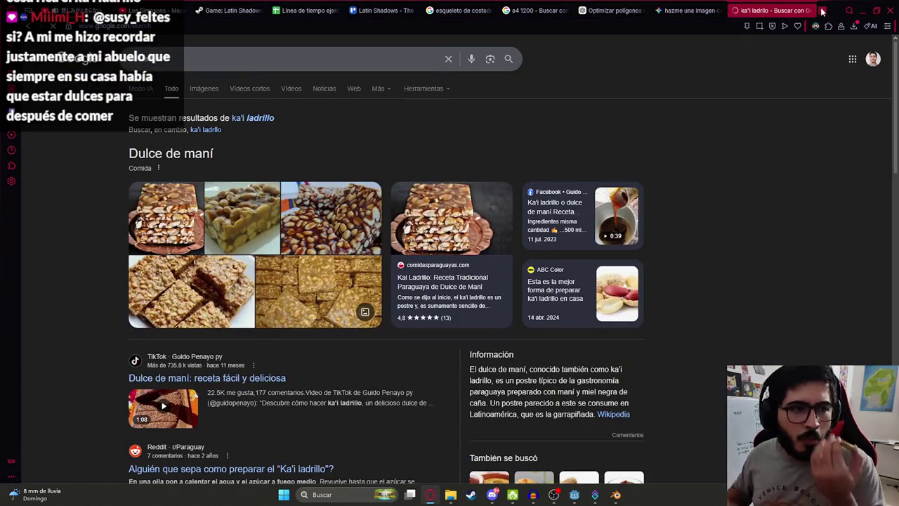
- Open image results and preview the Comidas Paraguayas, Facebook, Cultura Guaraní and TikTok photos
{"action": "left_click", "coordinate": [212, 93]}
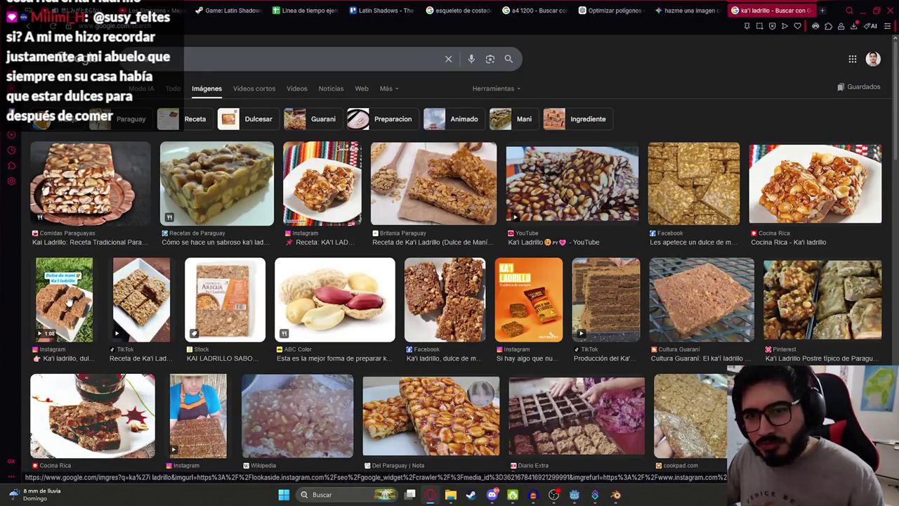
{"action": "left_click", "coordinate": [85, 201]}
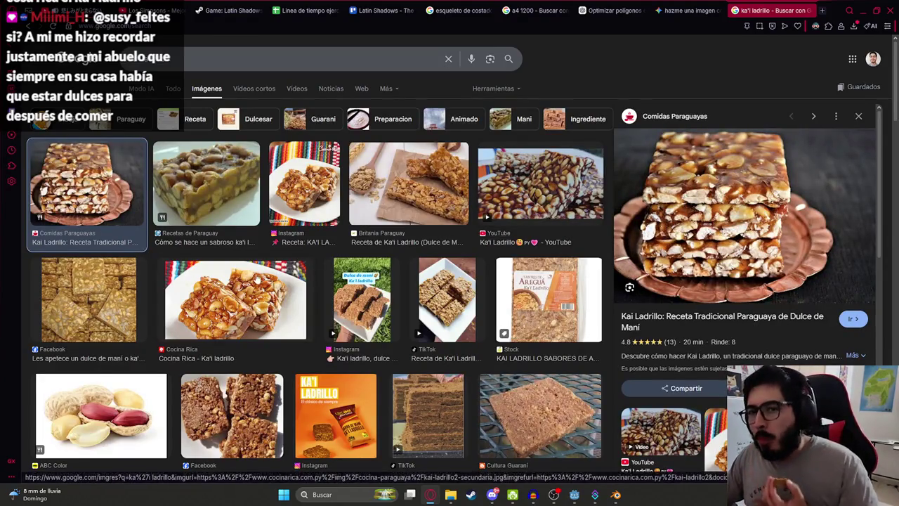
{"action": "left_click", "coordinate": [89, 298]}
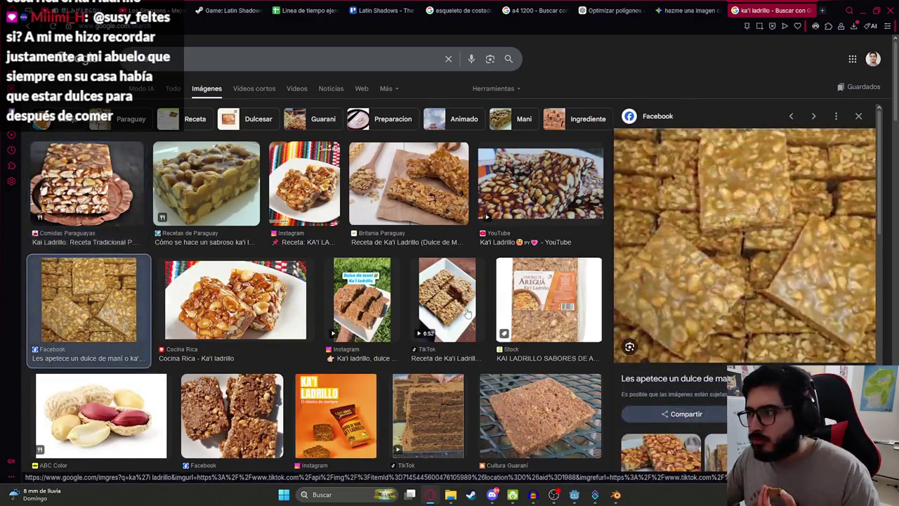
{"action": "scroll", "scroll_direction": "down", "scroll_amount": 3}
{"action": "left_click", "coordinate": [505, 284]}
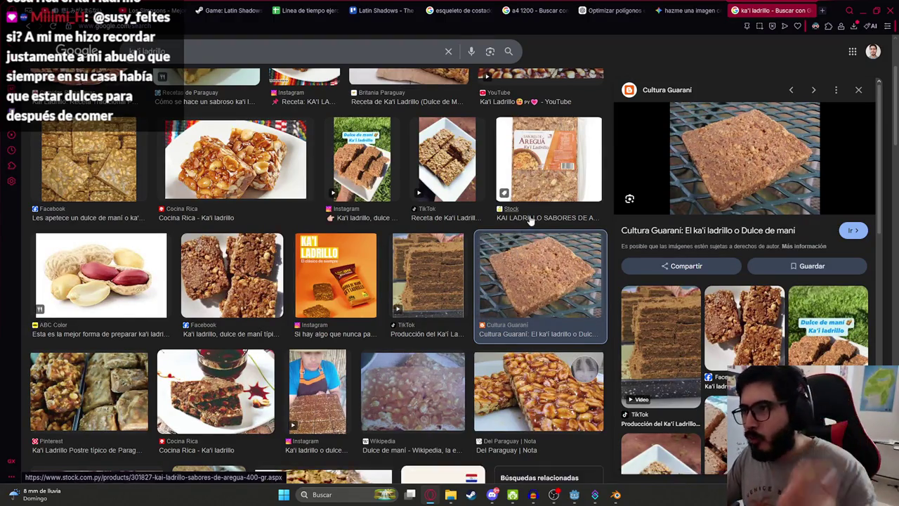
{"action": "left_click", "coordinate": [411, 306]}
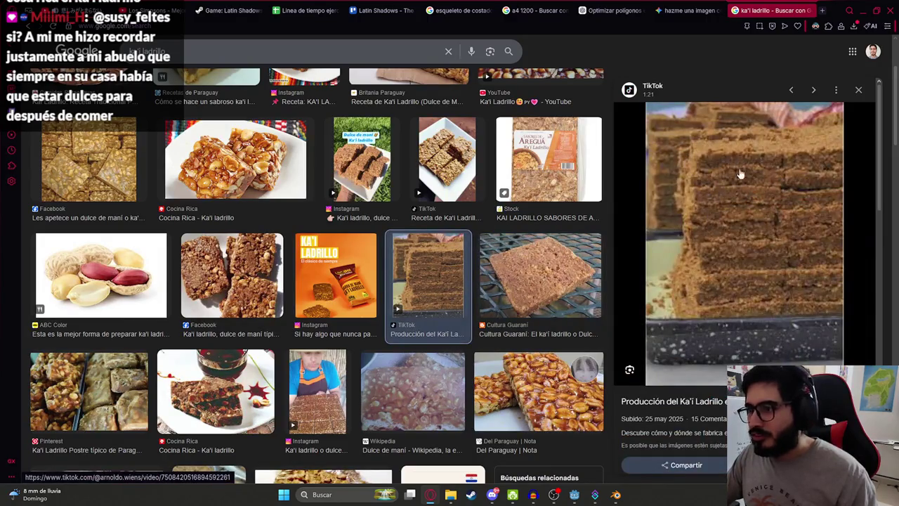
- Scroll through the image grid and preview the Ventana Abierta monkey photo
{"action": "scroll", "scroll_direction": "down", "scroll_amount": 3}
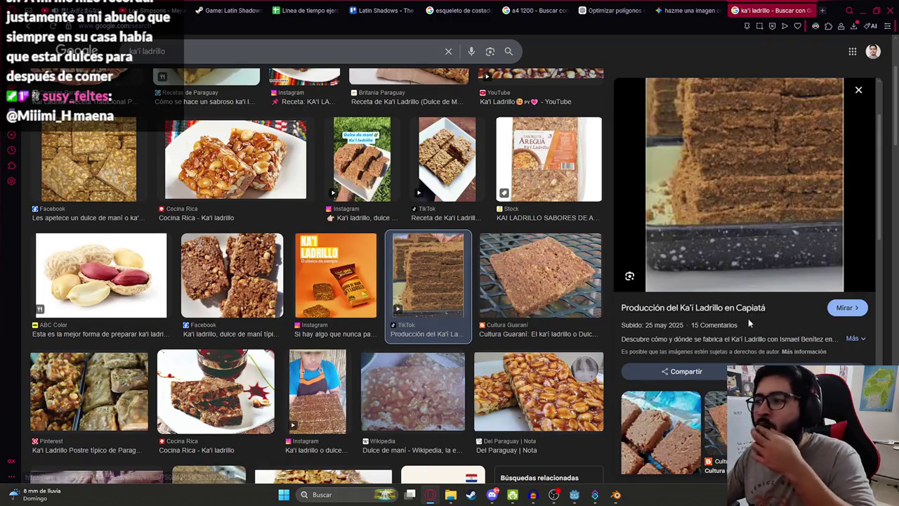
{"action": "scroll", "scroll_direction": "up", "scroll_amount": 3}
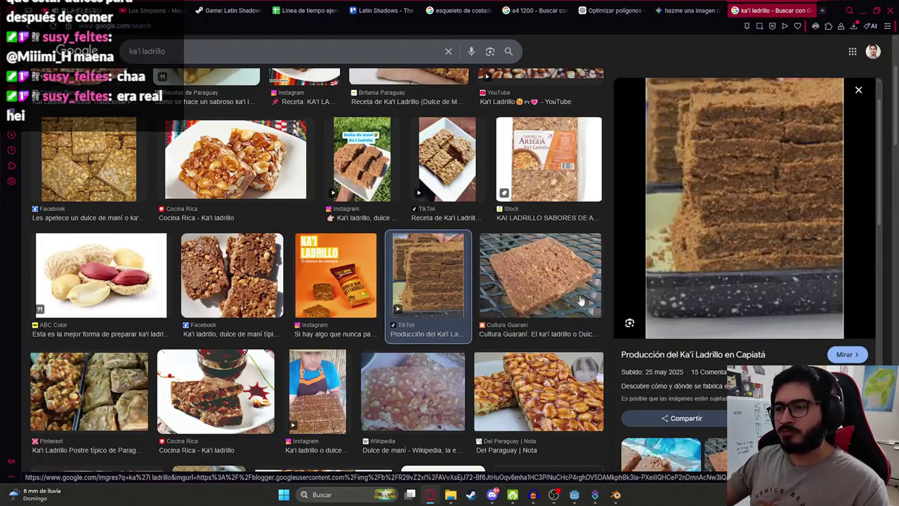
{"action": "scroll", "scroll_direction": "down", "scroll_amount": 3}
{"action": "scroll", "scroll_direction": "down", "scroll_amount": 3}
{"action": "scroll", "scroll_direction": "down", "scroll_amount": 3}
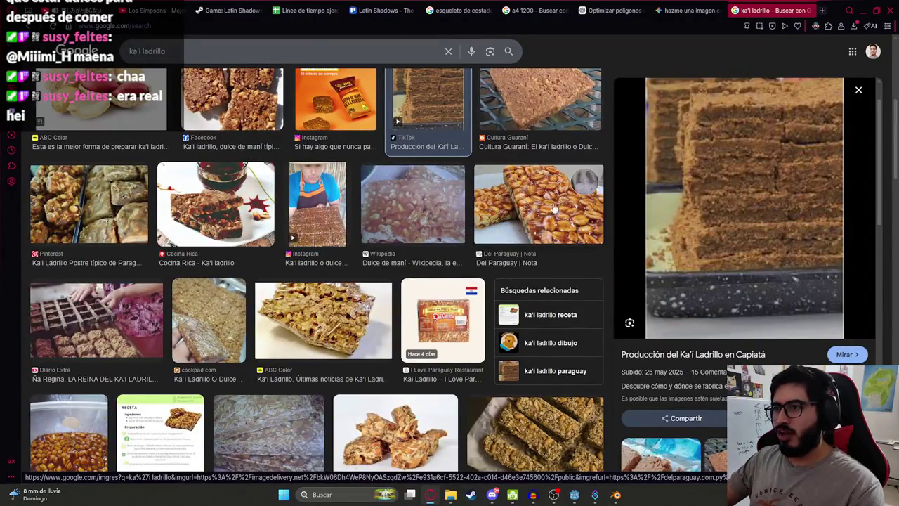
{"action": "scroll", "scroll_direction": "up", "scroll_amount": 3}
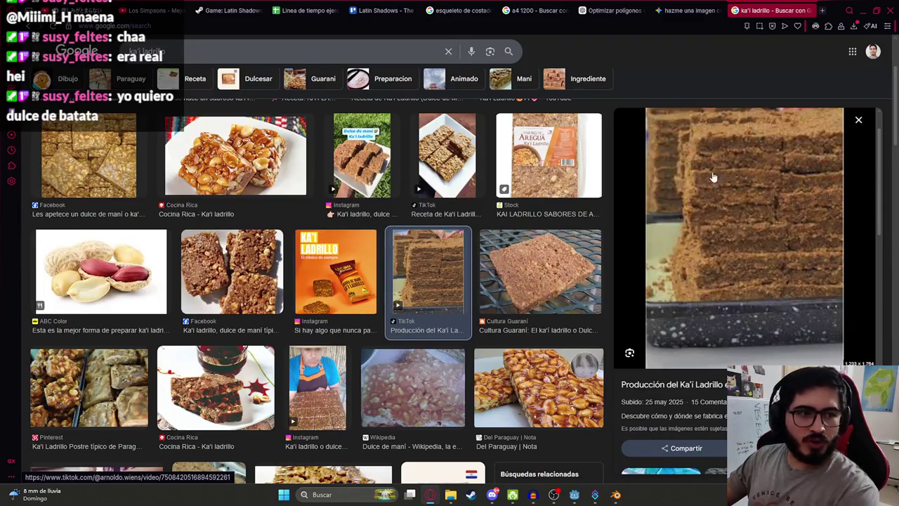
{"action": "scroll", "scroll_direction": "down", "scroll_amount": 3}
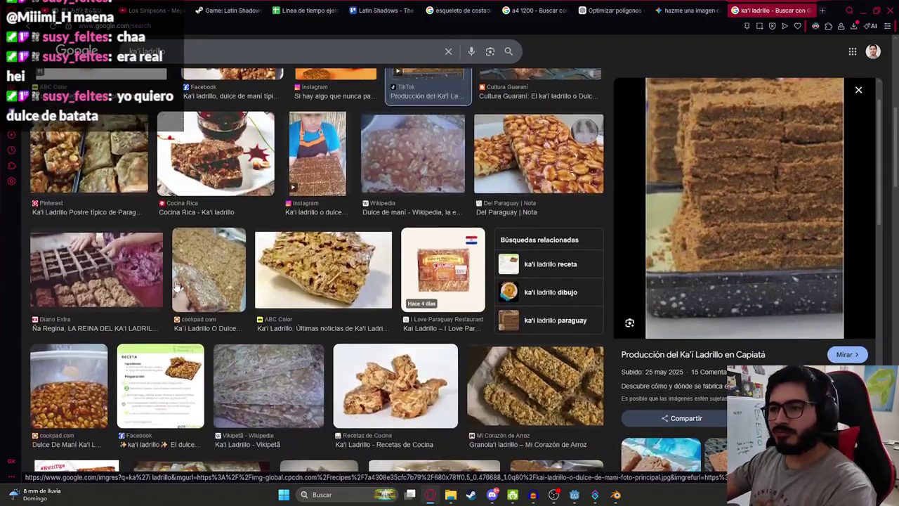
{"action": "scroll", "scroll_direction": "down", "scroll_amount": 3}
{"action": "scroll", "scroll_direction": "down", "scroll_amount": 3}
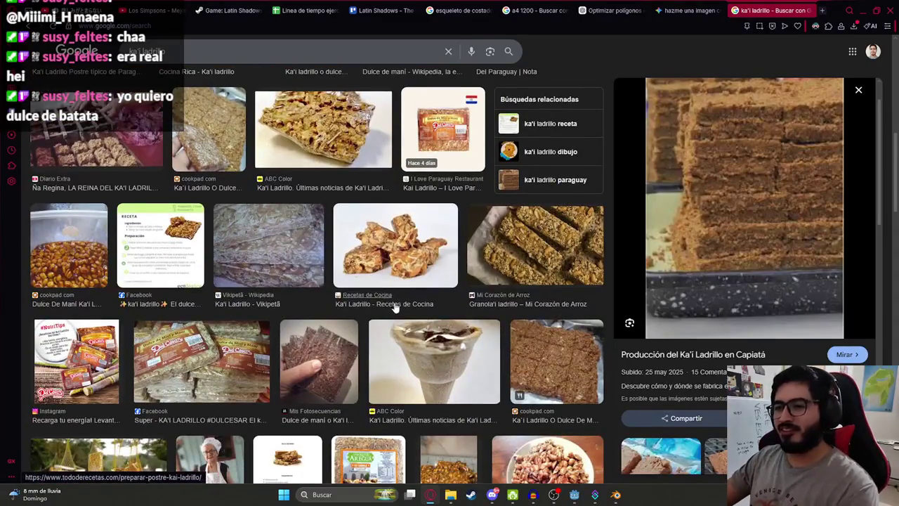
{"action": "scroll", "scroll_direction": "down", "scroll_amount": 3}
{"action": "scroll", "scroll_direction": "down", "scroll_amount": 3}
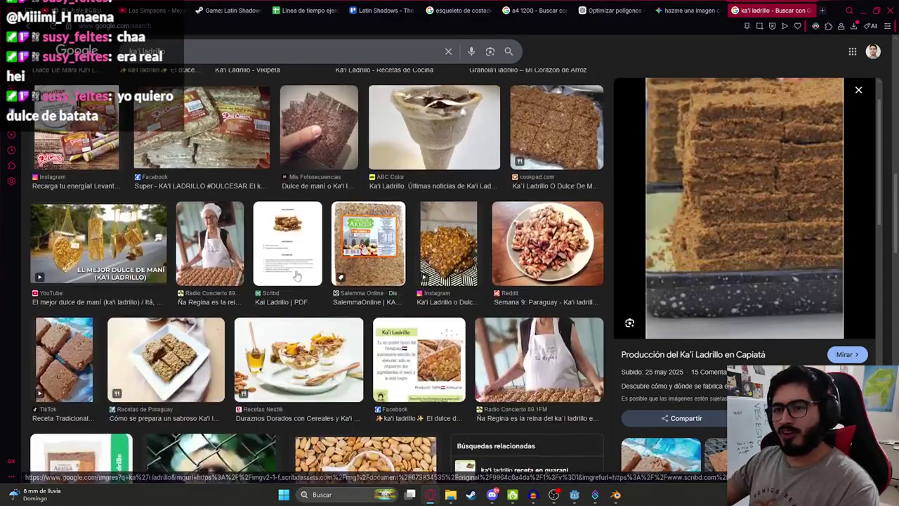
{"action": "scroll", "scroll_direction": "down", "scroll_amount": 3}
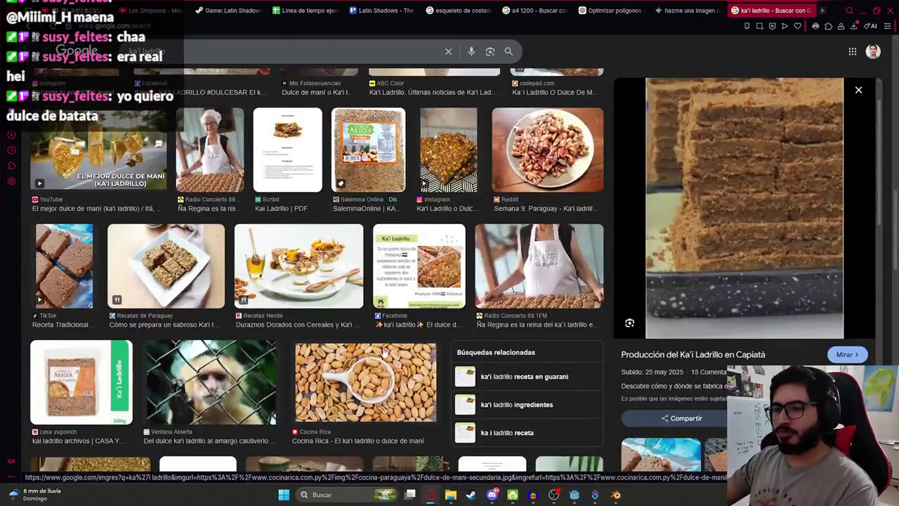
{"action": "scroll", "scroll_direction": "up", "scroll_amount": 3}
{"action": "scroll", "scroll_direction": "up", "scroll_amount": 3}
{"action": "scroll", "scroll_direction": "down", "scroll_amount": 3}
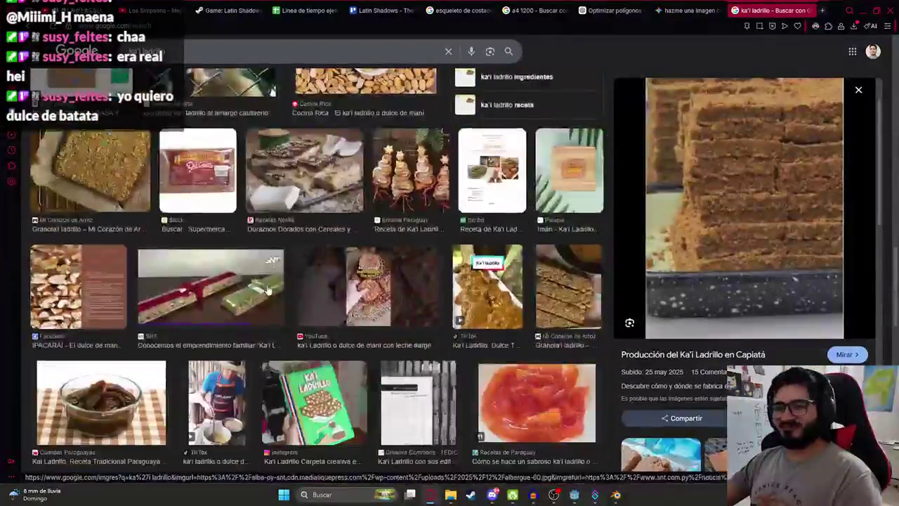
{"action": "scroll", "scroll_direction": "up", "scroll_amount": 3}
{"action": "left_click", "coordinate": [211, 162]}
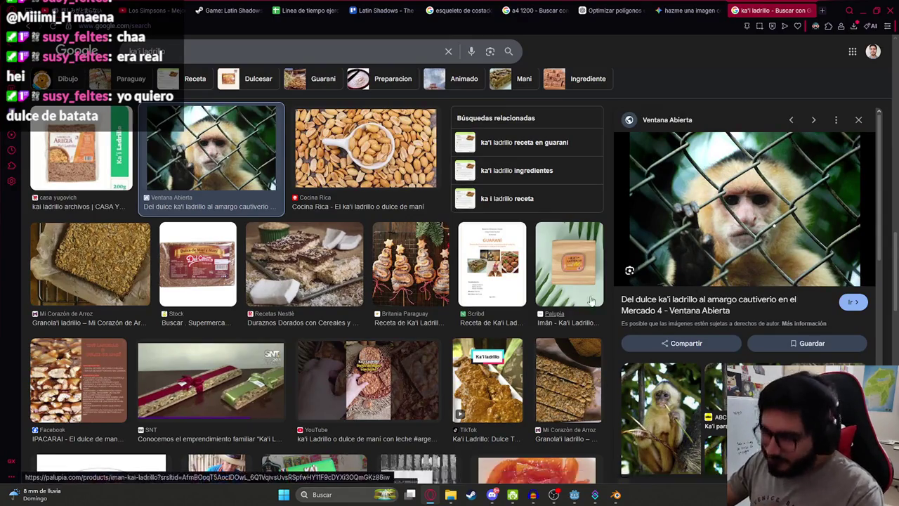
{"action": "left_click", "coordinate": [615, 494]}
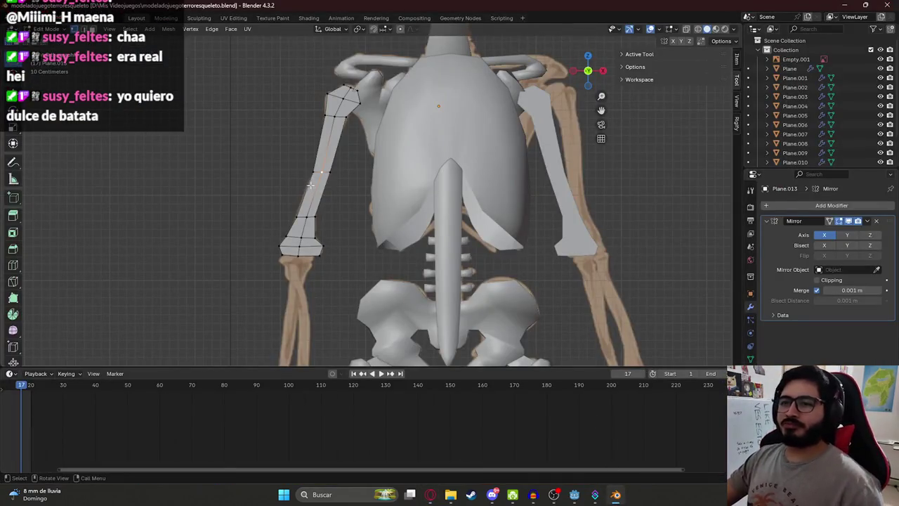
{"action": "scroll", "scroll_direction": "up", "scroll_amount": 3}
{"action": "scroll", "scroll_direction": "up", "scroll_amount": 3}
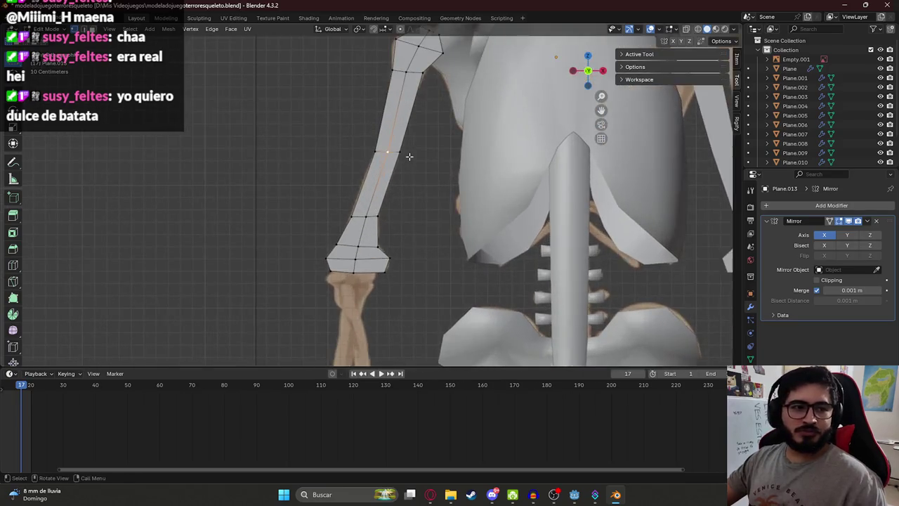
{"action": "left_click_drag", "start_coordinate": [408, 158], "coordinate": [376, 155]}
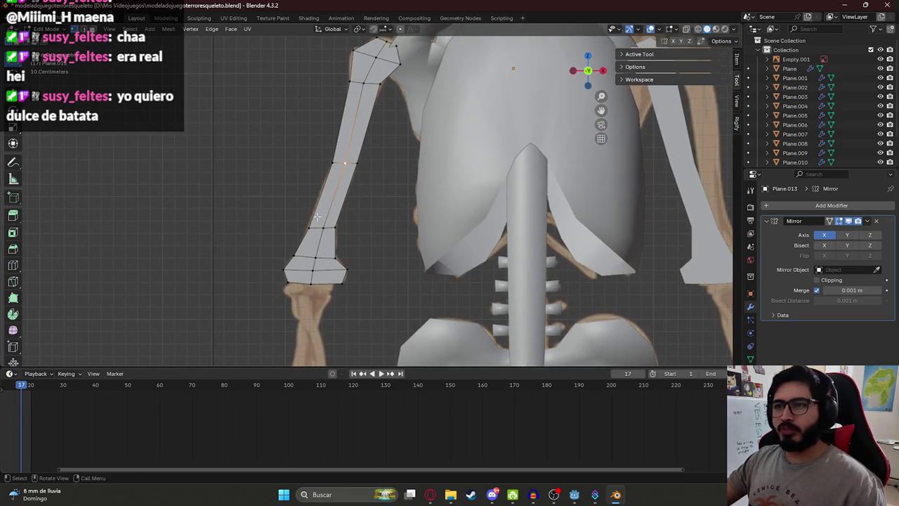
{"action": "scroll", "scroll_direction": "down", "scroll_amount": 3}
{"action": "scroll", "scroll_direction": "down", "scroll_amount": 3}
{"action": "key", "text": "l"}
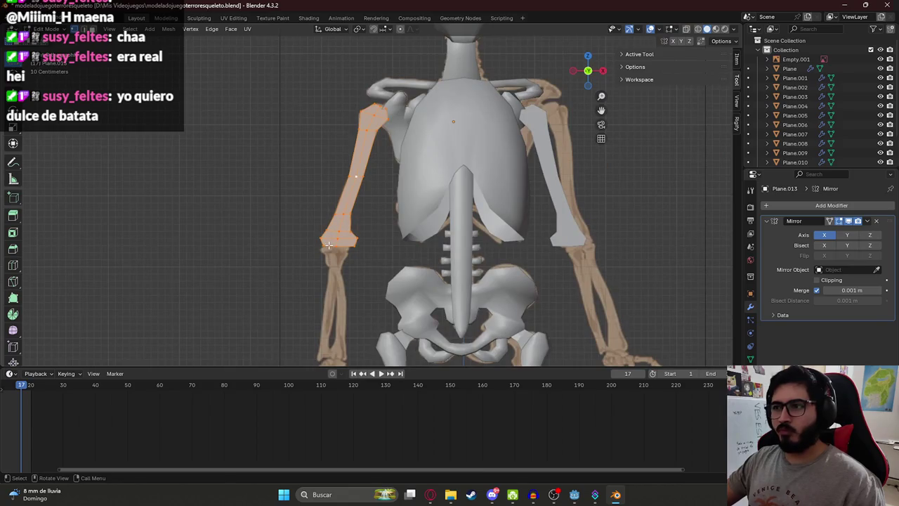
{"action": "scroll", "scroll_direction": "up", "scroll_amount": 3}
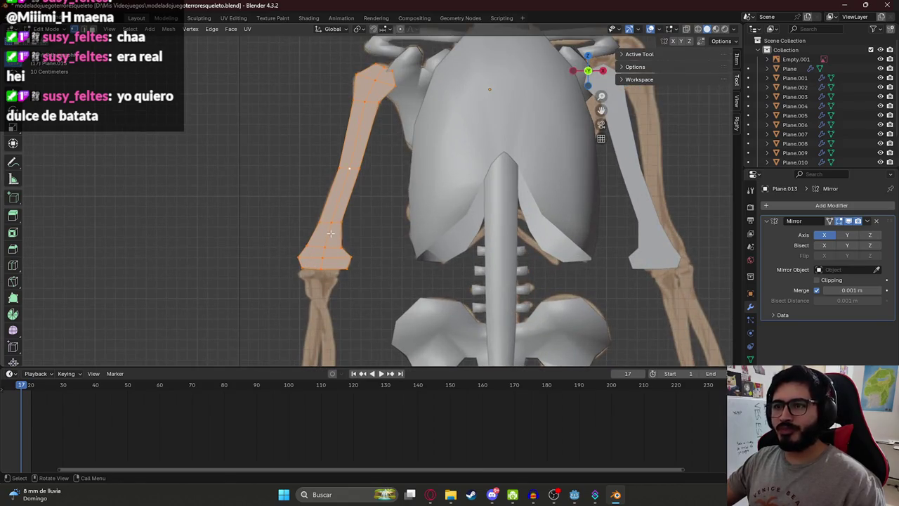
{"action": "left_click_drag", "start_coordinate": [349, 242], "coordinate": [352, 212]}
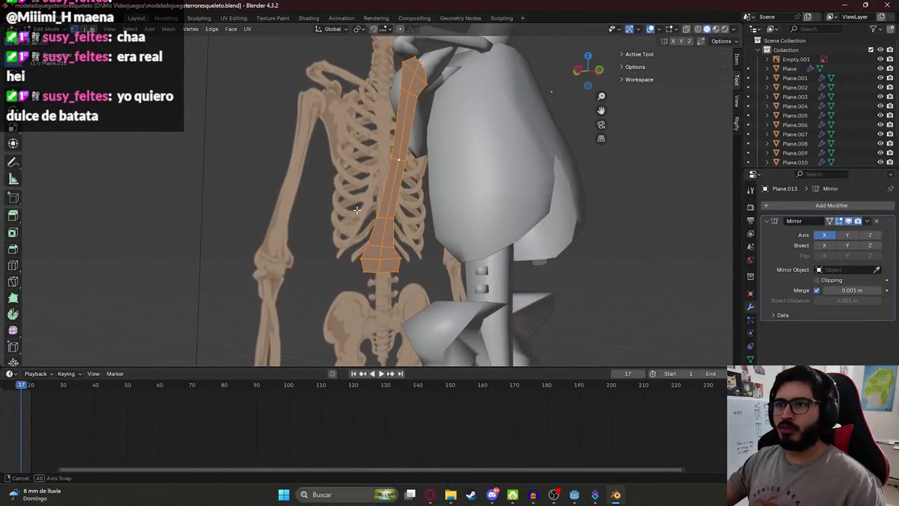
{"action": "left_click_drag", "start_coordinate": [351, 212], "coordinate": [390, 246]}
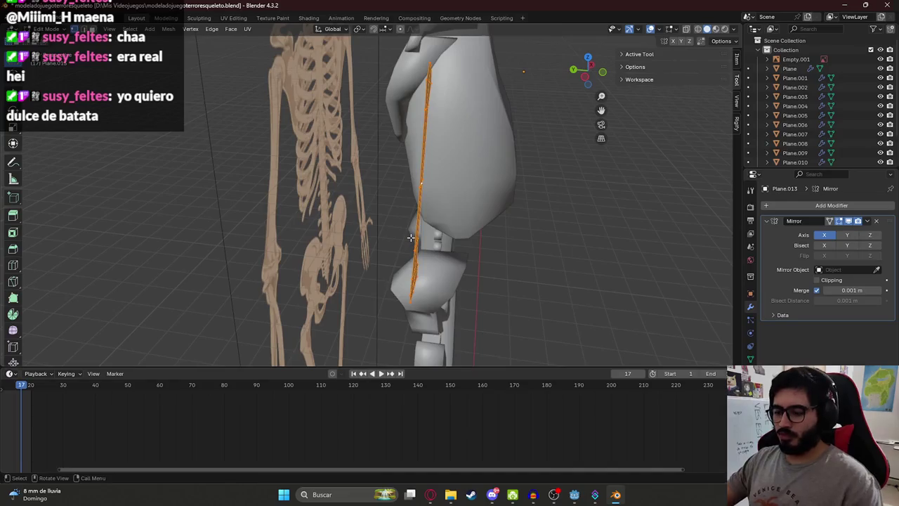
{"action": "key", "text": "KP_3"}
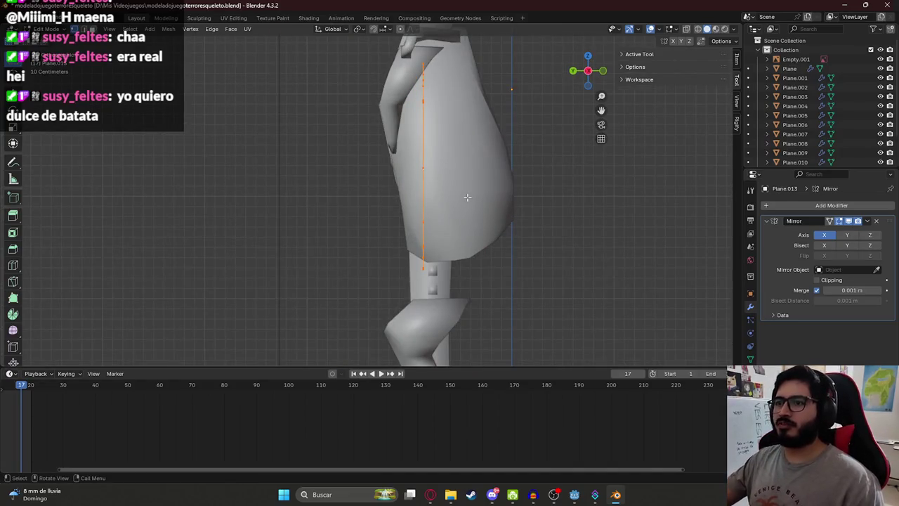
{"action": "scroll", "scroll_direction": "down", "scroll_amount": 3}
{"action": "key", "text": "alt+Tab"}
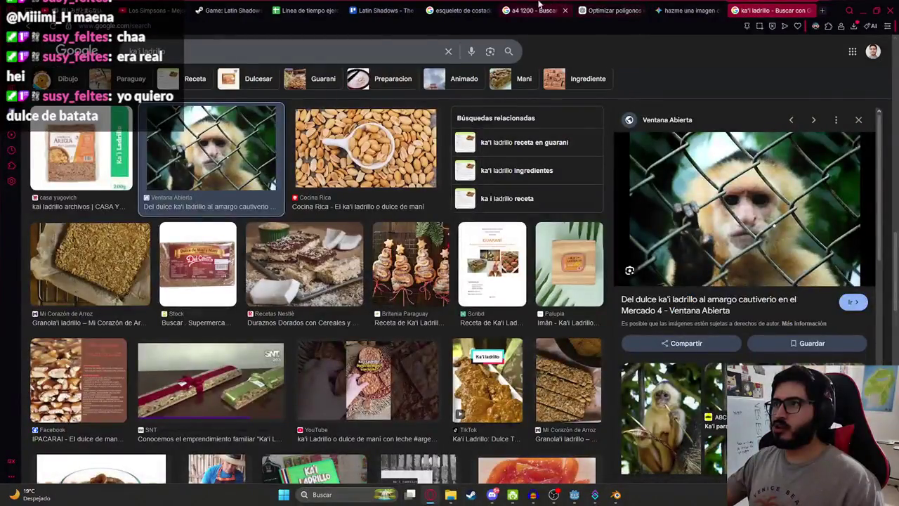
- Check the side-view skeleton reference, then return to a side angle of the torso
{"action": "left_click", "coordinate": [464, 10]}
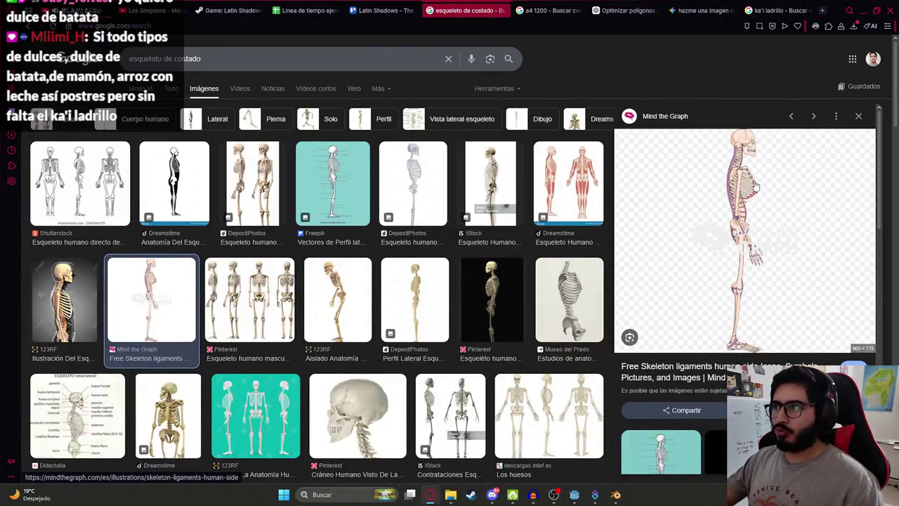
{"action": "key", "text": "alt+Tab"}
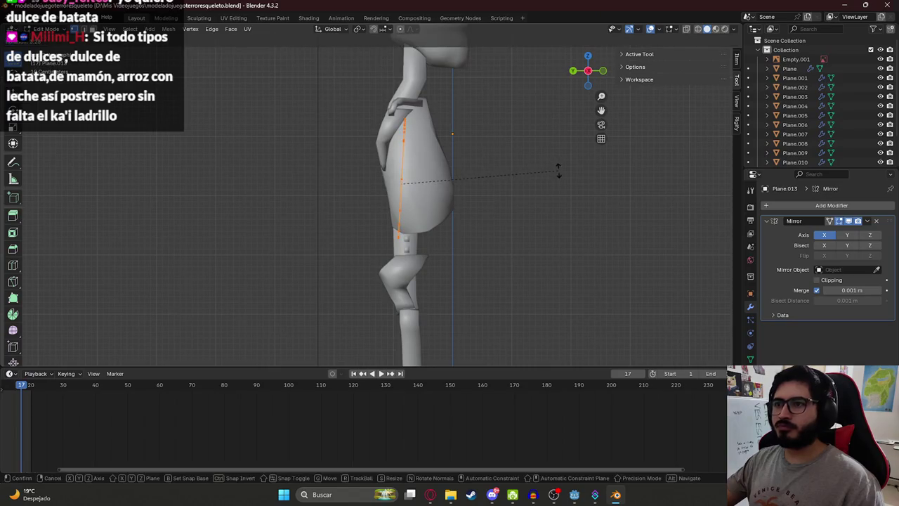
{"action": "scroll", "scroll_direction": "up", "scroll_amount": 3}
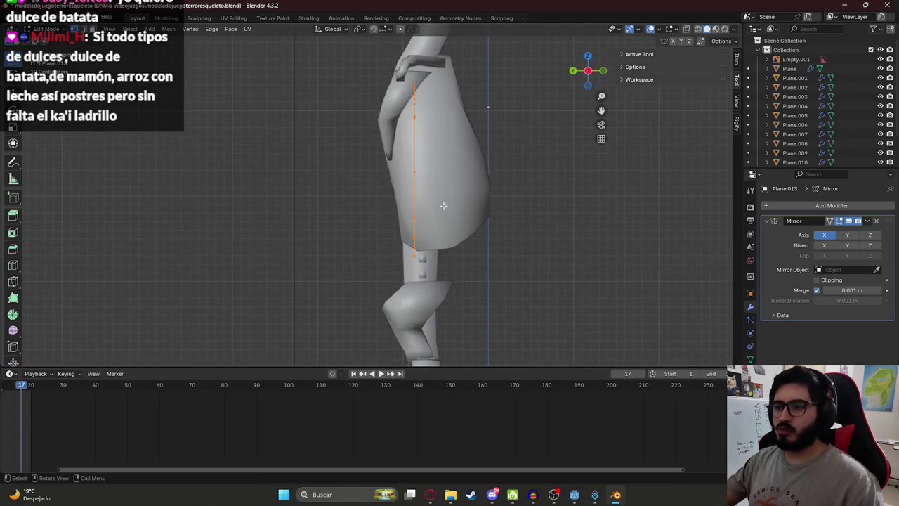
{"action": "key", "text": "KP_1"}
{"action": "left_click_drag", "start_coordinate": [357, 209], "coordinate": [451, 228]}
- Shift the arm edge back along Y and extrude a new vertex column at mid-strip
{"action": "key", "text": "g"}
{"action": "left_click", "coordinate": [454, 239]}
{"action": "key", "text": "g"}
{"action": "key", "text": "y"}
{"action": "left_click", "coordinate": [453, 228]}
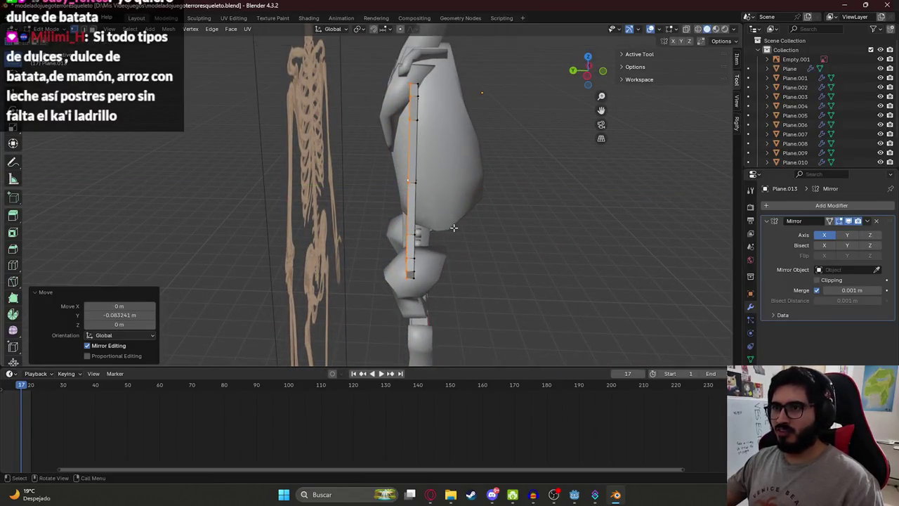
{"action": "key", "text": "e"}
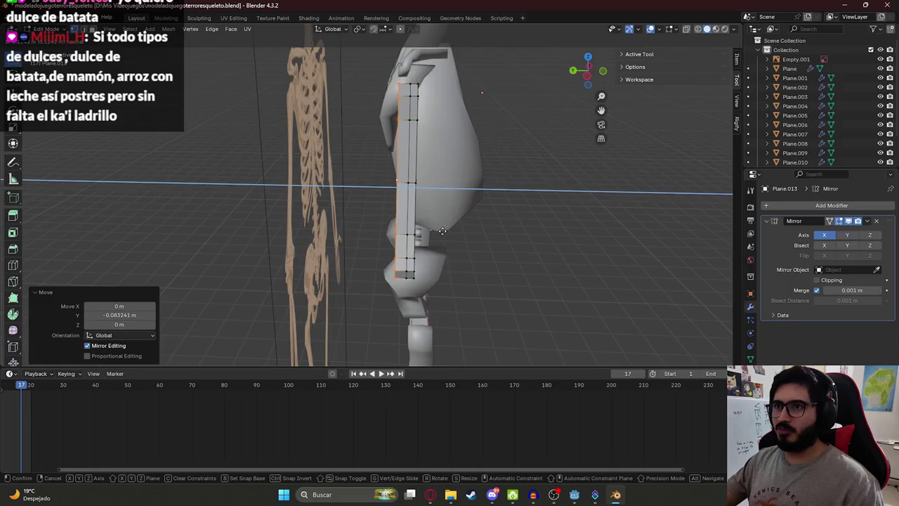
{"action": "left_click", "coordinate": [413, 223]}
{"action": "key", "text": "g"}
{"action": "key", "text": "y"}
{"action": "left_click", "coordinate": [422, 226]}
- Scale the arm edge along X and inspect the result in Object Mode
{"action": "key", "text": "KP_1"}
{"action": "key", "text": "s"}
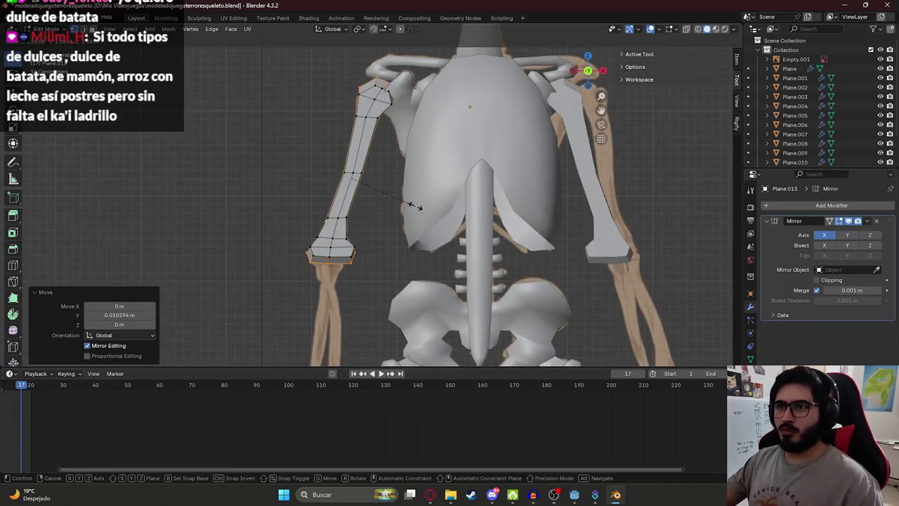
{"action": "key", "text": "x"}
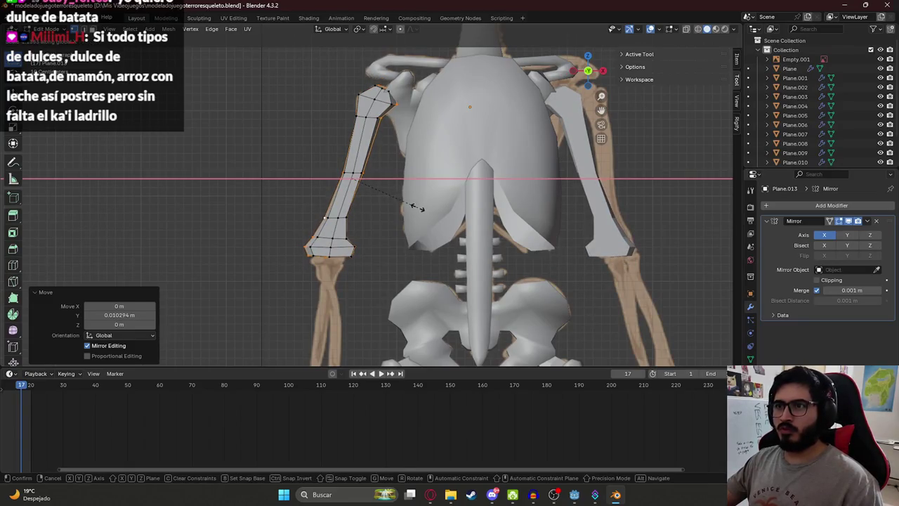
{"action": "left_click", "coordinate": [415, 208]}
{"action": "key", "text": "Tab"}
{"action": "scroll", "scroll_direction": "up", "scroll_amount": 3}
{"action": "scroll", "scroll_direction": "down", "scroll_amount": 3}
{"action": "left_click_drag", "start_coordinate": [357, 217], "coordinate": [414, 219]}
- Select the whole arm plank and scale it 1.155 along Y
{"action": "key", "text": "Tab"}
{"action": "key", "text": "a"}
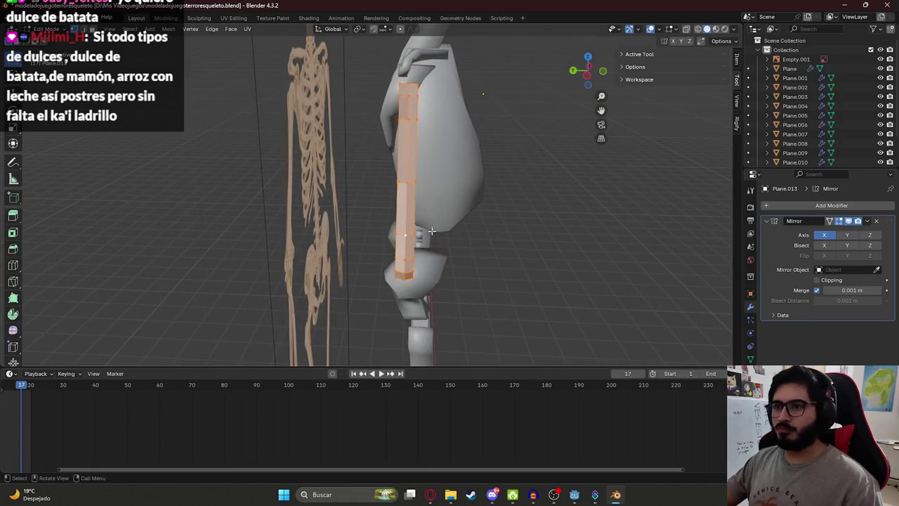
{"action": "key", "text": "s"}
{"action": "key", "text": "x"}
{"action": "key", "text": "y"}
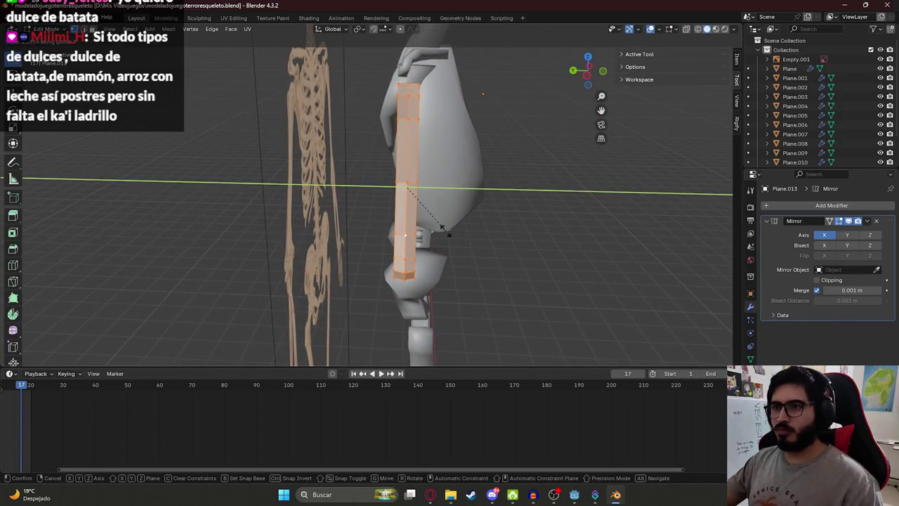
{"action": "left_click", "coordinate": [444, 229]}
- View the mirrored upper arms from the front in Object Mode
{"action": "left_click_drag", "start_coordinate": [444, 229], "coordinate": [380, 216]}
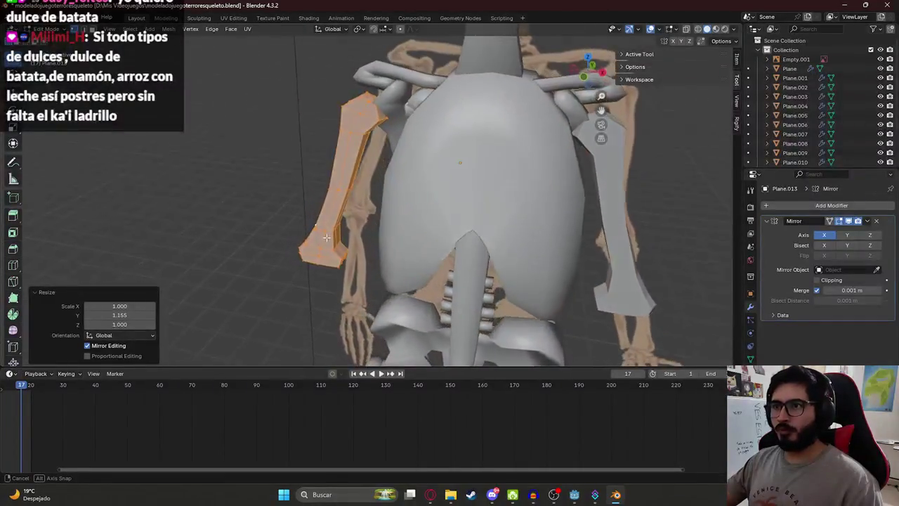
{"action": "key", "text": "KP_1"}
{"action": "scroll", "scroll_direction": "up", "scroll_amount": 3}
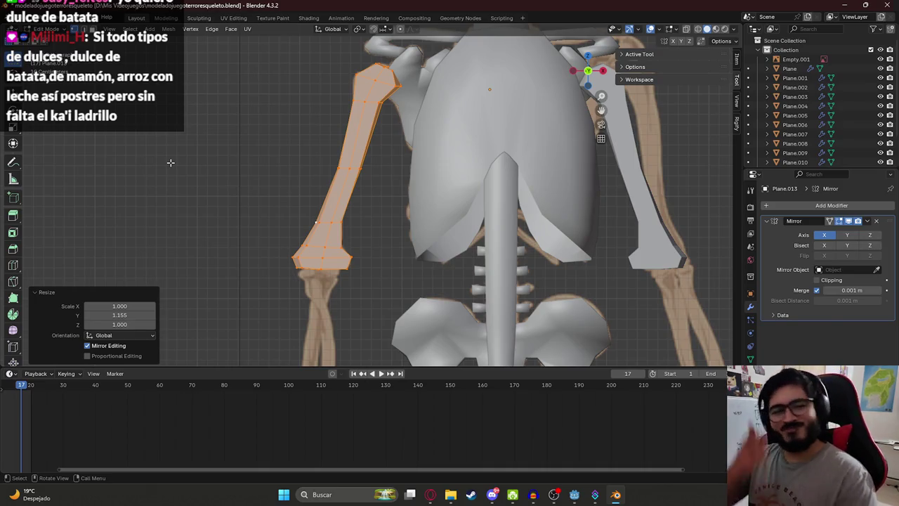
{"action": "key", "text": "Tab"}
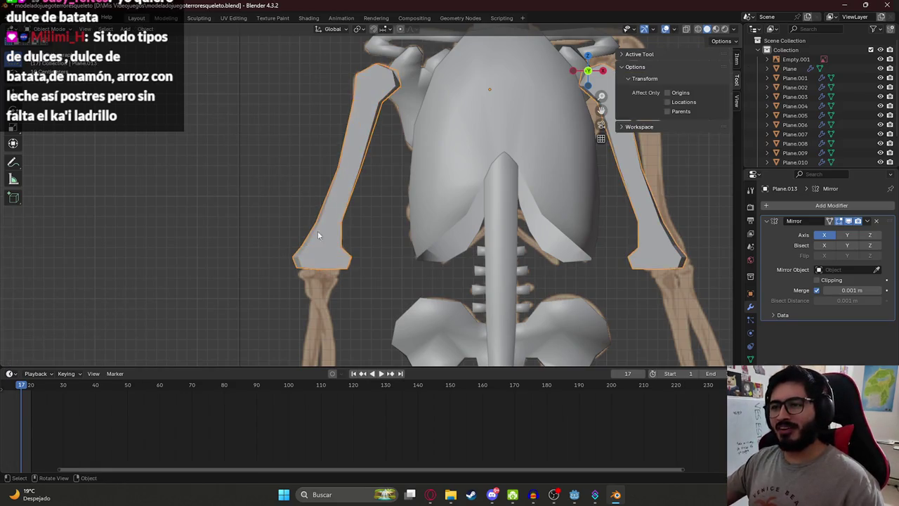
- Frame the skeleton in an orthographic side view
{"action": "left_click_drag", "start_coordinate": [319, 267], "coordinate": [312, 206]}
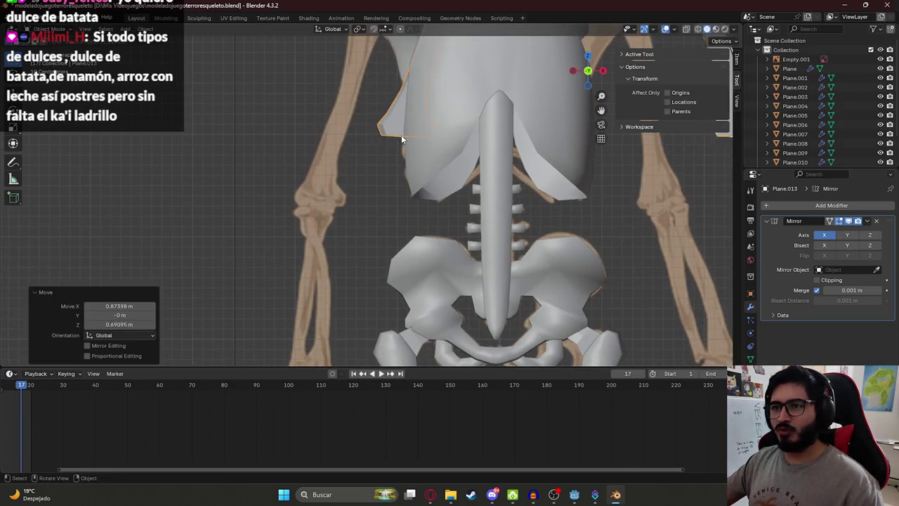
{"action": "scroll", "scroll_direction": "down", "scroll_amount": 3}
{"action": "scroll", "scroll_direction": "up", "scroll_amount": 3}
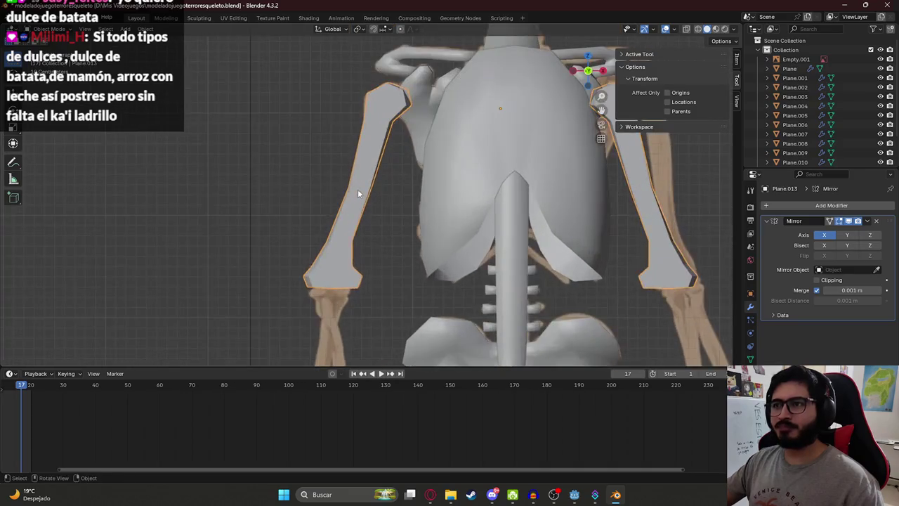
{"action": "scroll", "scroll_direction": "down", "scroll_amount": 3}
{"action": "left_click_drag", "start_coordinate": [362, 193], "coordinate": [404, 143]}
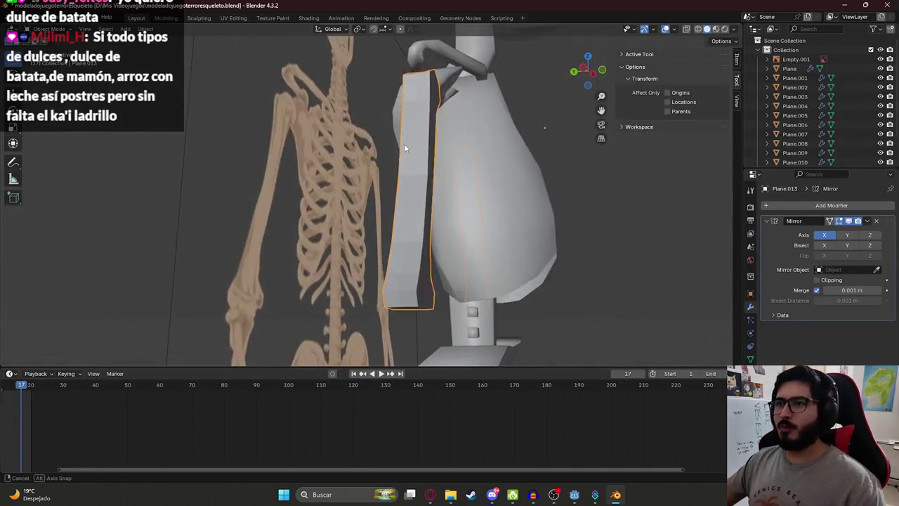
{"action": "scroll", "scroll_direction": "up", "scroll_amount": 3}
{"action": "key", "text": "ctrl+KP_3"}
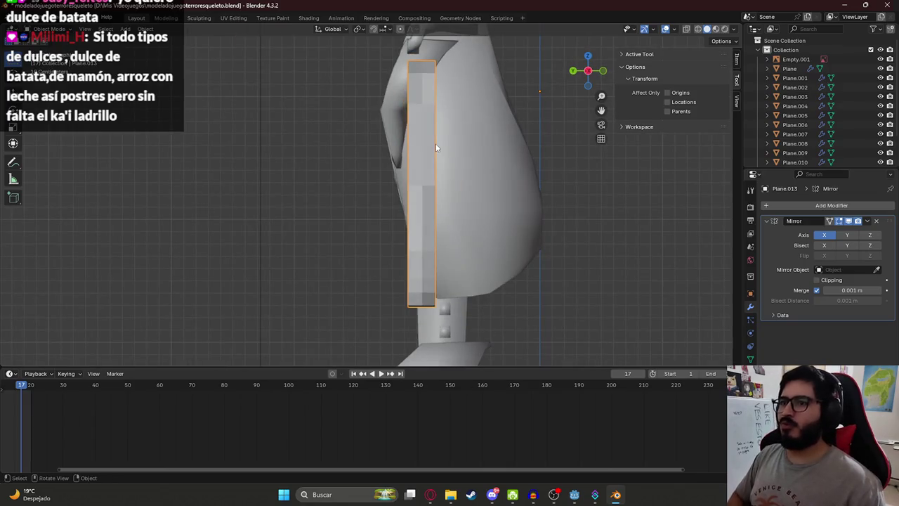
- Save modeladojuegoterroresqueleto.blend and bring up the browser's side-view skeleton results
{"action": "scroll", "scroll_direction": "down", "scroll_amount": 3}
{"action": "key", "text": "Tab"}
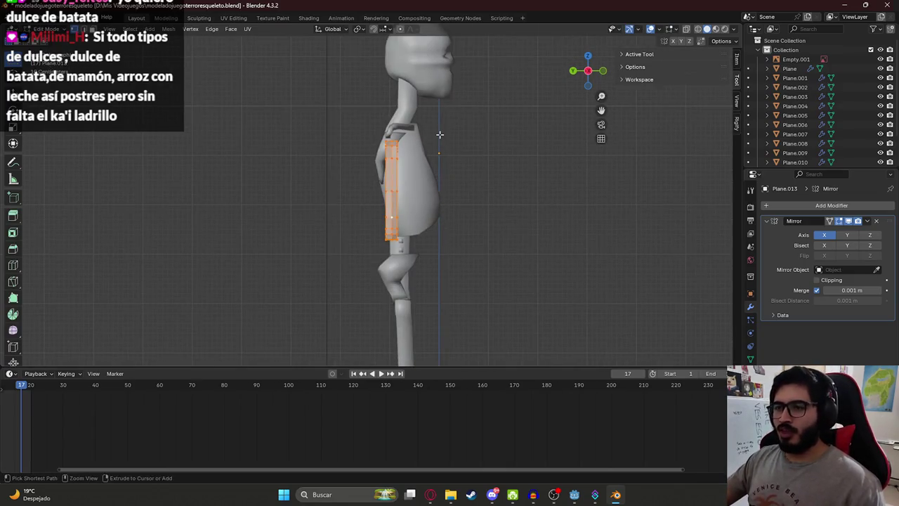
{"action": "key", "text": "ctrl+s"}
{"action": "key", "text": "KP_1"}
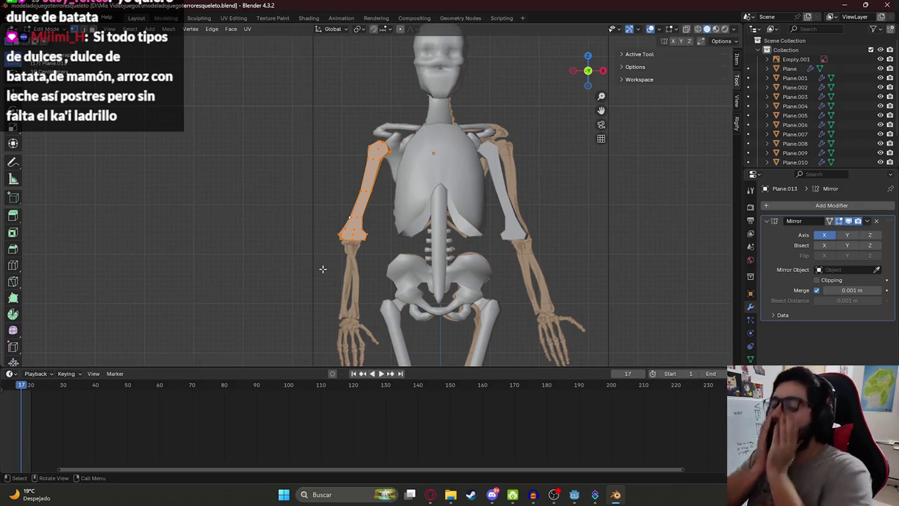
{"action": "left_click", "coordinate": [430, 494]}
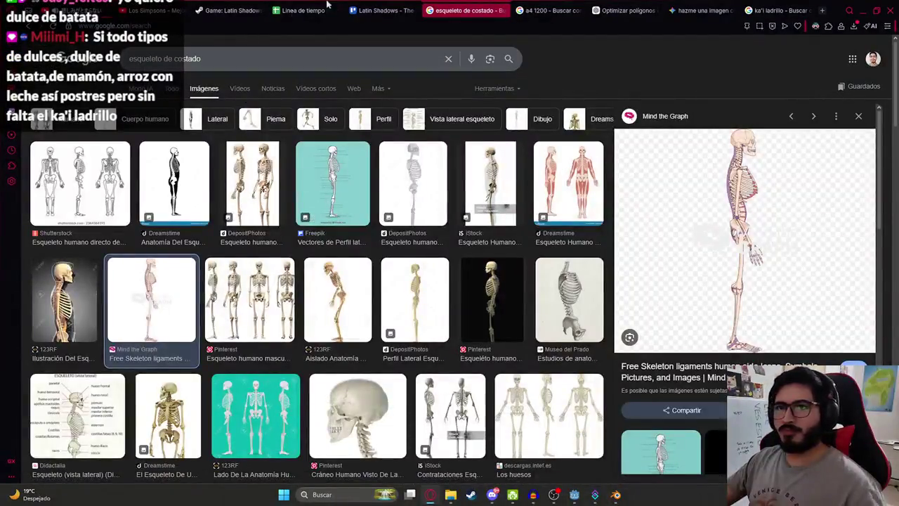
- Search Google Images for 'mani con miel de caña' in the ka'i ladrillo tab
{"action": "left_click", "coordinate": [696, 10]}
{"action": "left_click_drag", "start_coordinate": [765, 10], "coordinate": [562, 3]}
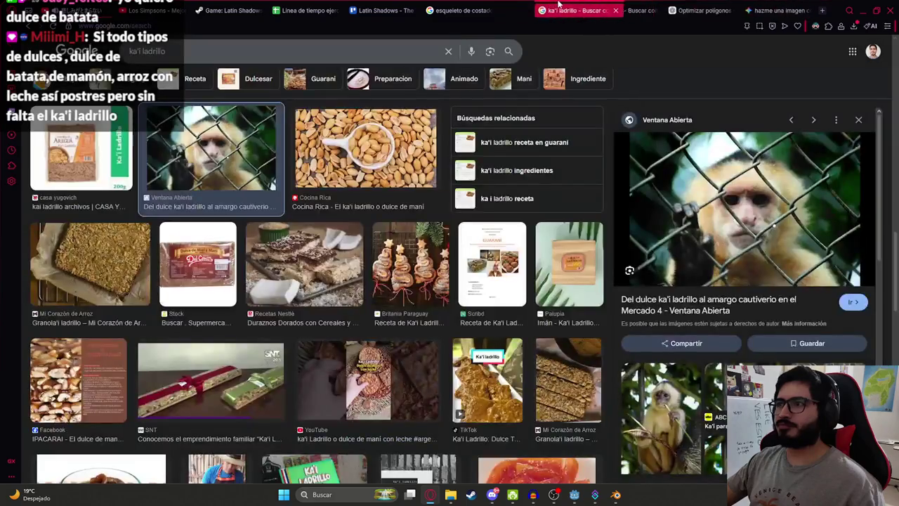
{"action": "left_click", "coordinate": [243, 57]}
{"action": "key", "text": "ctrl+a"}
{"action": "type", "text": "mani con miel de c"}
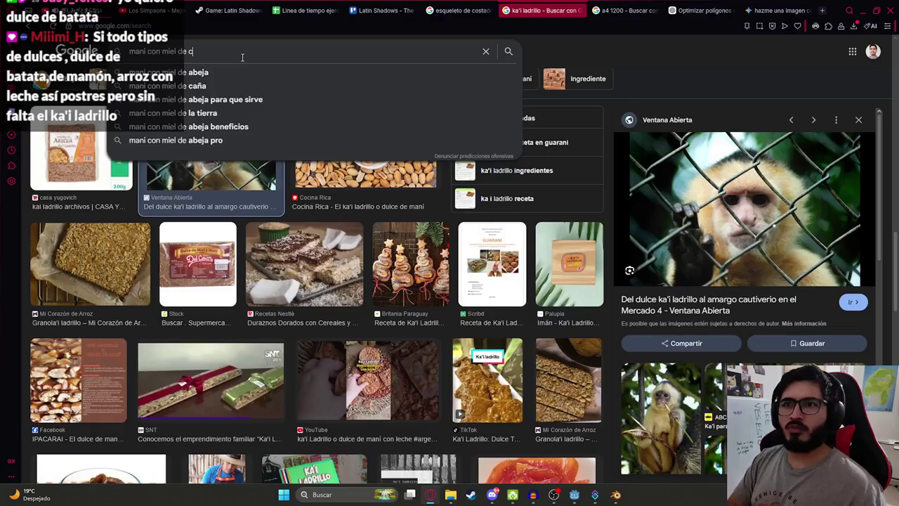
{"action": "type", "text": "aña"}
{"action": "key", "text": "Return"}
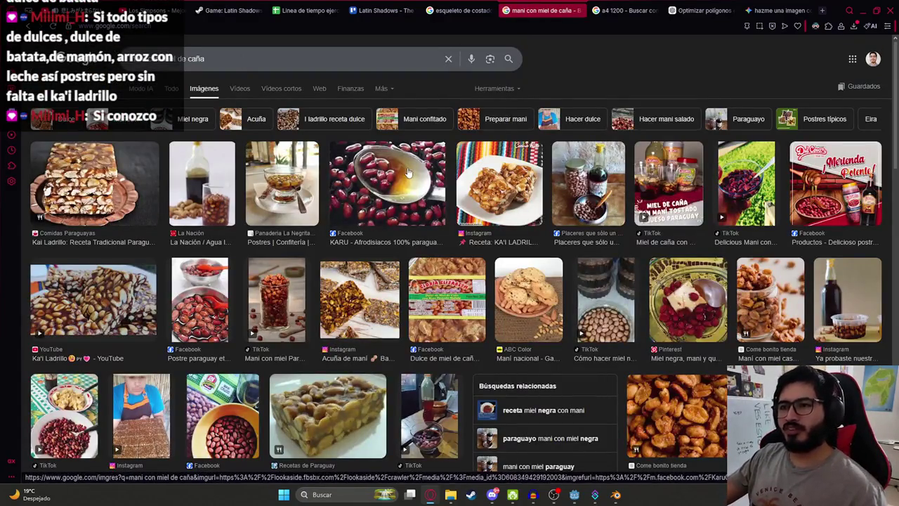
- Preview the KARU peanuts-in-syrup image and glance through the other browser tabs
{"action": "left_click", "coordinate": [407, 172]}
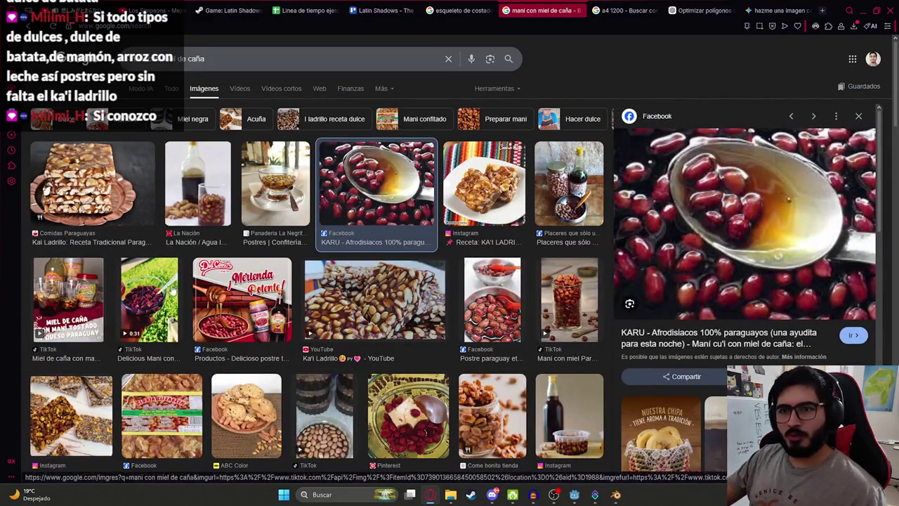
{"action": "scroll", "scroll_direction": "down", "scroll_amount": 3}
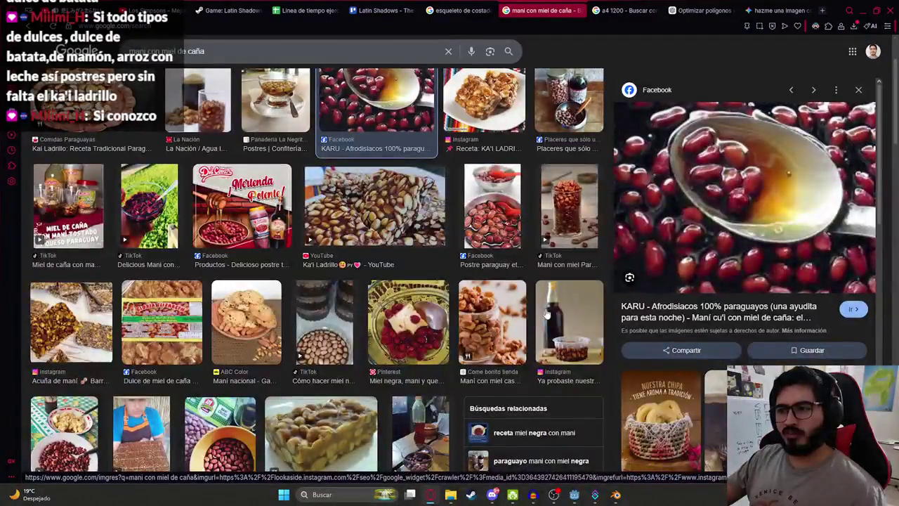
{"action": "scroll", "scroll_direction": "down", "scroll_amount": 3}
{"action": "scroll", "scroll_direction": "down", "scroll_amount": 3}
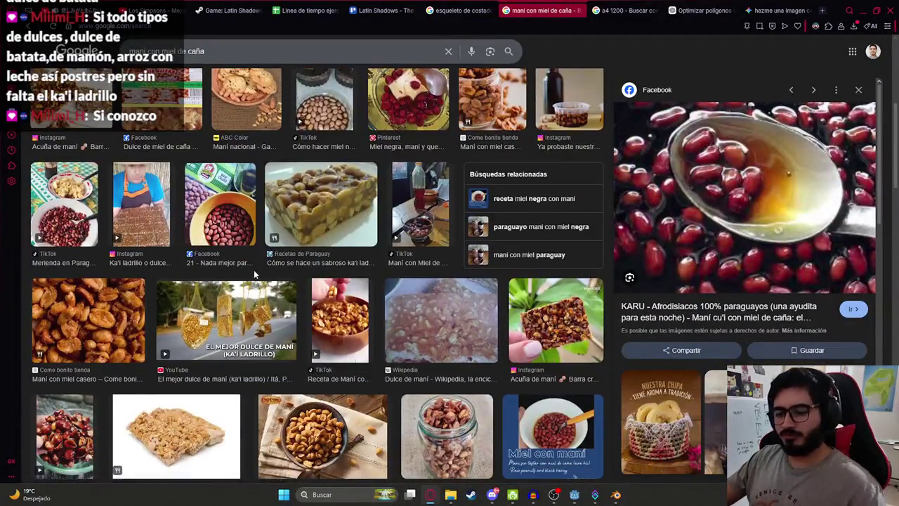
{"action": "left_click", "coordinate": [463, 10]}
{"action": "left_click", "coordinate": [780, 10]}
{"action": "left_click", "coordinate": [703, 10]}
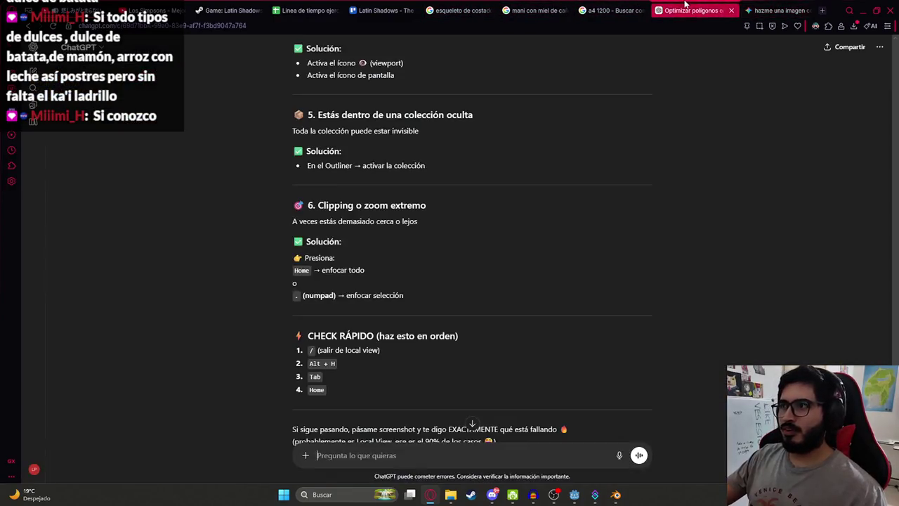
{"action": "left_click", "coordinate": [622, 10]}
{"action": "left_click", "coordinate": [537, 10]}
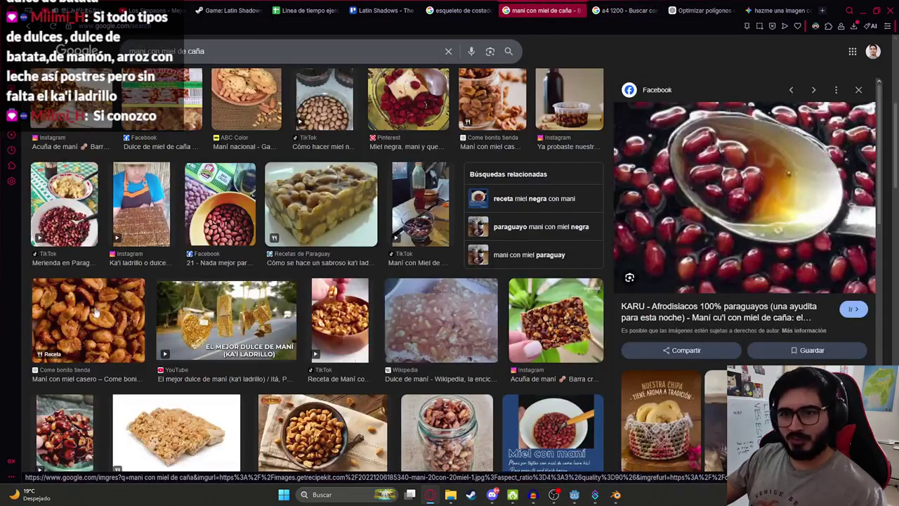
- Preview the Maní Tostado con Miel, KARU and La Nación photos, then return to Blender
{"action": "left_click", "coordinate": [333, 337]}
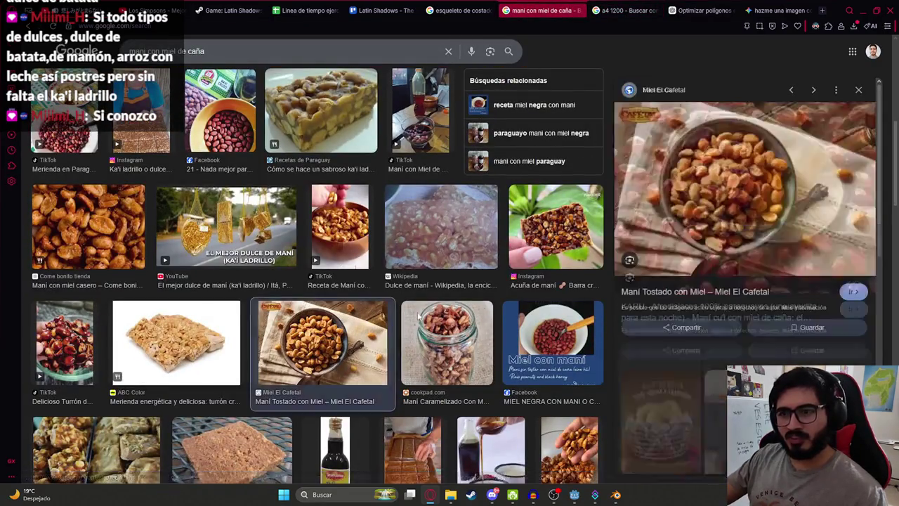
{"action": "scroll", "scroll_direction": "down", "scroll_amount": 3}
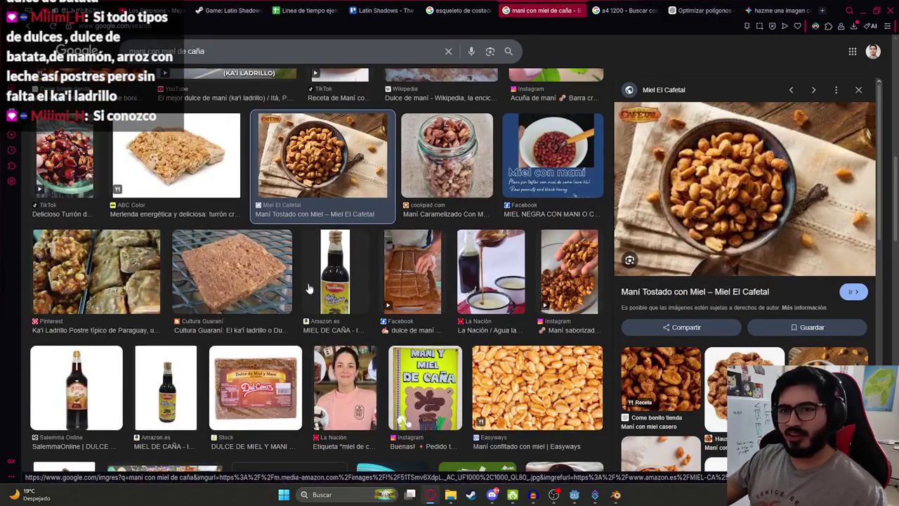
{"action": "scroll", "scroll_direction": "down", "scroll_amount": 3}
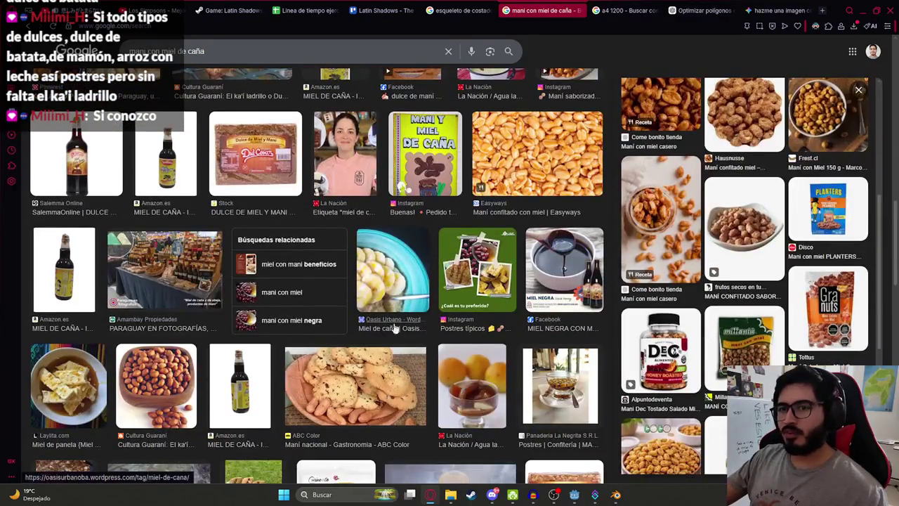
{"action": "scroll", "scroll_direction": "up", "scroll_amount": 3}
{"action": "scroll", "scroll_direction": "up", "scroll_amount": 3}
{"action": "scroll", "scroll_direction": "up", "scroll_amount": 3}
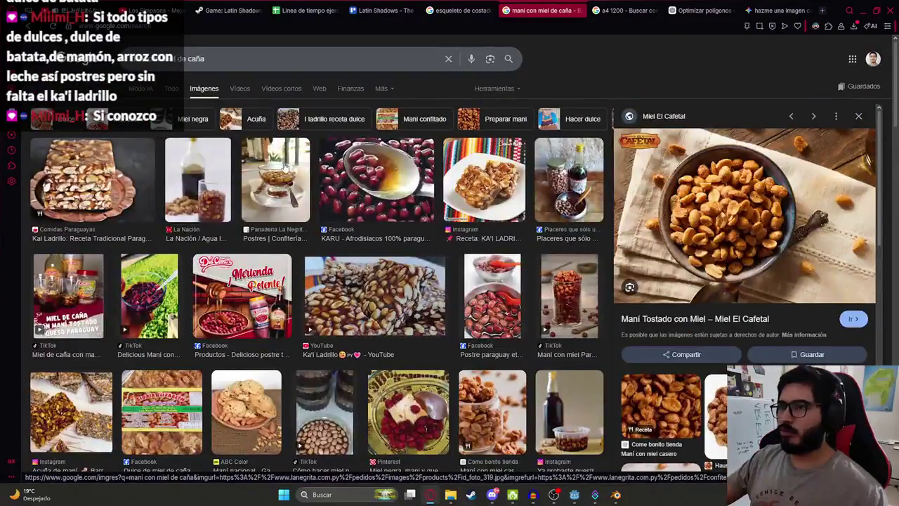
{"action": "left_click", "coordinate": [380, 175]}
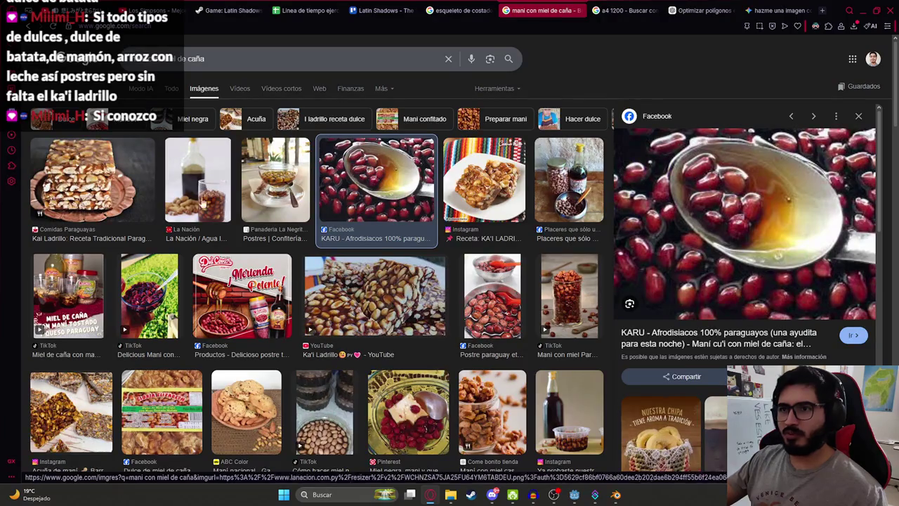
{"action": "left_click", "coordinate": [214, 205]}
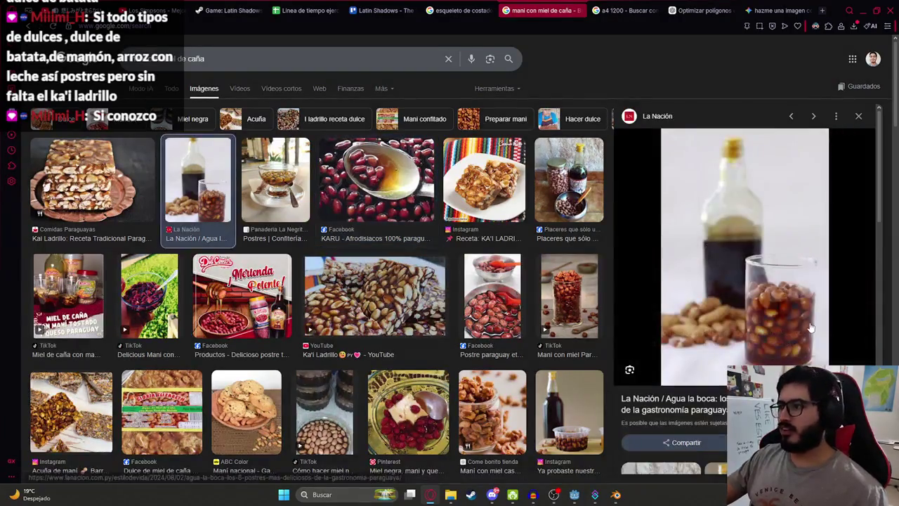
{"action": "key", "text": "alt+Tab"}
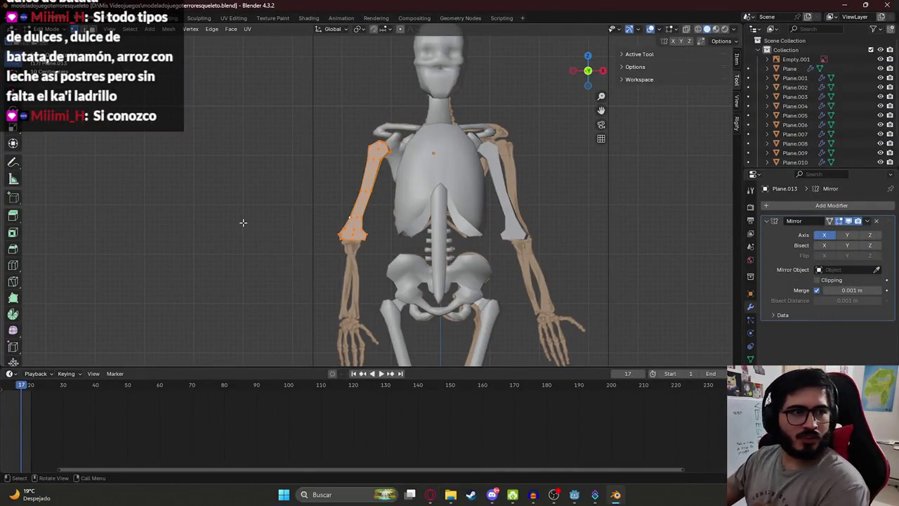
- Apply Shade Smooth to the mirrored upper arms
{"action": "scroll", "scroll_direction": "up", "scroll_amount": 3}
{"action": "key", "text": "Tab"}
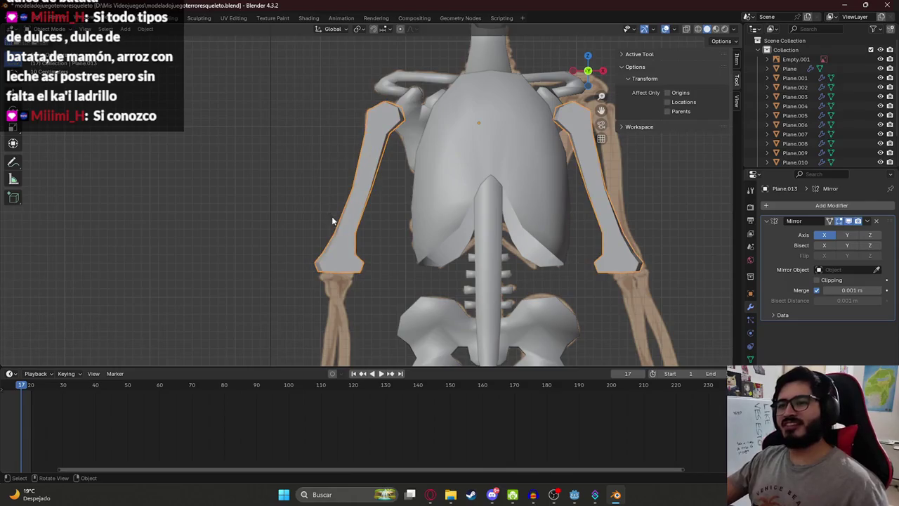
{"action": "left_click_drag", "start_coordinate": [331, 215], "coordinate": [367, 152]}
{"action": "scroll", "scroll_direction": "down", "scroll_amount": 3}
{"action": "scroll", "scroll_direction": "up", "scroll_amount": 3}
{"action": "right_click", "coordinate": [352, 115]}
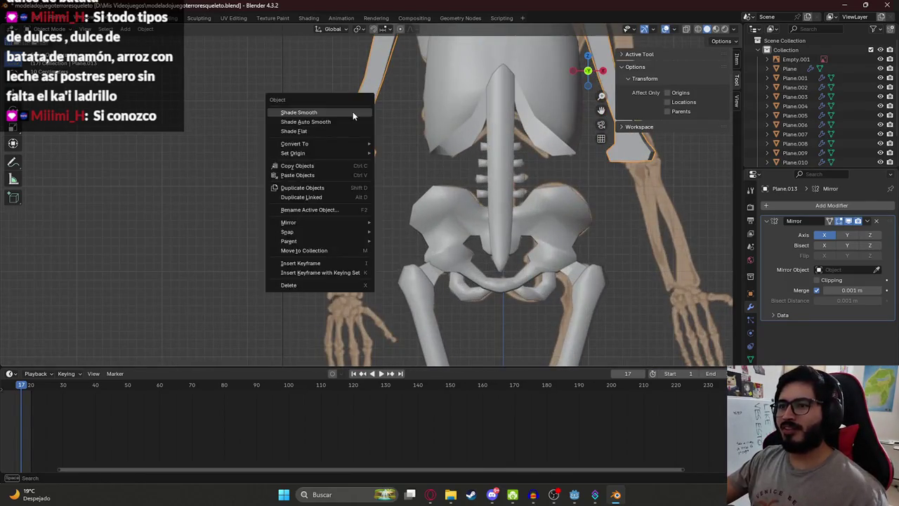
{"action": "left_click", "coordinate": [344, 111]}
{"action": "left_click_drag", "start_coordinate": [341, 110], "coordinate": [357, 207]}
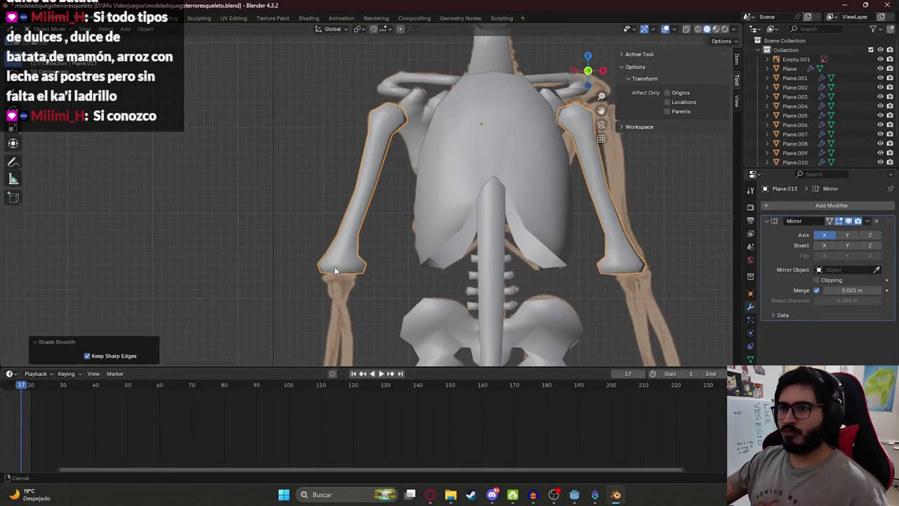
- Duplicate the lower outer elbow vertex and place the copy below it
{"action": "key", "text": "Tab"}
{"action": "left_click_drag", "start_coordinate": [332, 272], "coordinate": [320, 190]}
{"action": "scroll", "scroll_direction": "up", "scroll_amount": 3}
{"action": "left_click", "coordinate": [310, 163]}
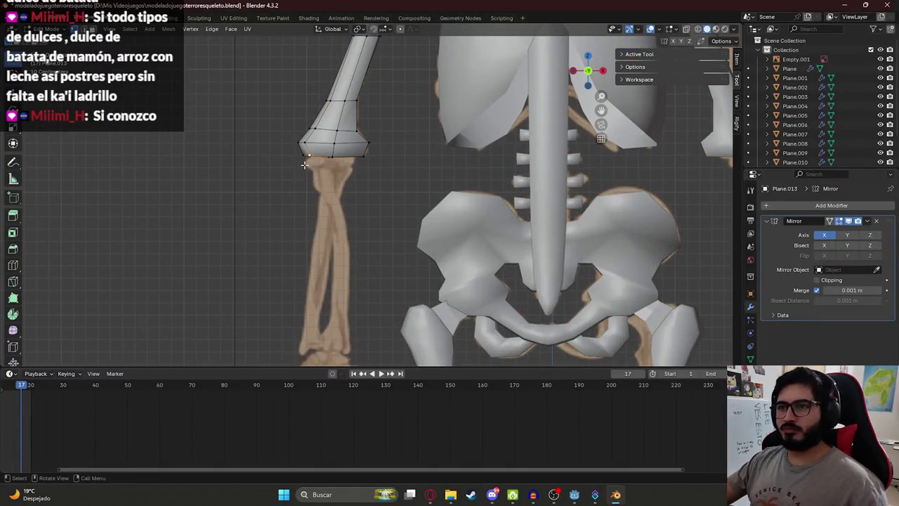
{"action": "key", "text": "shift+d"}
{"action": "left_click", "coordinate": [282, 236]}
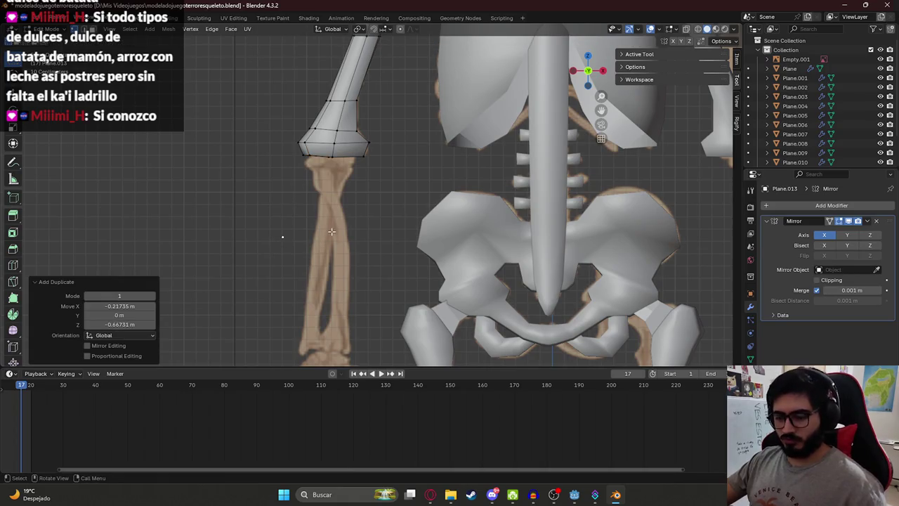
- Knife-cut a new edge across the elbow end of the arm
{"action": "left_click", "coordinate": [79, 283]}
{"action": "key", "text": "k"}
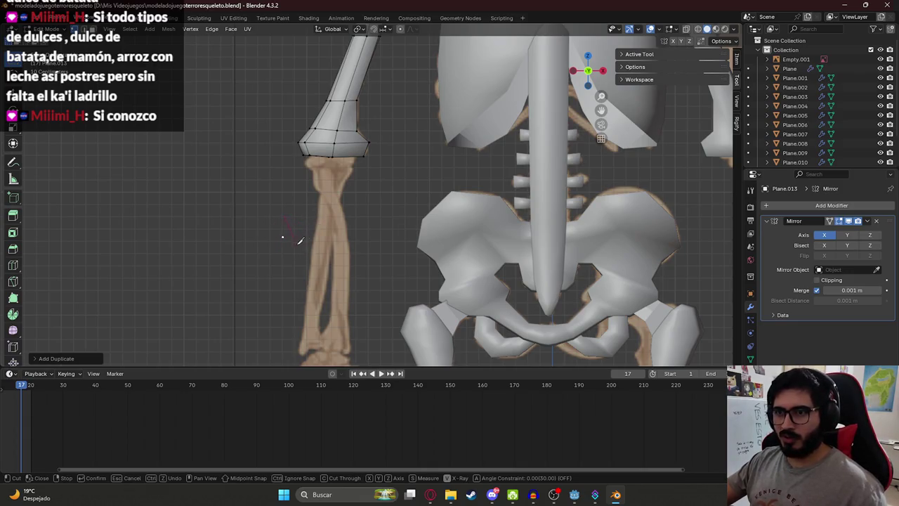
{"action": "left_click", "coordinate": [362, 110]}
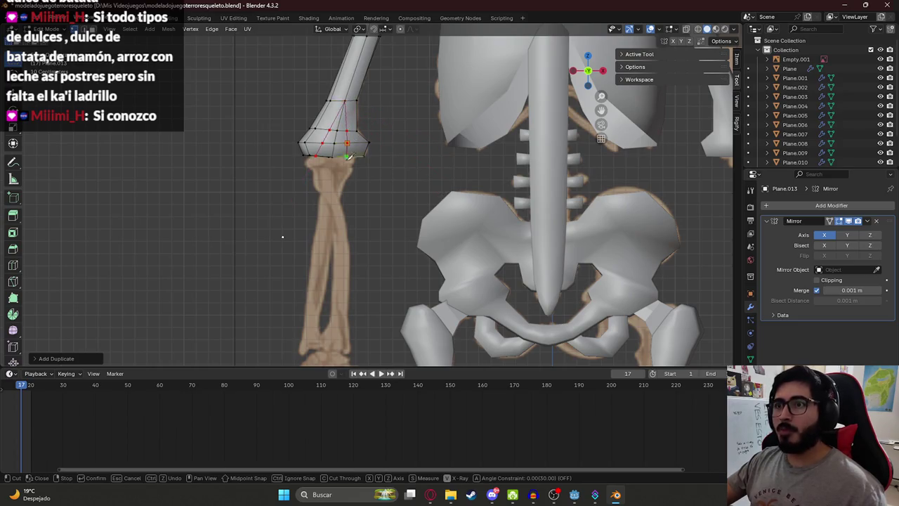
{"action": "key", "text": "Return"}
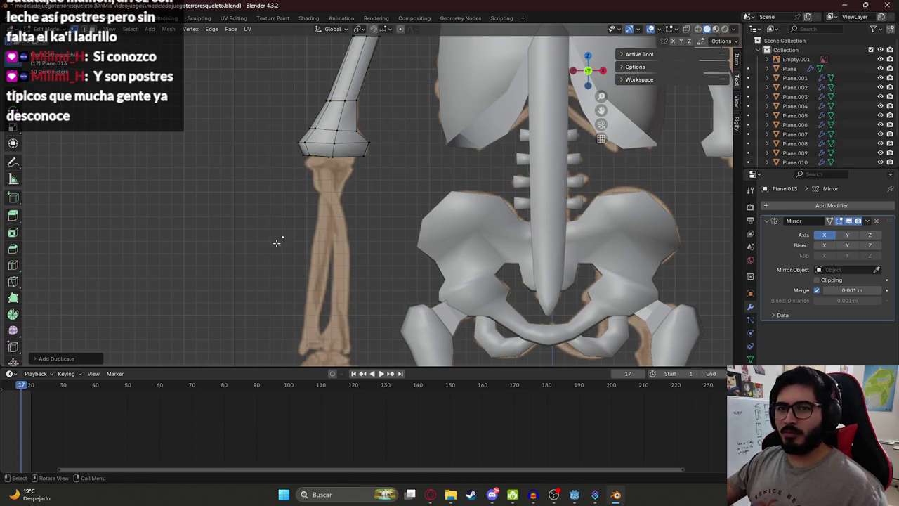
{"action": "key", "text": "Tab"}
{"action": "key", "text": "Tab"}
- Separate the lone duplicated vertex into its own object
{"action": "key", "text": "g"}
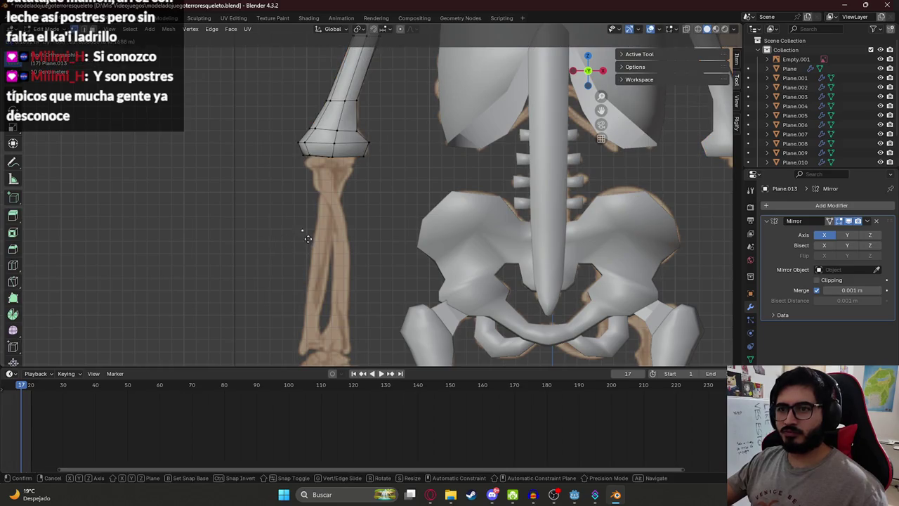
{"action": "right_click", "coordinate": [302, 239]}
{"action": "key", "text": "p"}
{"action": "left_click", "coordinate": [295, 237]}
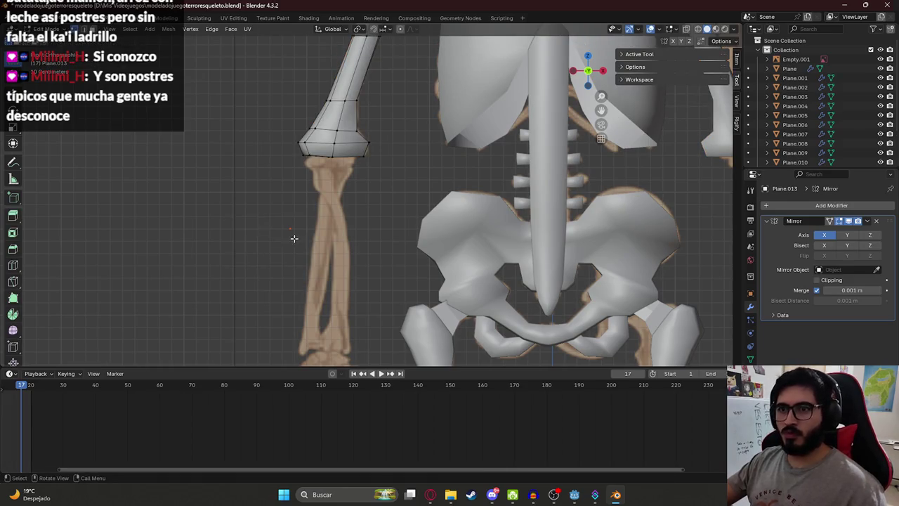
{"action": "key", "text": "Tab"}
{"action": "key", "text": "g"}
{"action": "left_click", "coordinate": [276, 232]}
- Place the new object's vertex just below the elbow and enable Mirror Clipping
{"action": "key", "text": "Tab"}
{"action": "key", "text": "g"}
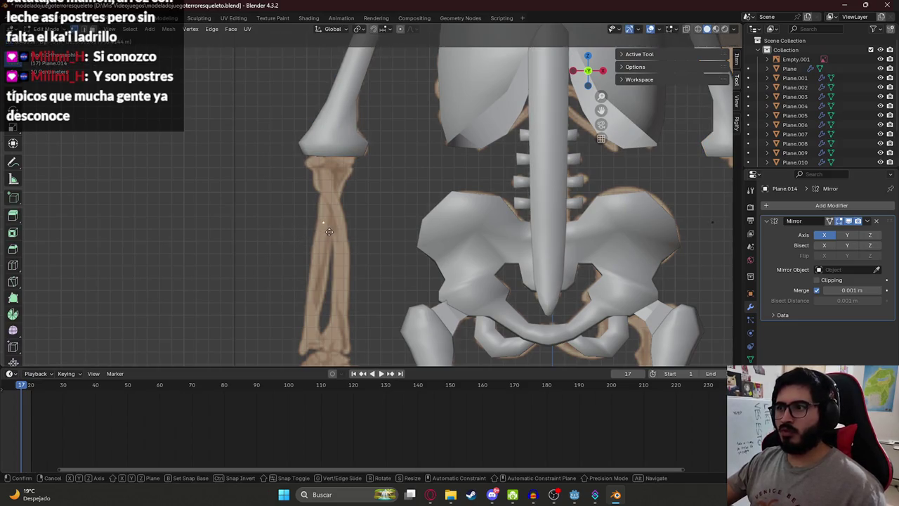
{"action": "left_click", "coordinate": [329, 232]}
{"action": "scroll", "scroll_direction": "down", "scroll_amount": 3}
{"action": "key", "text": "g"}
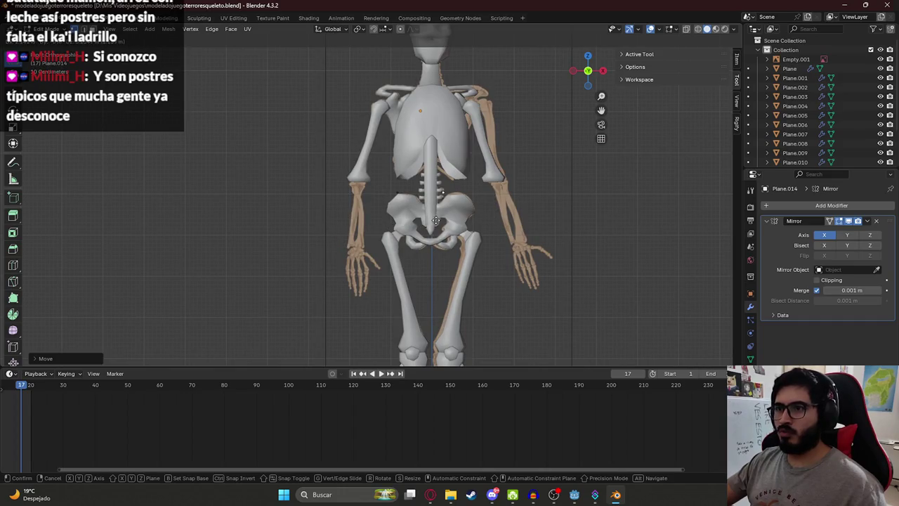
{"action": "left_click", "coordinate": [334, 239]}
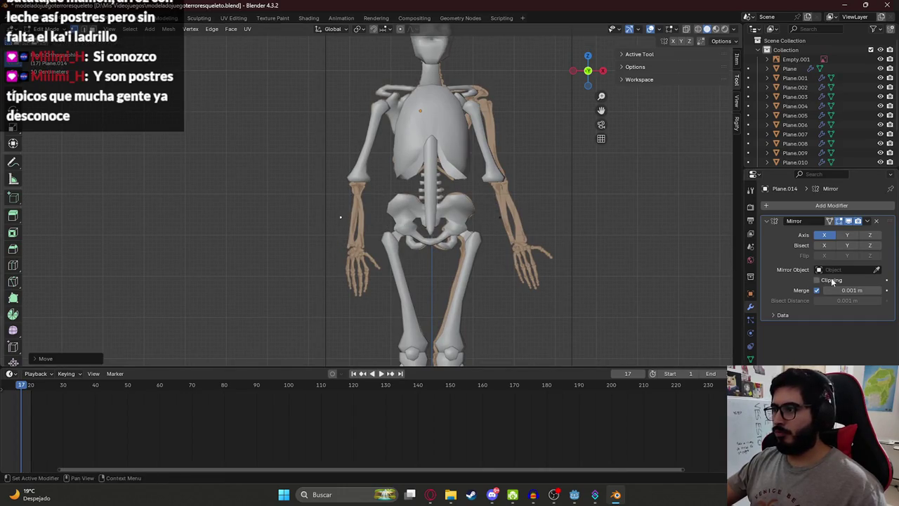
{"action": "left_click", "coordinate": [833, 280]}
{"action": "scroll", "scroll_direction": "up", "scroll_amount": 3}
{"action": "scroll", "scroll_direction": "up", "scroll_amount": 3}
- Extrude a chain of points around the elbow's outer edge, lower edge and inner corner
{"action": "key", "text": "a"}
{"action": "key", "text": "g"}
{"action": "scroll", "scroll_direction": "up", "scroll_amount": 3}
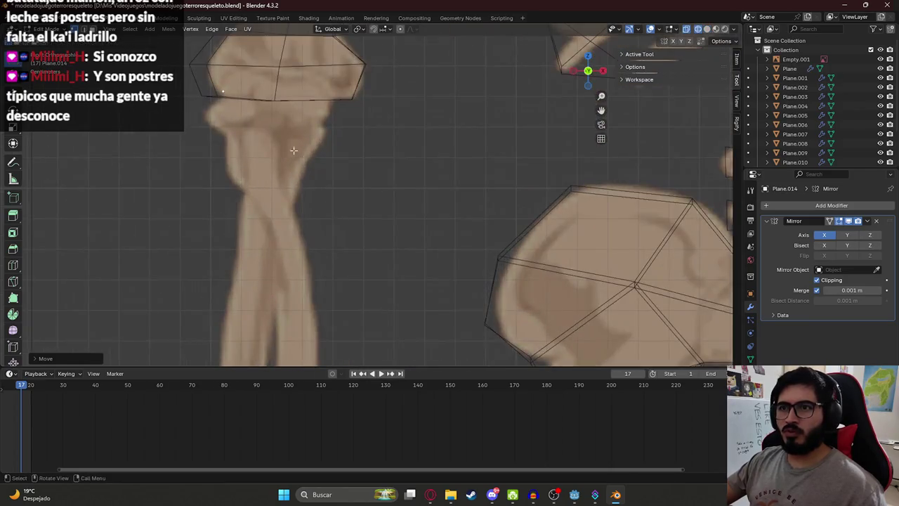
{"action": "scroll", "scroll_direction": "up", "scroll_amount": 3}
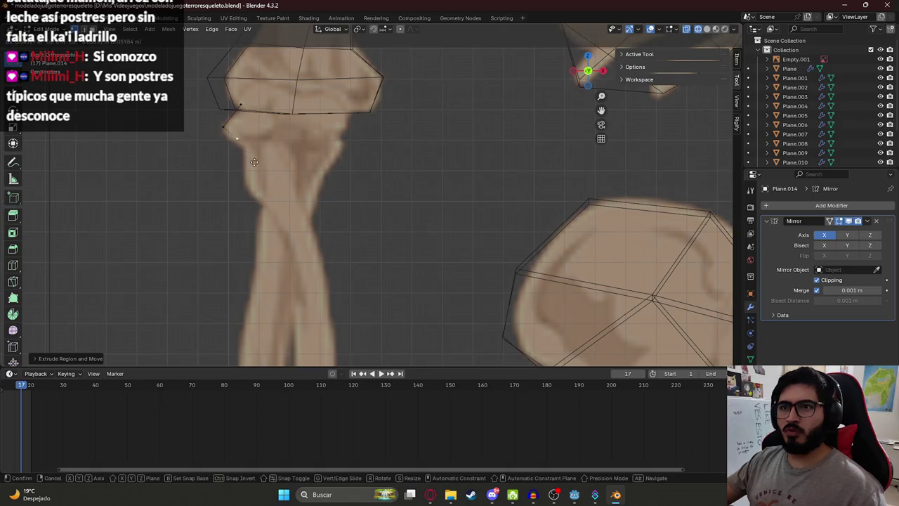
{"action": "left_click", "coordinate": [262, 174]}
{"action": "left_click", "coordinate": [241, 104]}
{"action": "key", "text": "e"}
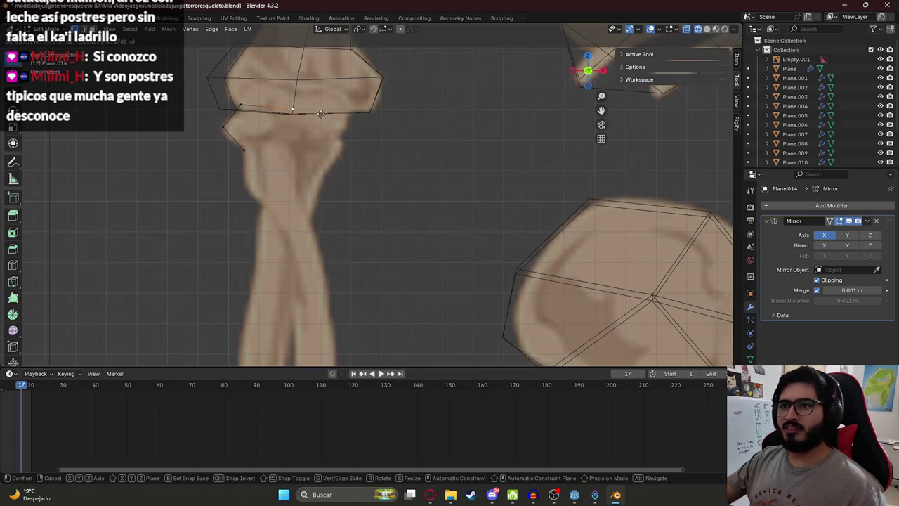
{"action": "left_click", "coordinate": [321, 114]}
{"action": "key", "text": "e"}
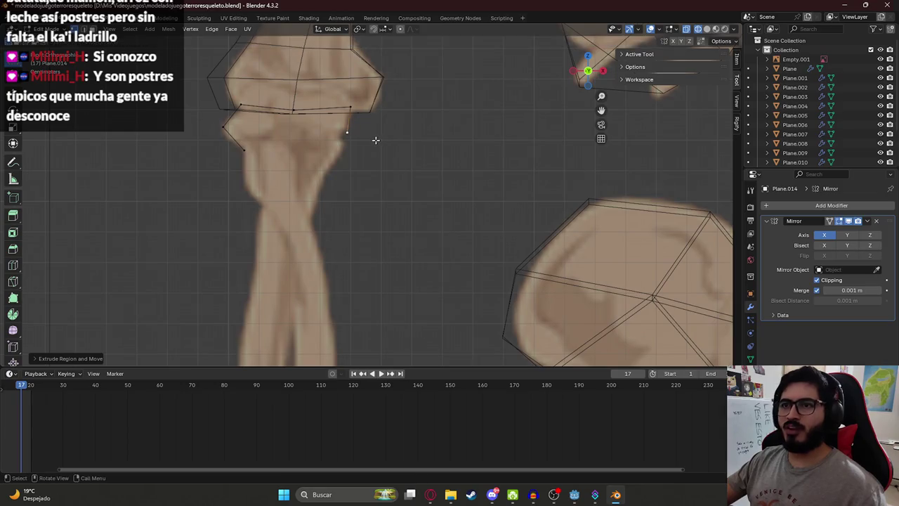
{"action": "left_click", "coordinate": [375, 141]}
{"action": "key", "text": "e"}
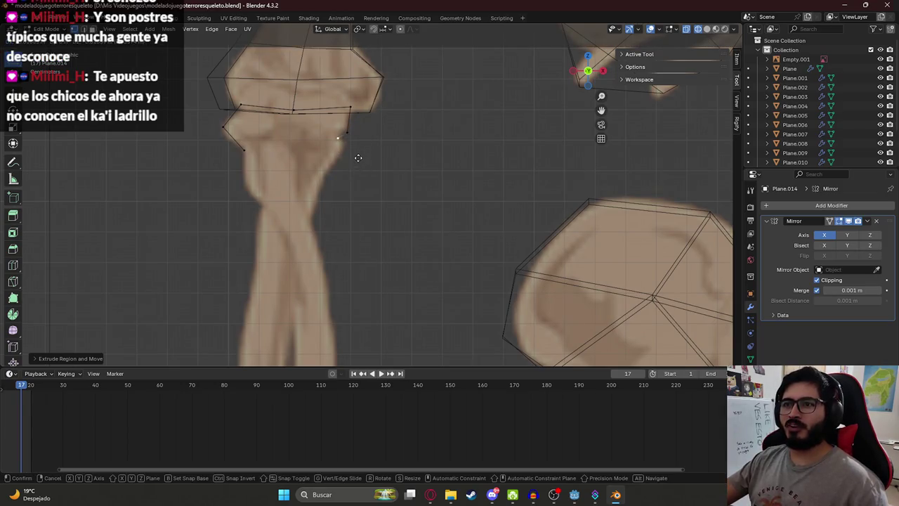
{"action": "left_click", "coordinate": [359, 153]}
- Extrude points down both the right and left edges of the forearm
{"action": "key", "text": "g"}
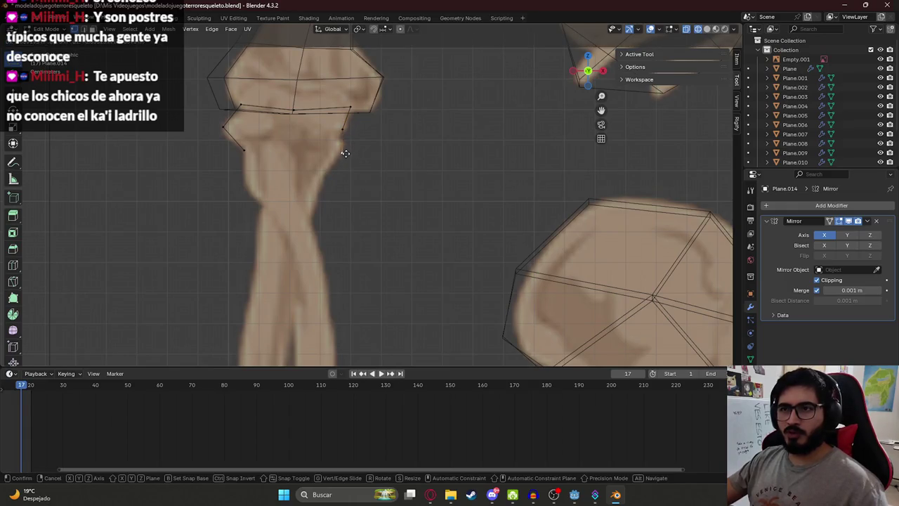
{"action": "left_click", "coordinate": [345, 154]}
{"action": "key", "text": "e"}
{"action": "left_click", "coordinate": [313, 213]}
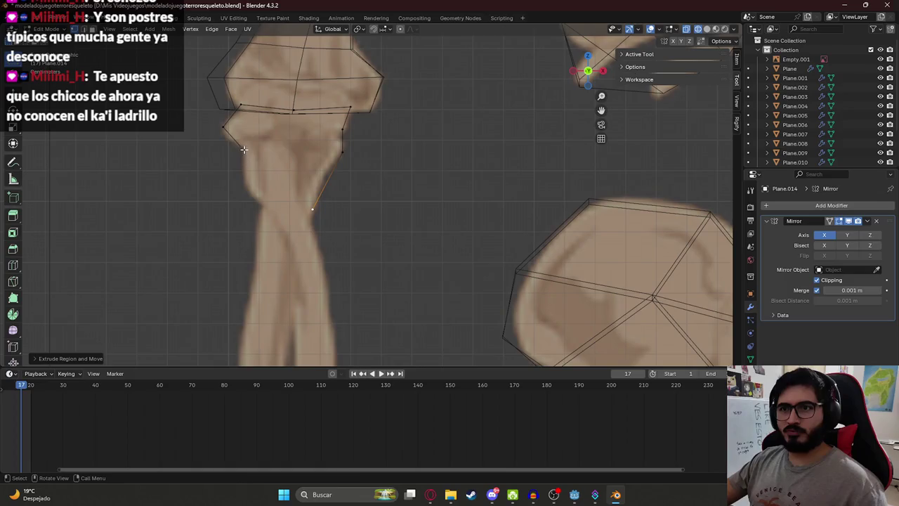
{"action": "left_click", "coordinate": [243, 149]}
{"action": "key", "text": "e"}
{"action": "left_click", "coordinate": [249, 214]}
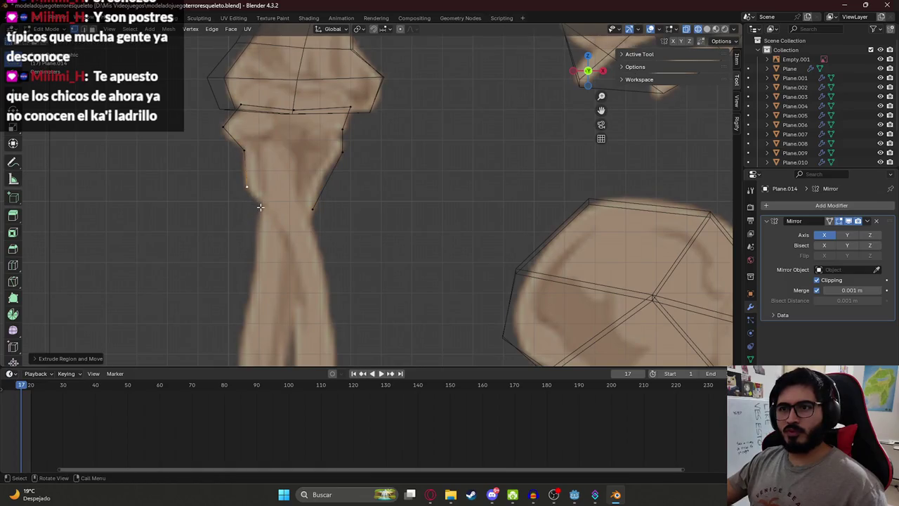
{"action": "left_click_drag", "start_coordinate": [309, 211], "coordinate": [317, 196]}
{"action": "left_click", "coordinate": [247, 187]}
{"action": "key", "text": "e"}
{"action": "left_click", "coordinate": [306, 260]}
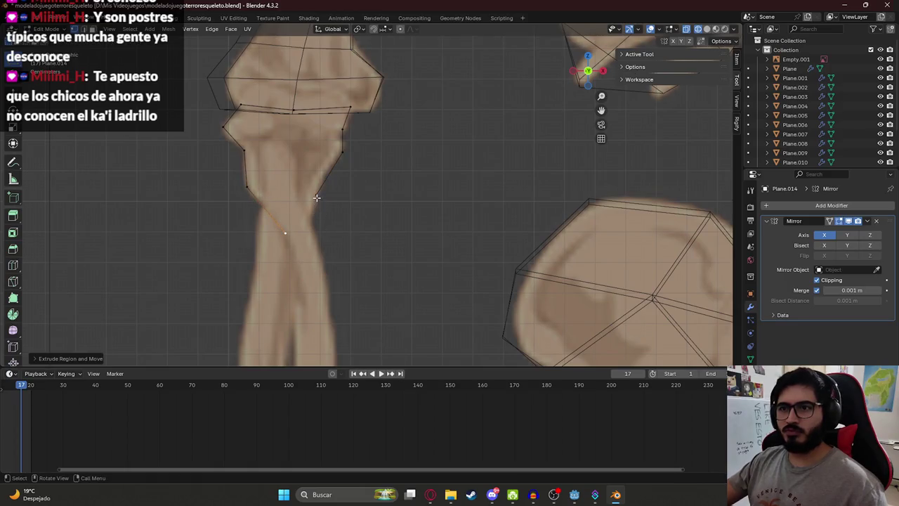
- Extend the forearm outline further down to the wrist on the left edge
{"action": "scroll", "scroll_direction": "down", "scroll_amount": 3}
{"action": "scroll", "scroll_direction": "up", "scroll_amount": 3}
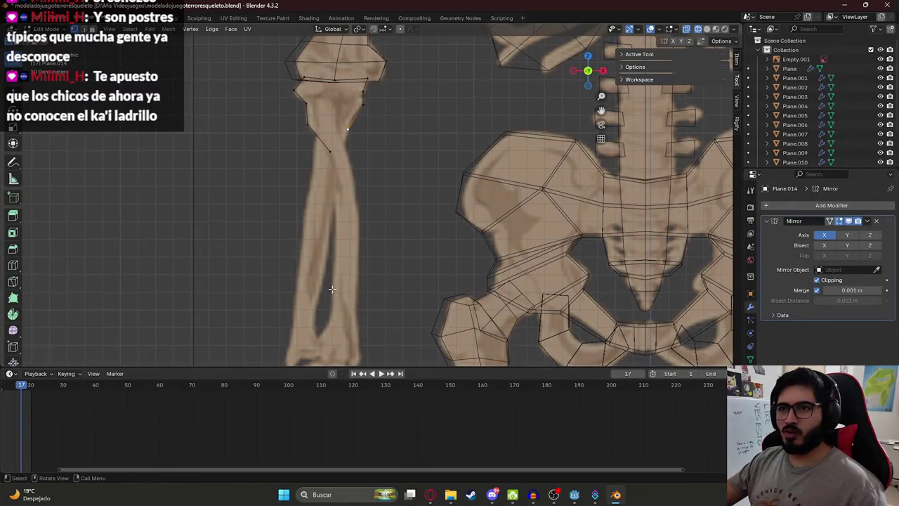
{"action": "left_click_drag", "start_coordinate": [304, 273], "coordinate": [321, 141]}
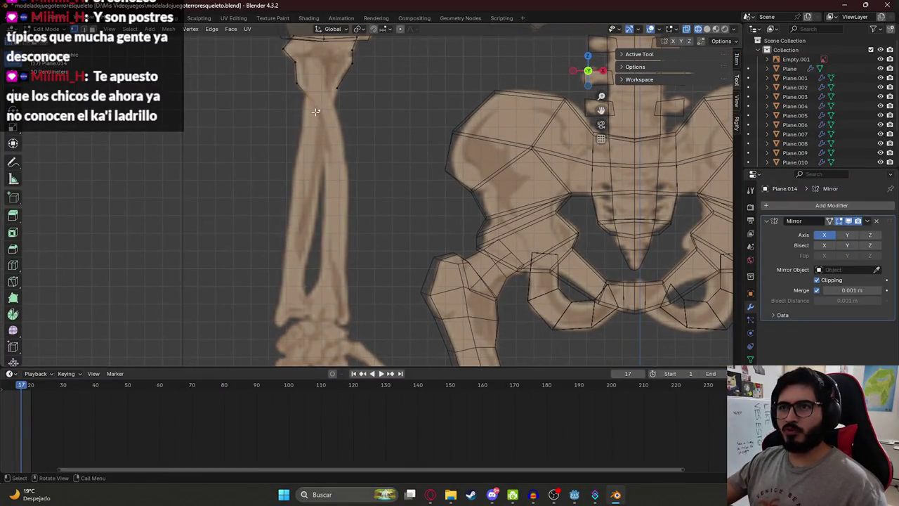
{"action": "key", "text": "g"}
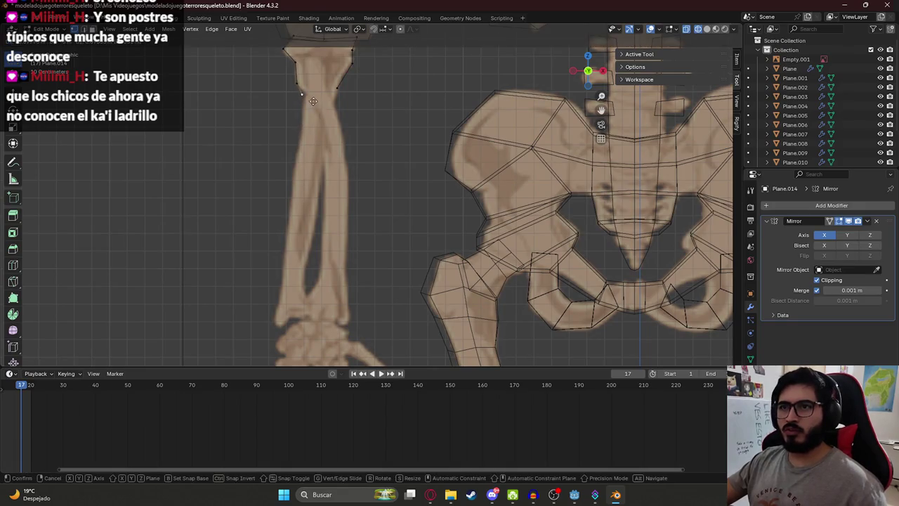
{"action": "left_click", "coordinate": [305, 105]}
{"action": "key", "text": "g"}
{"action": "left_click", "coordinate": [303, 195]}
{"action": "key", "text": "e"}
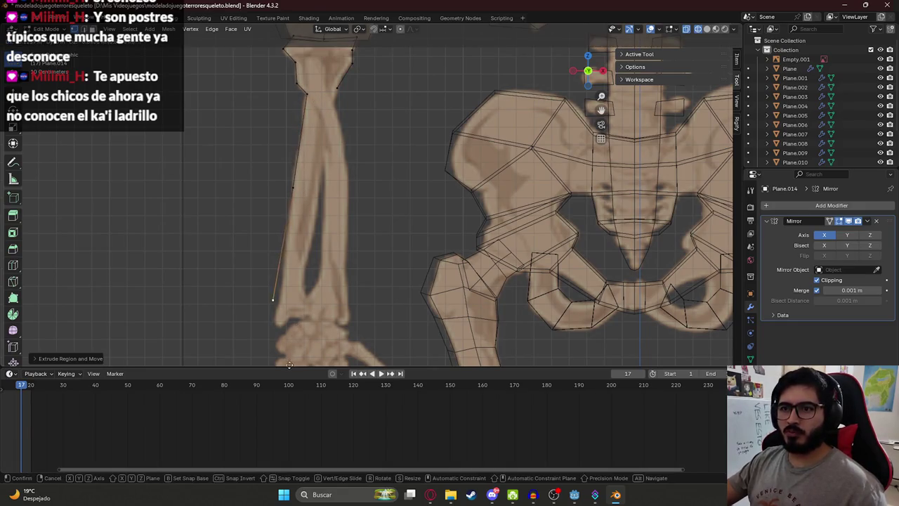
{"action": "left_click", "coordinate": [292, 41]}
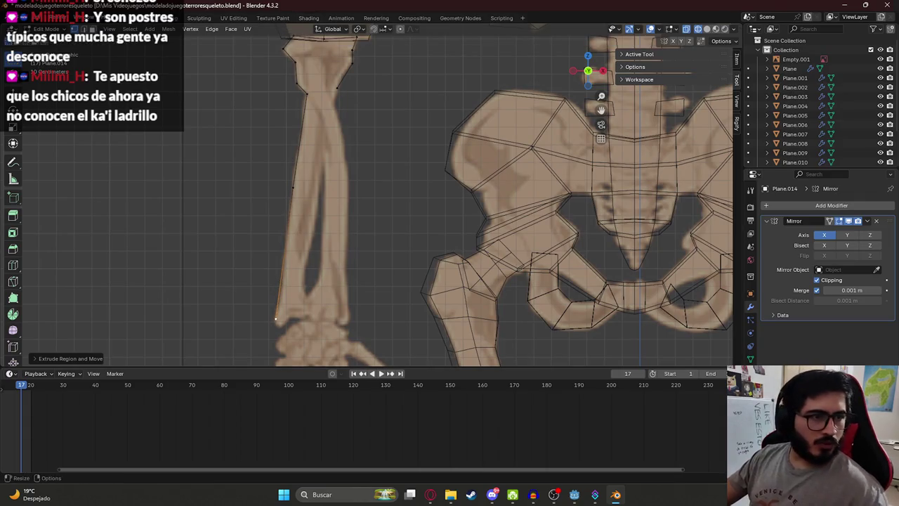
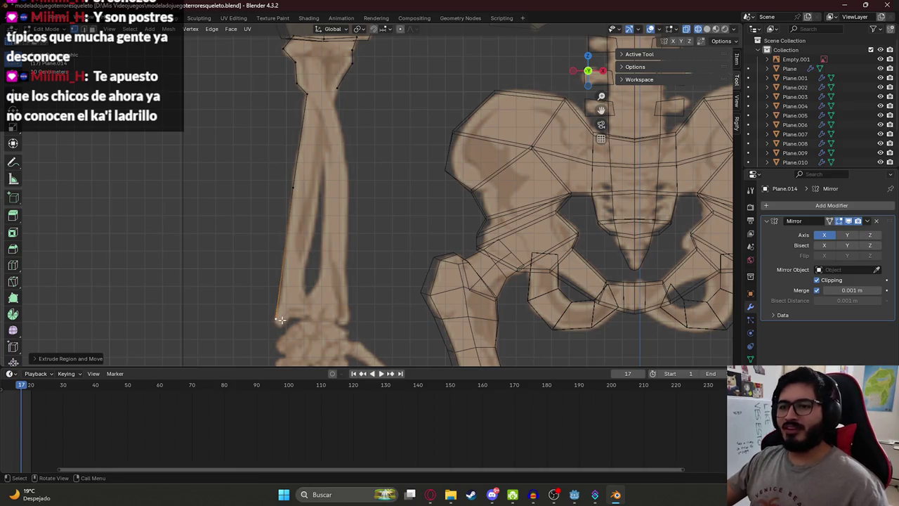
- Extrude a chain of vertices down the forearm's right edge toward the wrist
{"action": "key", "text": "e"}
{"action": "left_click", "coordinate": [279, 318]}
{"action": "key", "text": "g"}
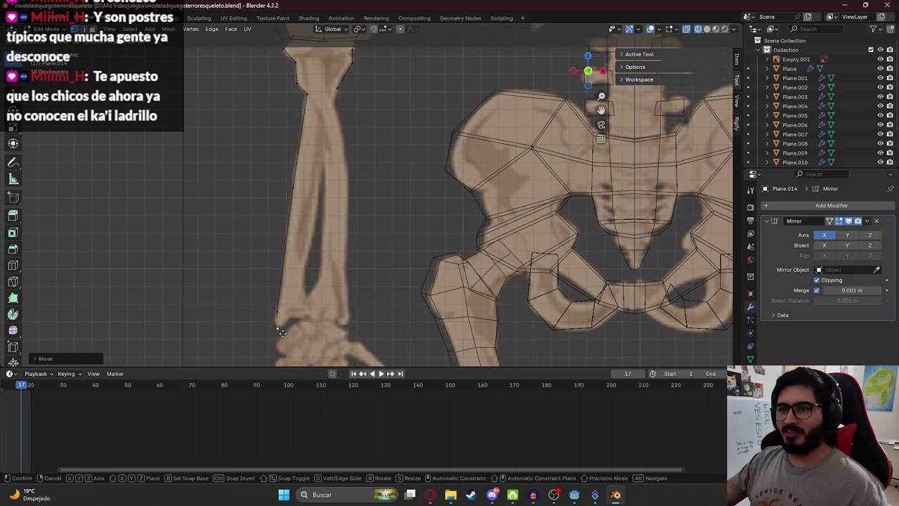
{"action": "right_click", "coordinate": [281, 332]}
{"action": "right_click", "coordinate": [338, 86]}
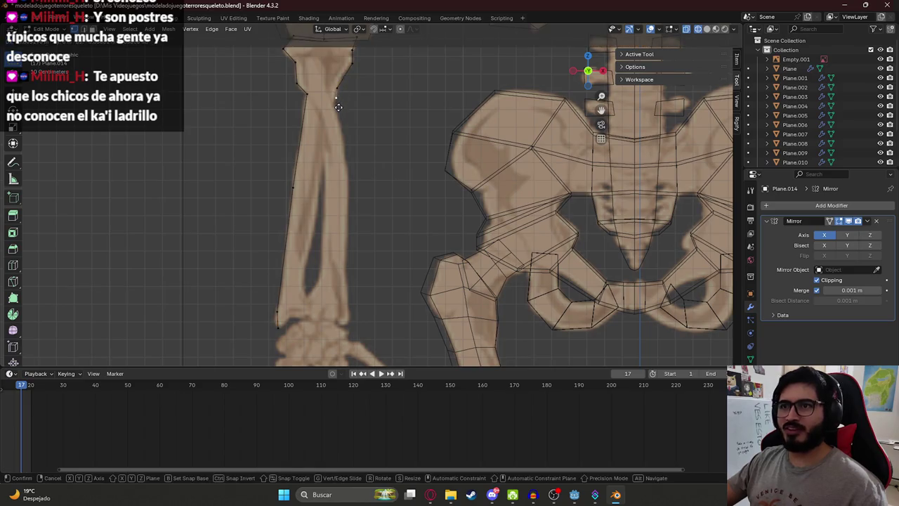
{"action": "key", "text": "g"}
{"action": "left_click", "coordinate": [339, 102]}
{"action": "key", "text": "e"}
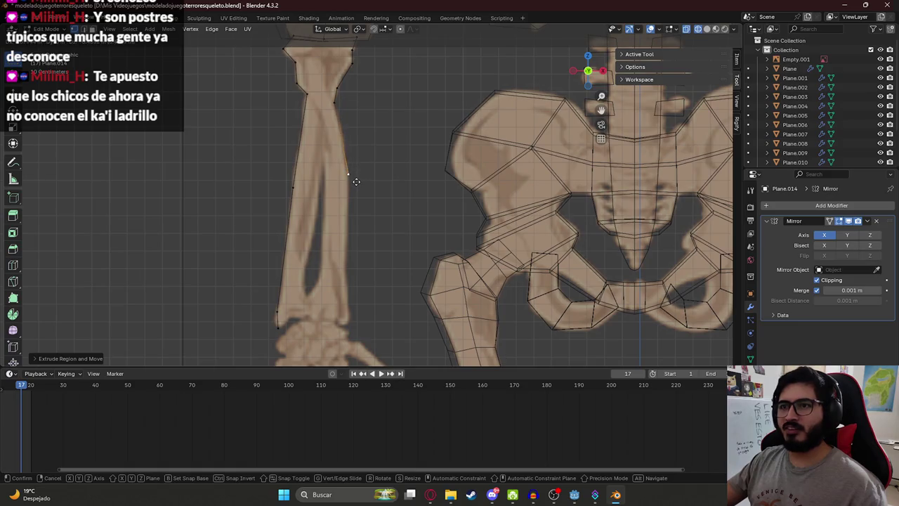
{"action": "left_click", "coordinate": [356, 184]}
{"action": "key", "text": "e"}
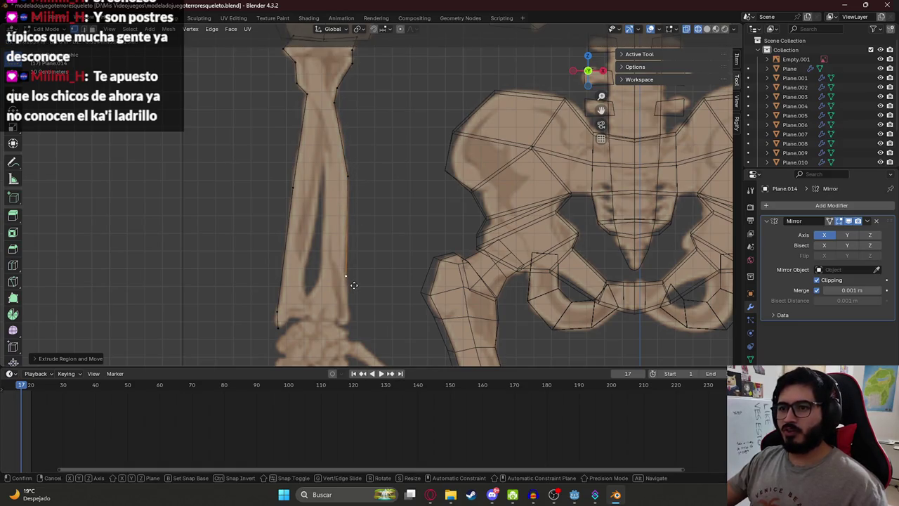
{"action": "left_click", "coordinate": [354, 285]}
- Extrude vertices across the wrist, from its right corner to the lower-left corner
{"action": "left_click_drag", "start_coordinate": [348, 279], "coordinate": [350, 247]}
{"action": "key", "text": "e"}
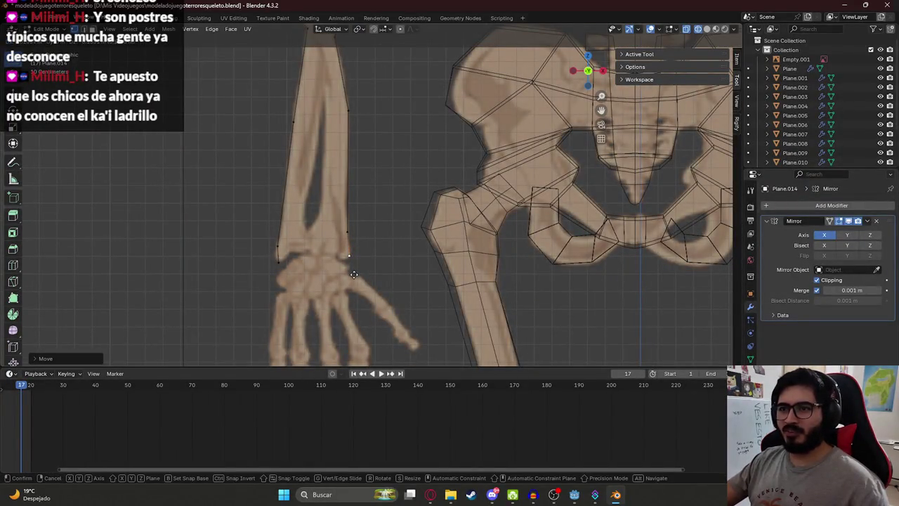
{"action": "scroll", "scroll_direction": "up", "scroll_amount": 3}
{"action": "scroll", "scroll_direction": "up", "scroll_amount": 3}
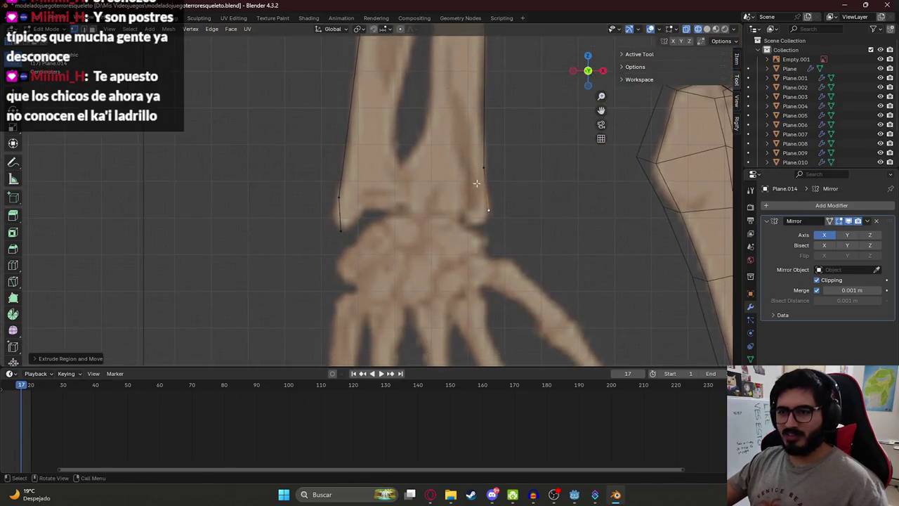
{"action": "left_click", "coordinate": [455, 223]}
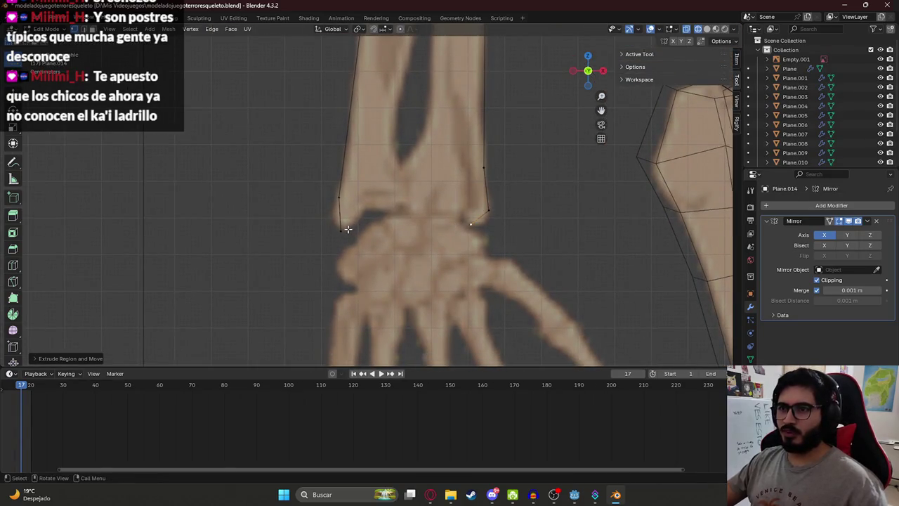
{"action": "left_click", "coordinate": [341, 229]}
{"action": "key", "text": "e"}
{"action": "left_click", "coordinate": [378, 212]}
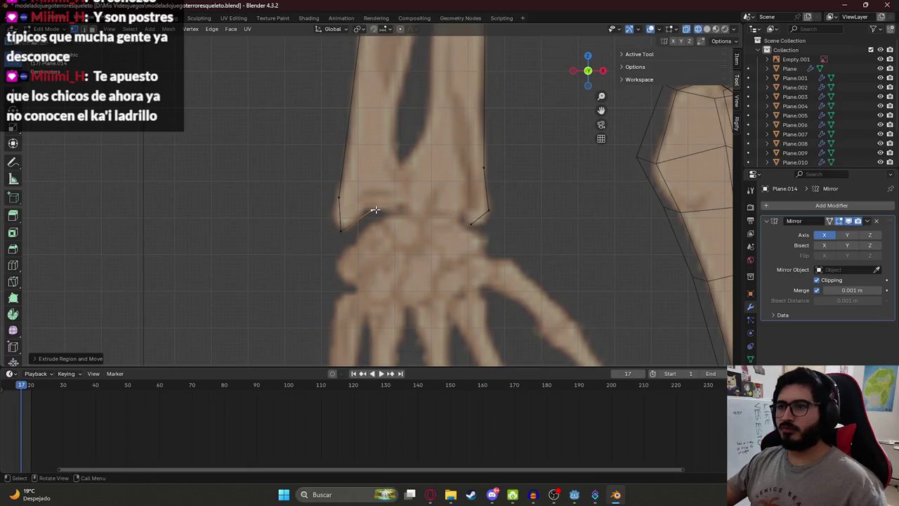
- Reposition the wrist vertex so it sits on the wrist joint
{"action": "left_click_drag", "start_coordinate": [371, 207], "coordinate": [386, 229]}
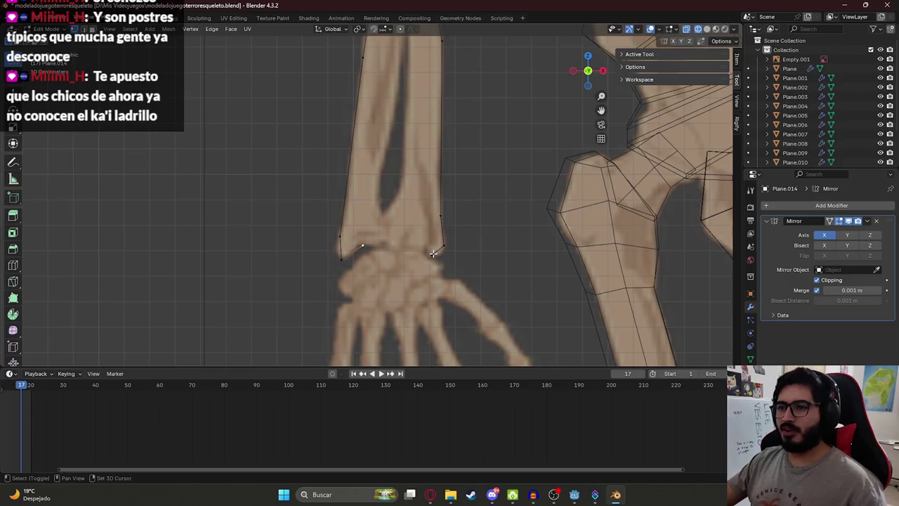
{"action": "scroll", "scroll_direction": "down", "scroll_amount": 3}
{"action": "left_click_drag", "start_coordinate": [393, 239], "coordinate": [377, 279]}
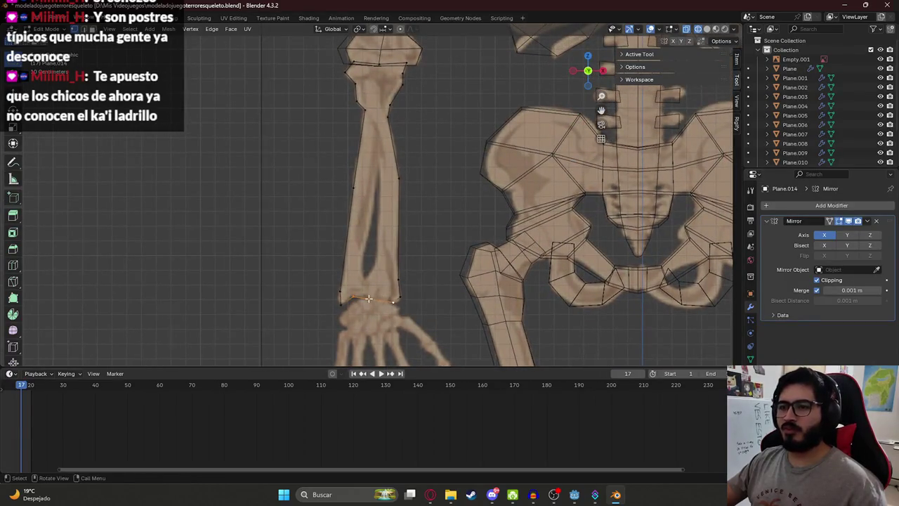
{"action": "key", "text": "g"}
{"action": "left_click", "coordinate": [372, 295]}
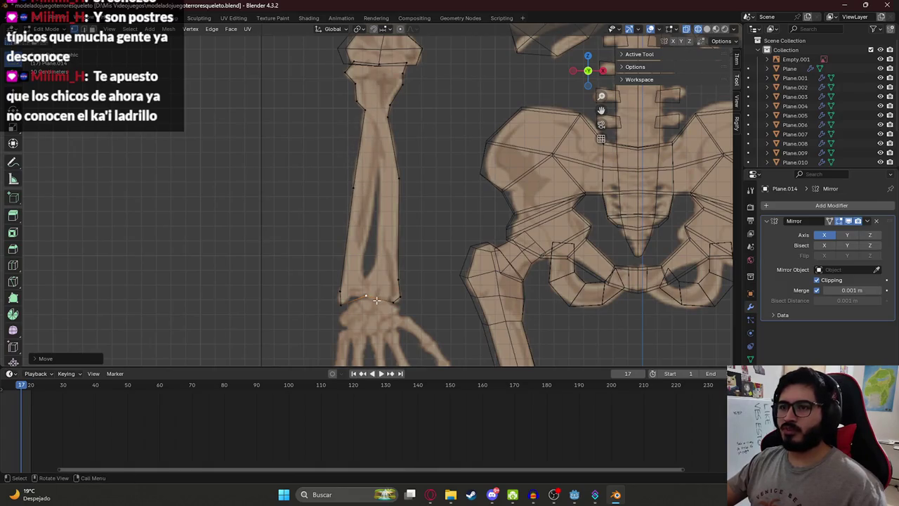
{"action": "key", "text": "g"}
{"action": "left_click", "coordinate": [377, 292]}
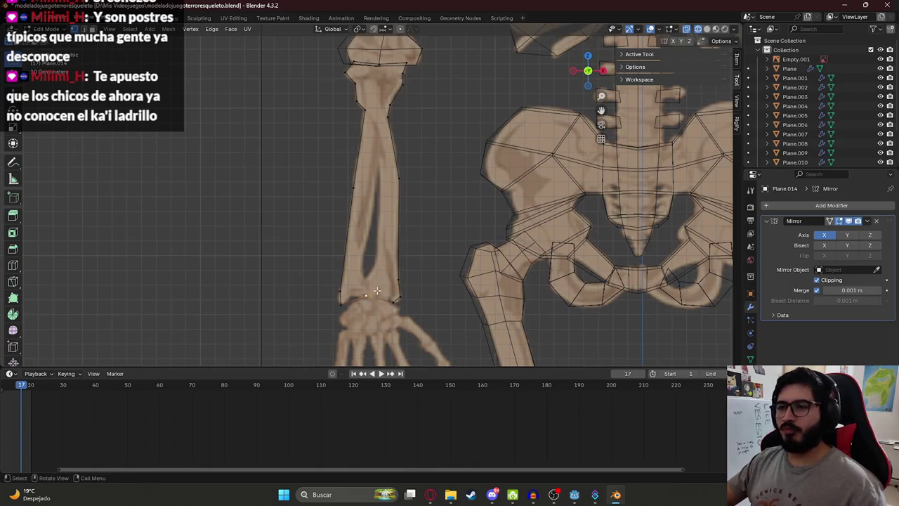
- Extrude a centre line of vertices from the wrist up toward the elbow
{"action": "key", "text": "e"}
{"action": "left_click", "coordinate": [379, 278]}
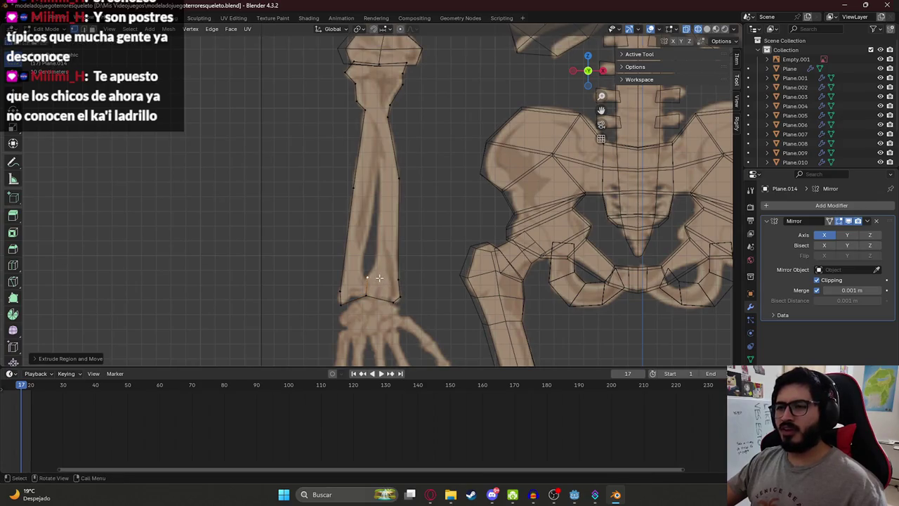
{"action": "key", "text": "e"}
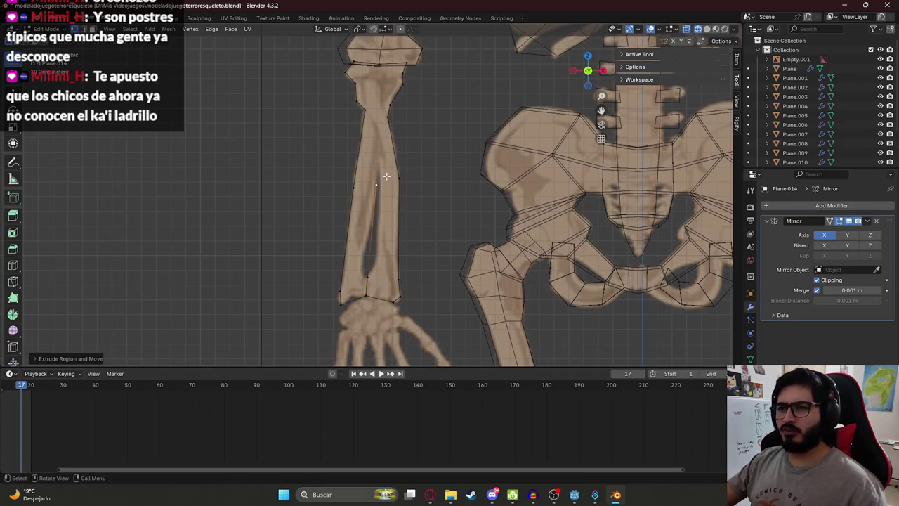
{"action": "left_click_drag", "start_coordinate": [379, 100], "coordinate": [379, 230]}
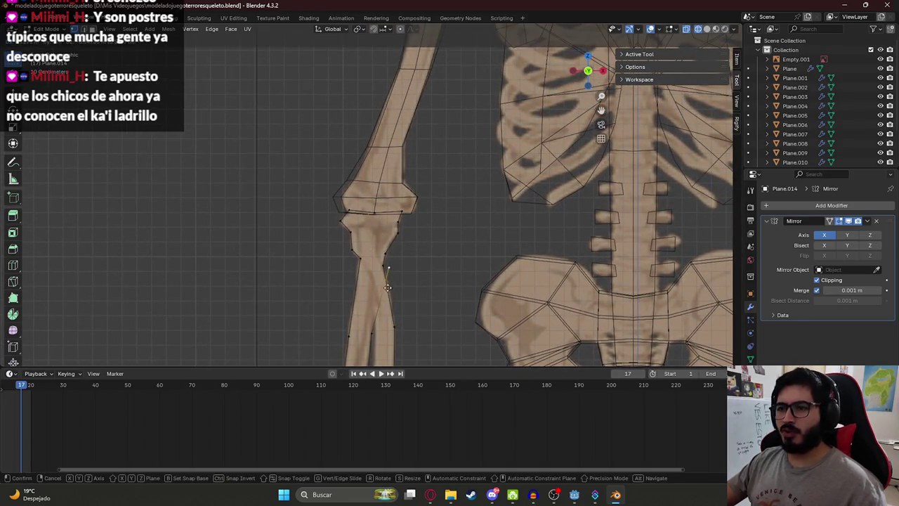
{"action": "left_click", "coordinate": [378, 268]}
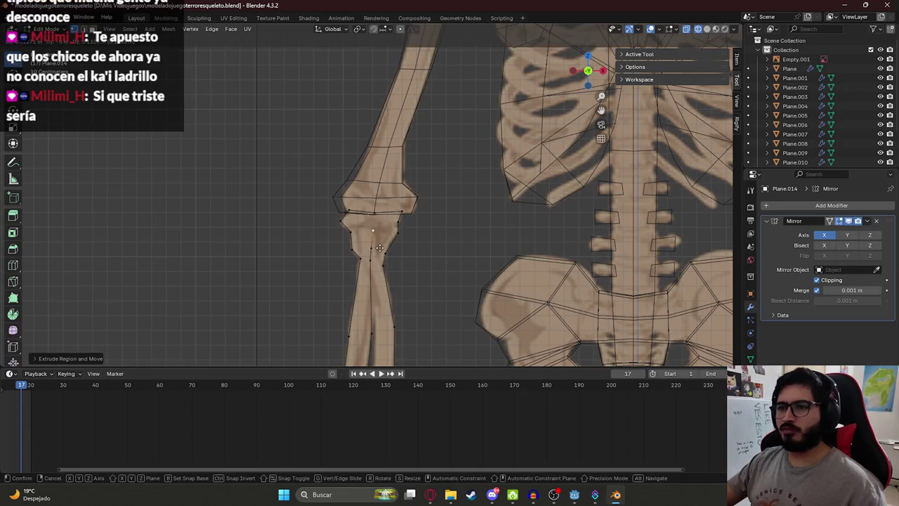
{"action": "scroll", "scroll_direction": "up", "scroll_amount": 3}
{"action": "scroll", "scroll_direction": "down", "scroll_amount": 3}
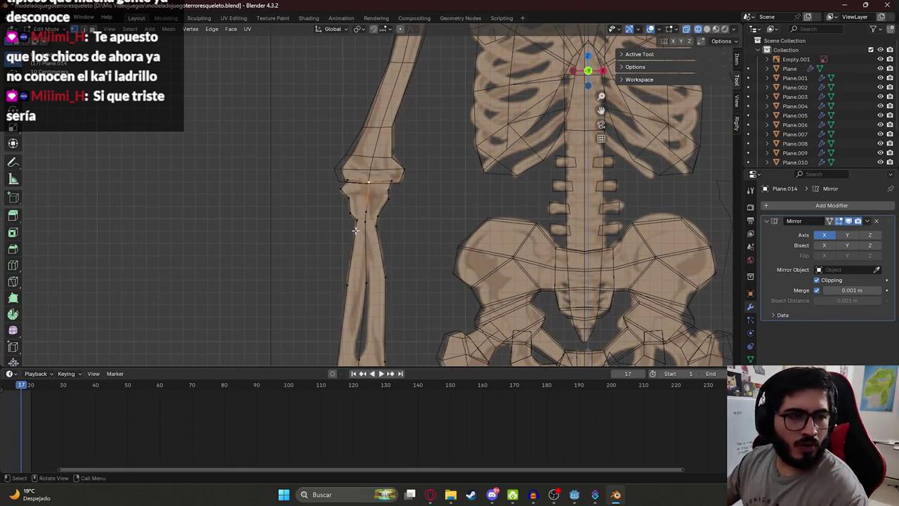
{"action": "scroll", "scroll_direction": "up", "scroll_amount": 3}
{"action": "scroll", "scroll_direction": "up", "scroll_amount": 3}
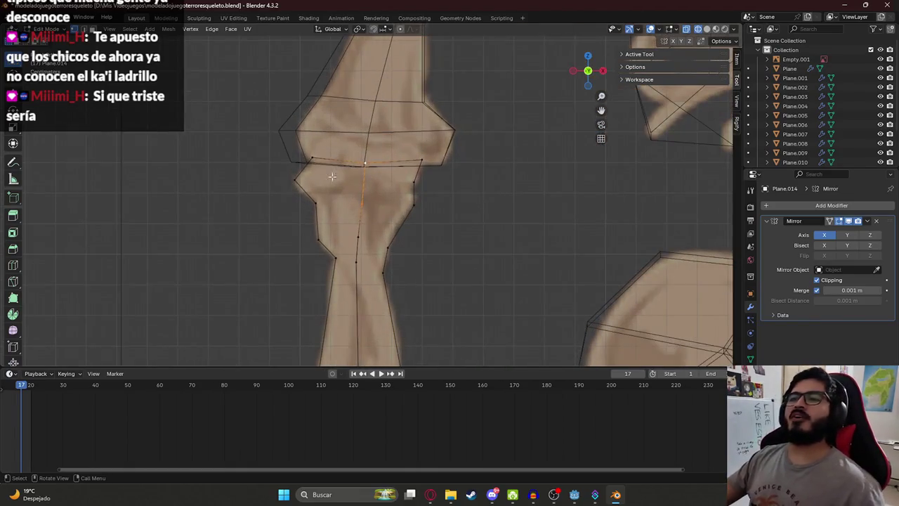
{"action": "scroll", "scroll_direction": "up", "scroll_amount": 3}
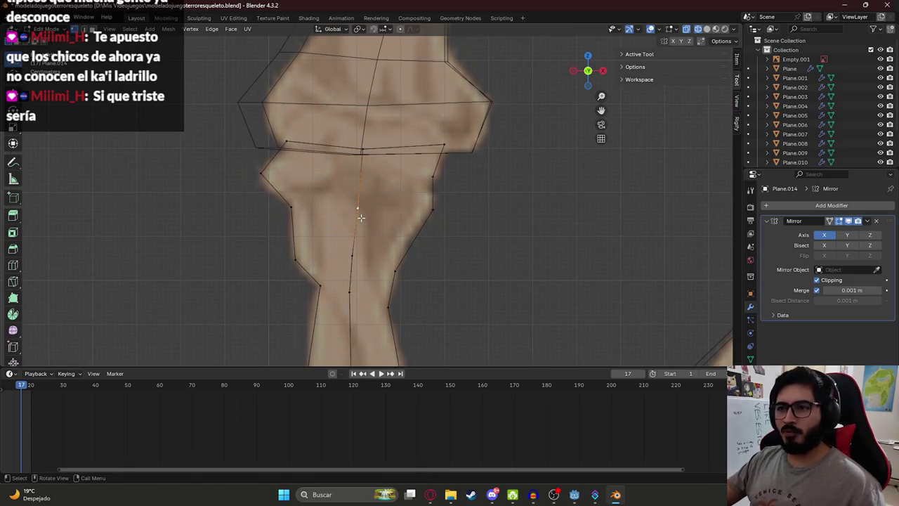
- Subdivide the elbow edge and join the vertices to split the face
{"action": "right_click", "coordinate": [361, 166]}
{"action": "left_click", "coordinate": [361, 166]}
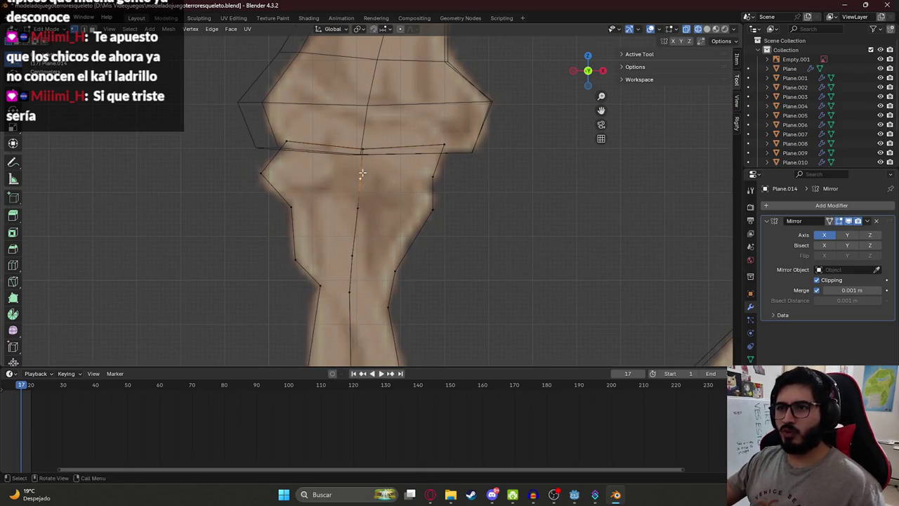
{"action": "key", "text": "j"}
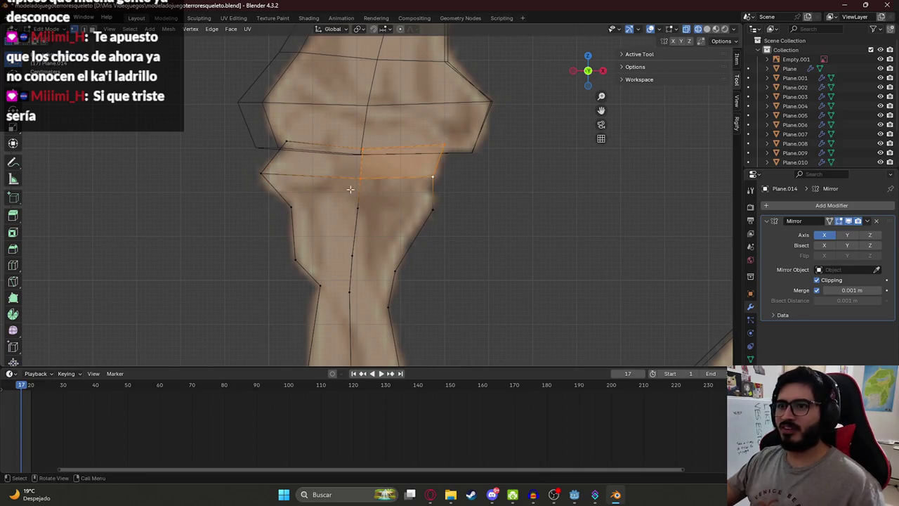
- Turn off X-ray and fill new faces between the lower-left forearm vertices
{"action": "key", "text": "alt+z"}
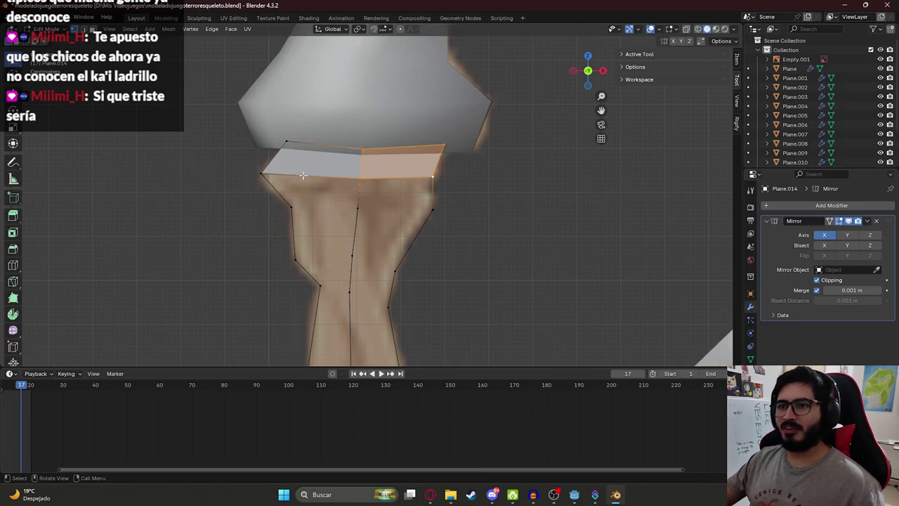
{"action": "left_click", "coordinate": [293, 205]}
{"action": "left_click", "coordinate": [366, 203]}
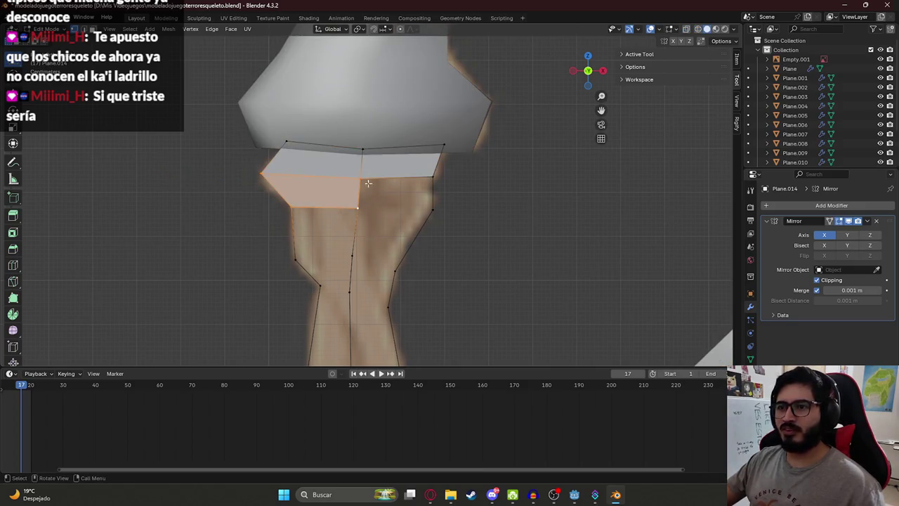
{"action": "left_click", "coordinate": [434, 204]}
{"action": "scroll", "scroll_direction": "down", "scroll_amount": 3}
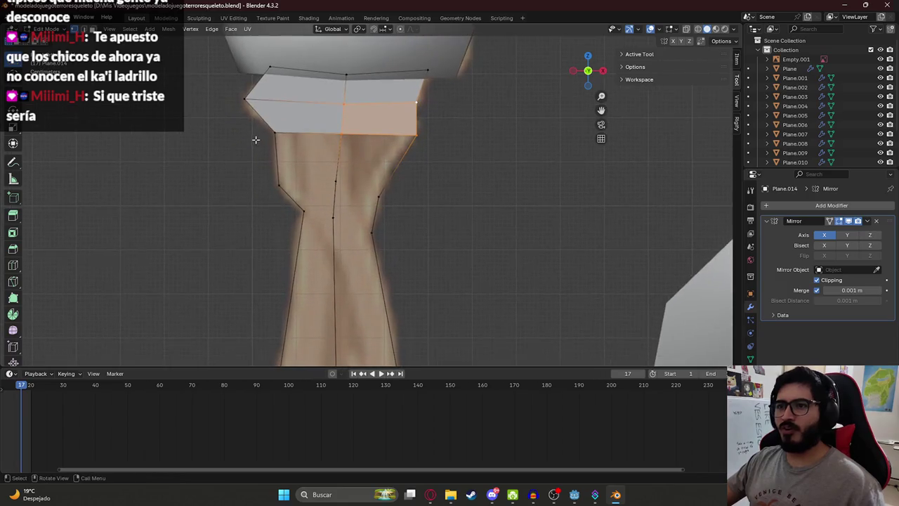
{"action": "left_click_drag", "start_coordinate": [263, 130], "coordinate": [351, 188]}
{"action": "left_click_drag", "start_coordinate": [321, 124], "coordinate": [429, 195]}
{"action": "key", "text": "f"}
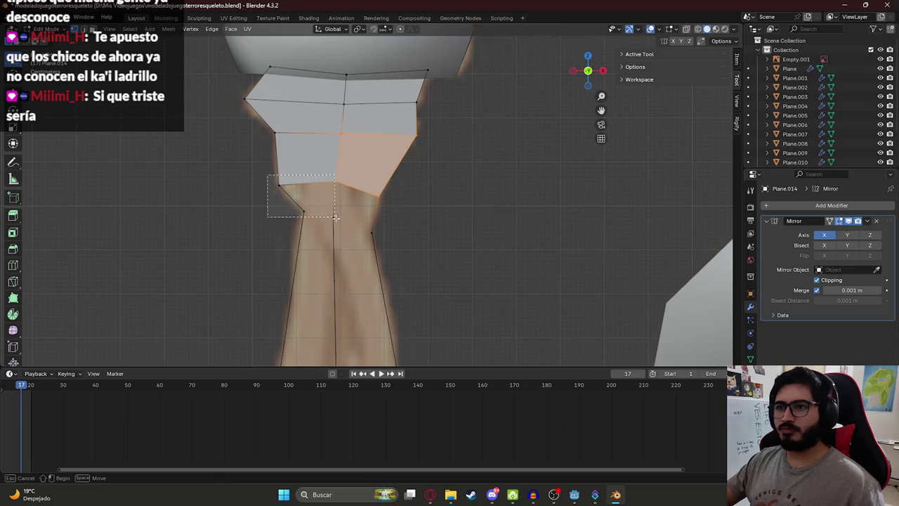
{"action": "left_click_drag", "start_coordinate": [265, 176], "coordinate": [320, 221]}
{"action": "key", "text": "f"}
- Select and inspect the faces along the forearm, then clear the selection
{"action": "left_click_drag", "start_coordinate": [324, 175], "coordinate": [404, 253]}
{"action": "left_click_drag", "start_coordinate": [404, 252], "coordinate": [347, 142]}
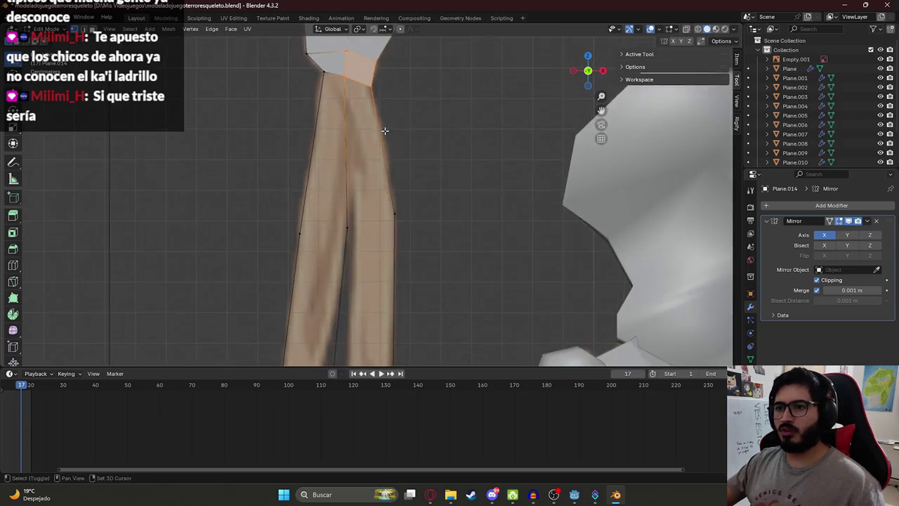
{"action": "left_click_drag", "start_coordinate": [376, 229], "coordinate": [312, 119]}
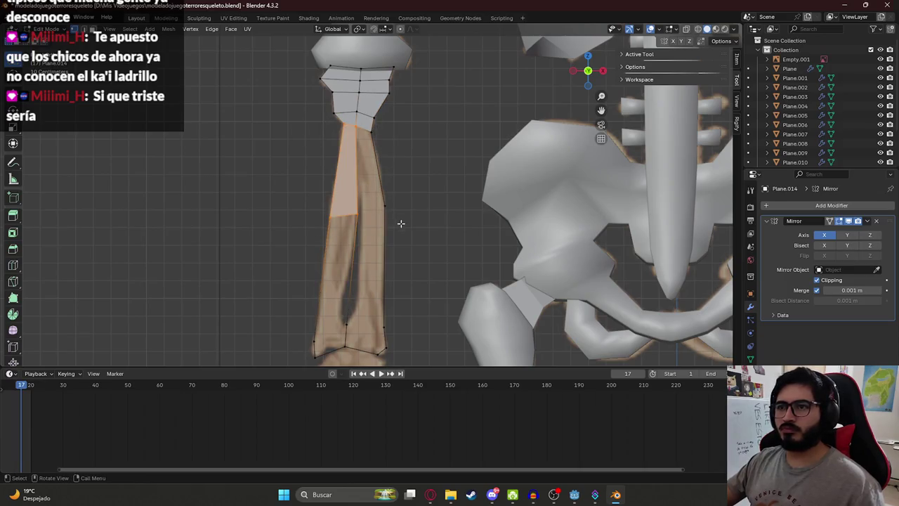
{"action": "left_click_drag", "start_coordinate": [402, 225], "coordinate": [331, 125]}
{"action": "left_click_drag", "start_coordinate": [331, 125], "coordinate": [307, 122]}
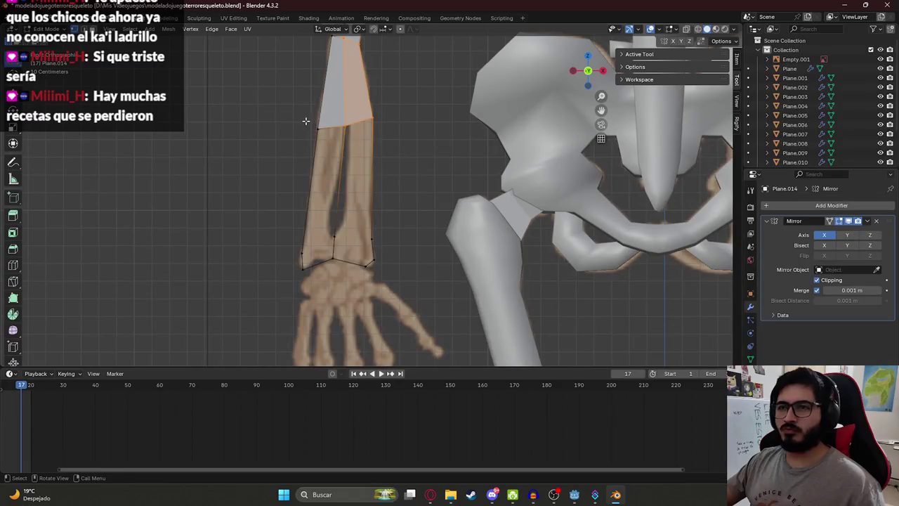
{"action": "left_click_drag", "start_coordinate": [302, 113], "coordinate": [359, 223]}
{"action": "left_click_drag", "start_coordinate": [344, 257], "coordinate": [344, 257]}
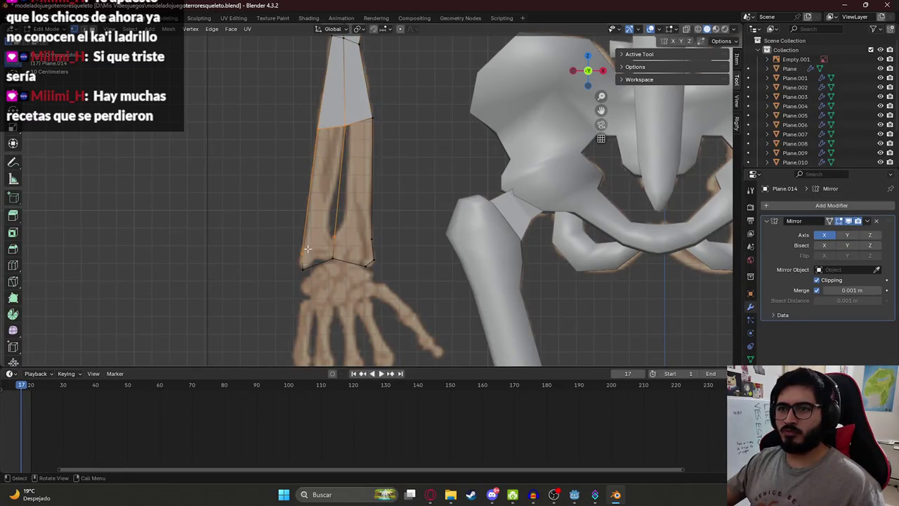
{"action": "left_click_drag", "start_coordinate": [341, 112], "coordinate": [400, 246]}
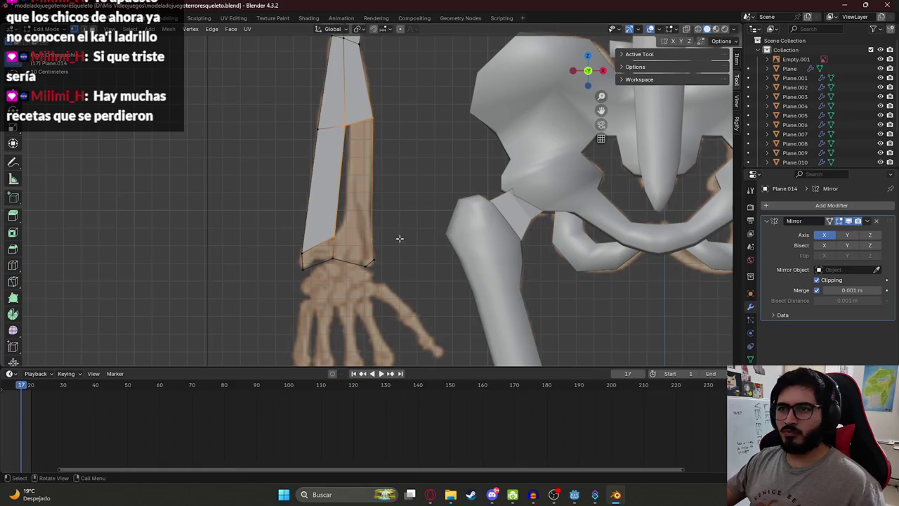
{"action": "left_click", "coordinate": [365, 134]}
{"action": "scroll", "scroll_direction": "down", "scroll_amount": 3}
{"action": "scroll", "scroll_direction": "up", "scroll_amount": 3}
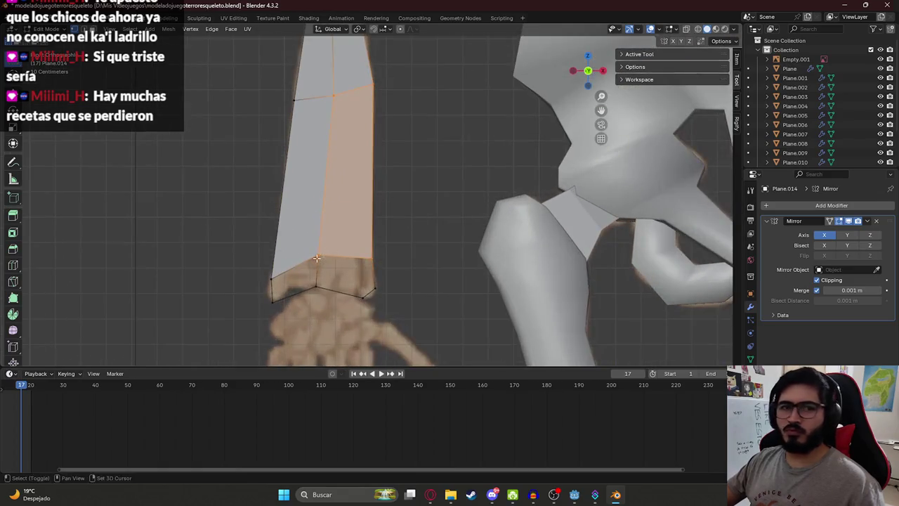
{"action": "scroll", "scroll_direction": "up", "scroll_amount": 3}
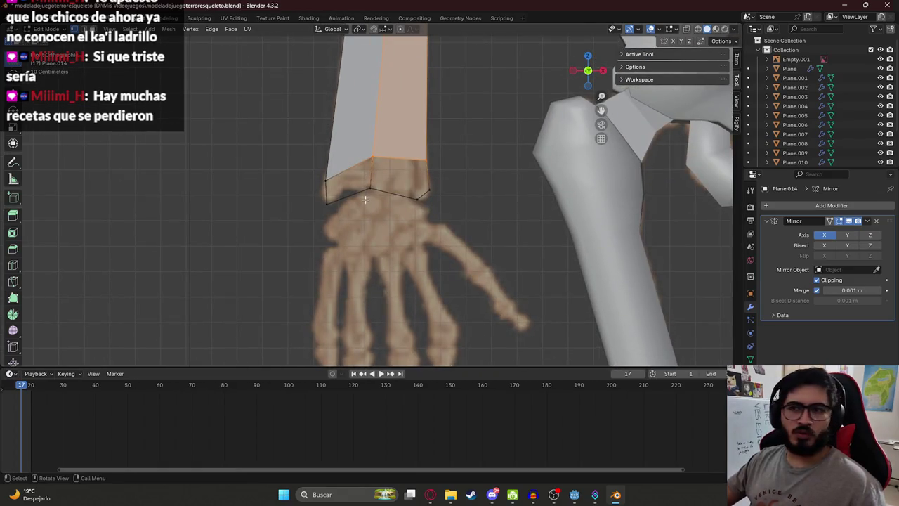
{"action": "left_click_drag", "start_coordinate": [297, 130], "coordinate": [380, 221]}
{"action": "left_click_drag", "start_coordinate": [362, 137], "coordinate": [420, 229]}
- Save modeladojuegoterroresqueleto.blend with the arm and pelvis framed
{"action": "scroll", "scroll_direction": "up", "scroll_amount": 3}
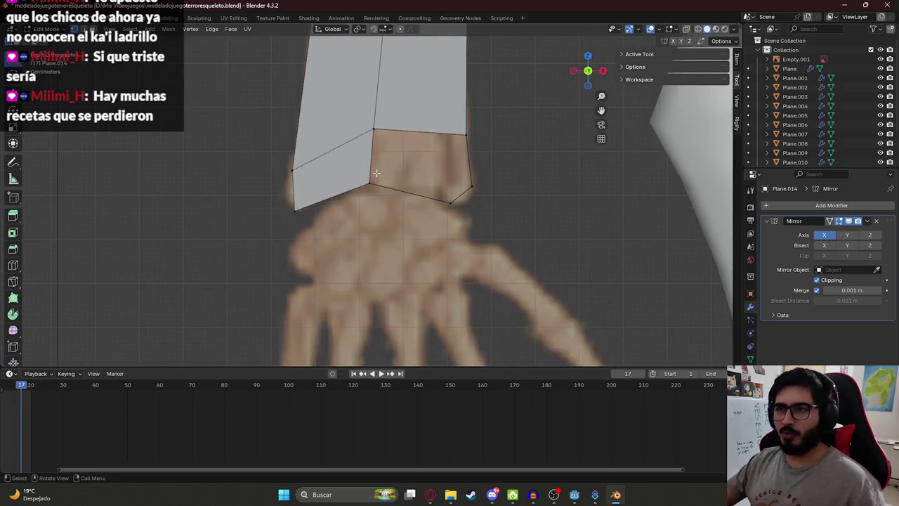
{"action": "scroll", "scroll_direction": "down", "scroll_amount": 3}
{"action": "scroll", "scroll_direction": "down", "scroll_amount": 3}
{"action": "scroll", "scroll_direction": "down", "scroll_amount": 3}
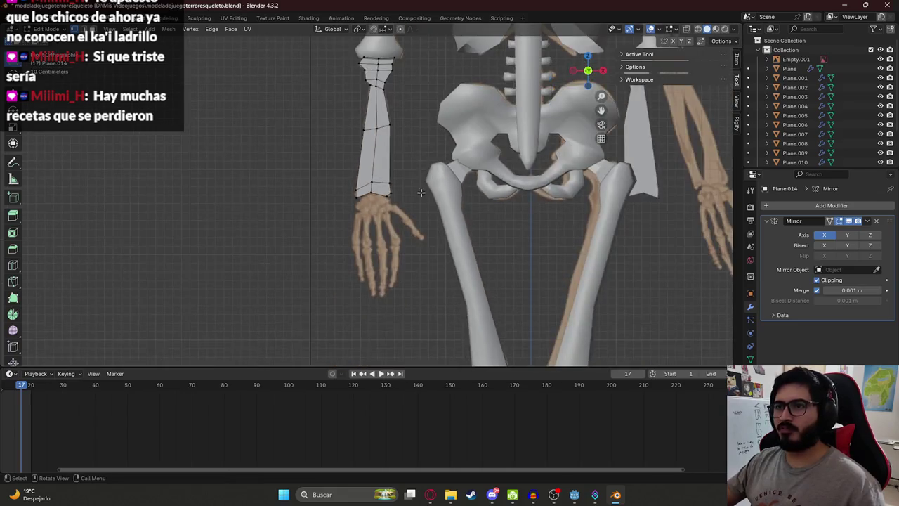
{"action": "left_click_drag", "start_coordinate": [427, 194], "coordinate": [382, 242]}
{"action": "scroll", "scroll_direction": "up", "scroll_amount": 3}
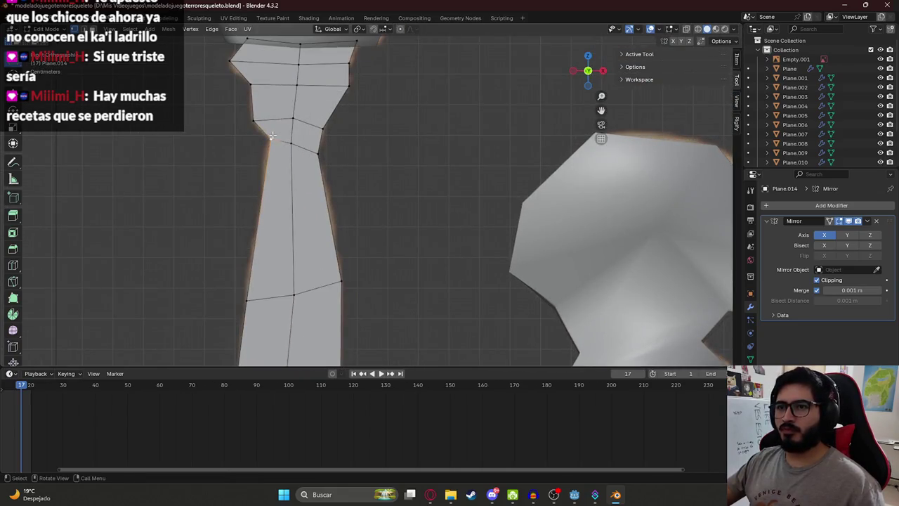
{"action": "scroll", "scroll_direction": "down", "scroll_amount": 3}
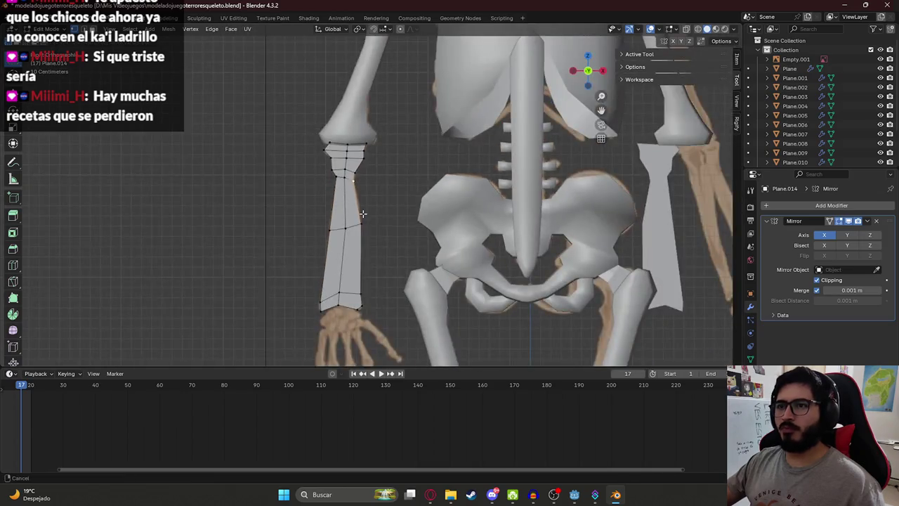
{"action": "scroll", "scroll_direction": "down", "scroll_amount": 3}
{"action": "key", "text": "ctrl+s"}
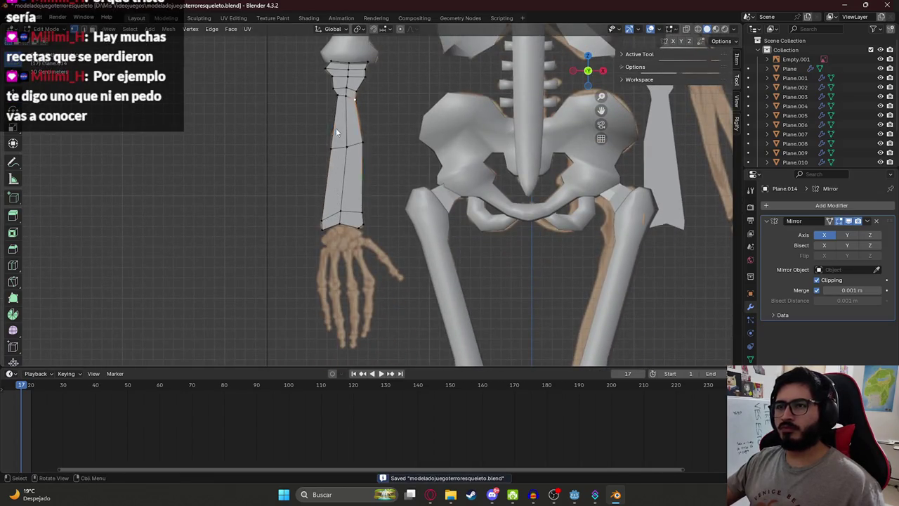
- Switch to Object Mode and snap to the numpad-3 side view
{"action": "key", "text": "Tab"}
{"action": "scroll", "scroll_direction": "down", "scroll_amount": 3}
{"action": "left_click_drag", "start_coordinate": [331, 92], "coordinate": [378, 135]}
{"action": "scroll", "scroll_direction": "up", "scroll_amount": 3}
{"action": "key", "text": "KP_3"}
{"action": "scroll", "scroll_direction": "down", "scroll_amount": 3}
{"action": "scroll", "scroll_direction": "down", "scroll_amount": 3}
{"action": "scroll", "scroll_direction": "up", "scroll_amount": 3}
{"action": "key", "text": "g"}
{"action": "right_click", "coordinate": [399, 217]}
- Toggle the viewport to wireframe shading and back to solid
{"action": "key", "text": "z"}
{"action": "left_click", "coordinate": [346, 226]}
{"action": "scroll", "scroll_direction": "up", "scroll_amount": 3}
{"action": "scroll", "scroll_direction": "up", "scroll_amount": 3}
{"action": "key", "text": "z"}
{"action": "left_click", "coordinate": [479, 144]}
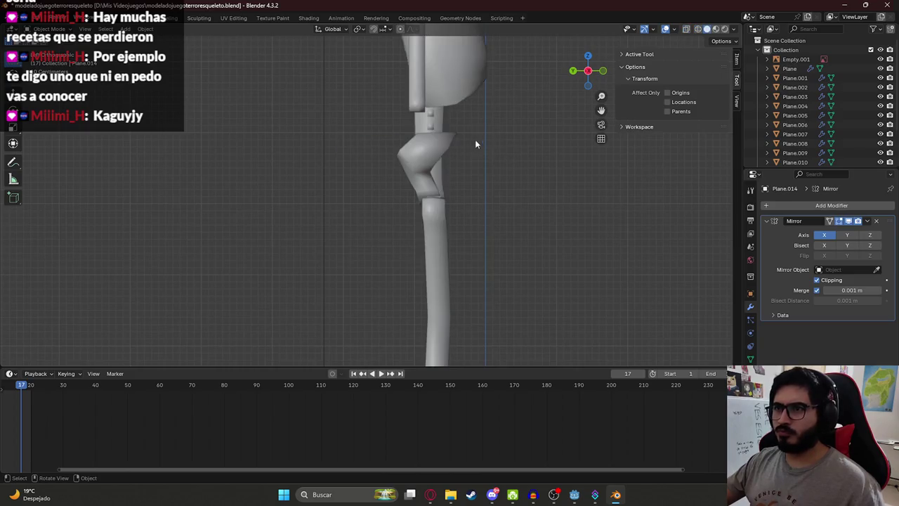
- In Edit Mode, slide the forearm edge near the knee along Y, then switch to the browser
{"action": "key", "text": "Tab"}
{"action": "left_click_drag", "start_coordinate": [436, 151], "coordinate": [415, 158]}
{"action": "key", "text": "g"}
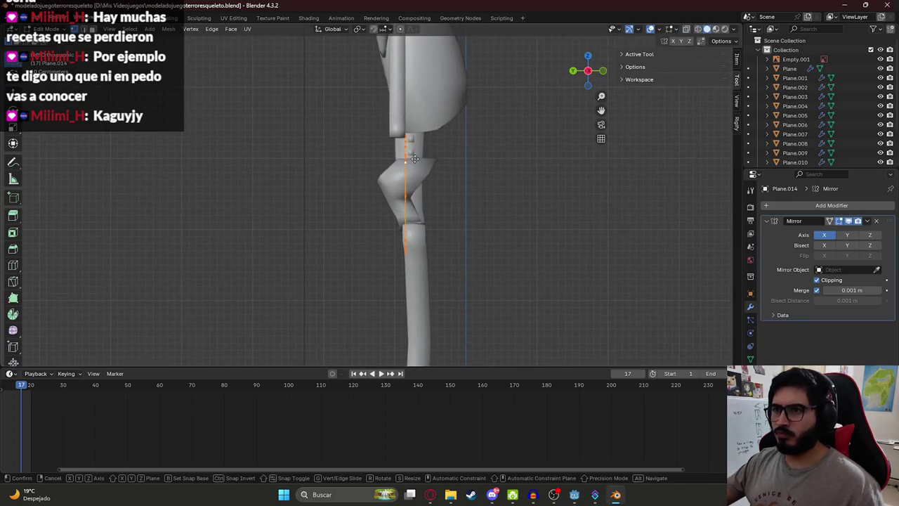
{"action": "key", "text": "y"}
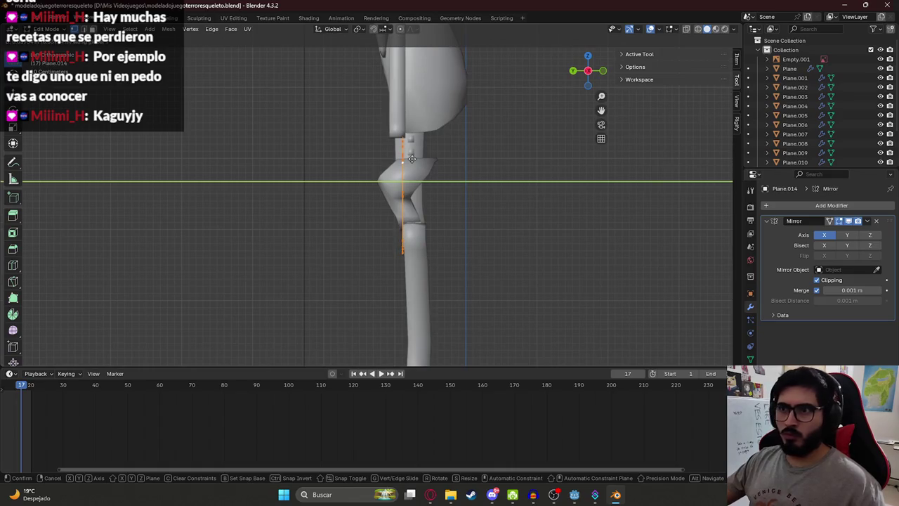
{"action": "left_click", "coordinate": [409, 151]}
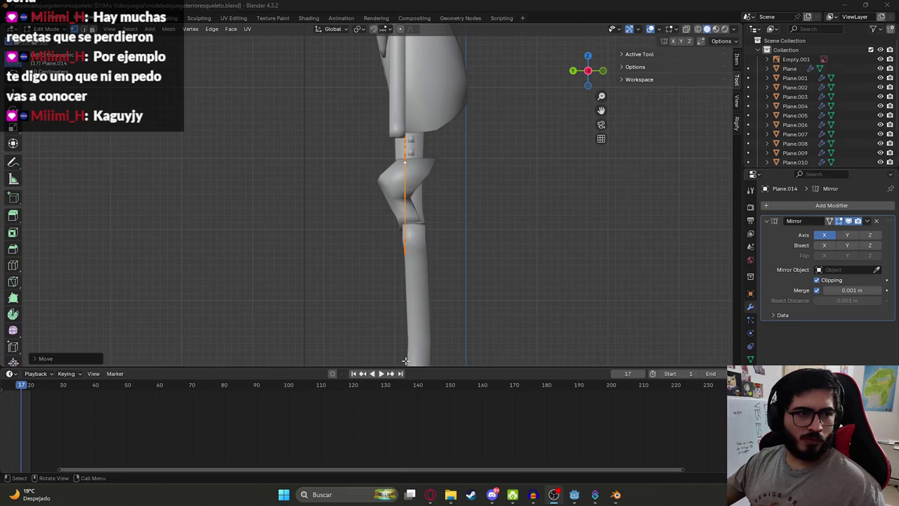
{"action": "left_click", "coordinate": [430, 495]}
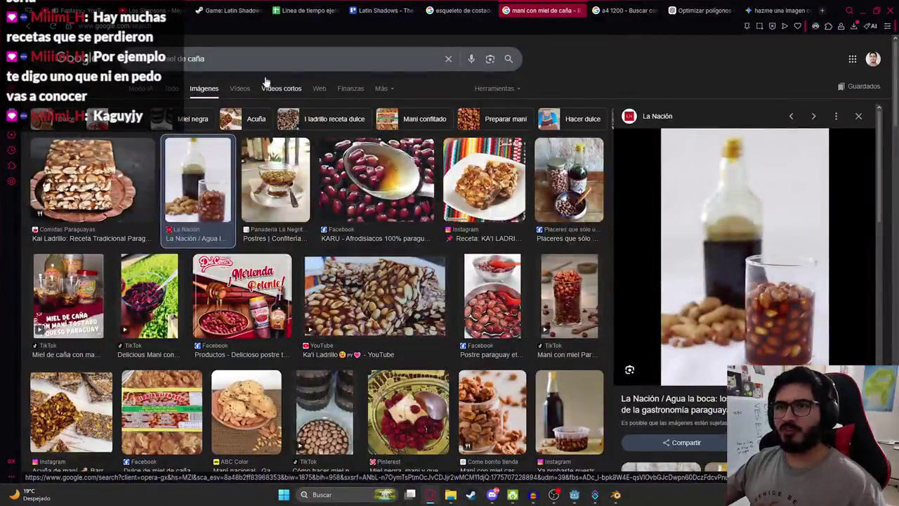
- Search Google Images for 'Kaguyjy' and preview the ABC Color and Facebook results
{"action": "type", "text": "Kaguyjy"}
{"action": "key", "text": "Return"}
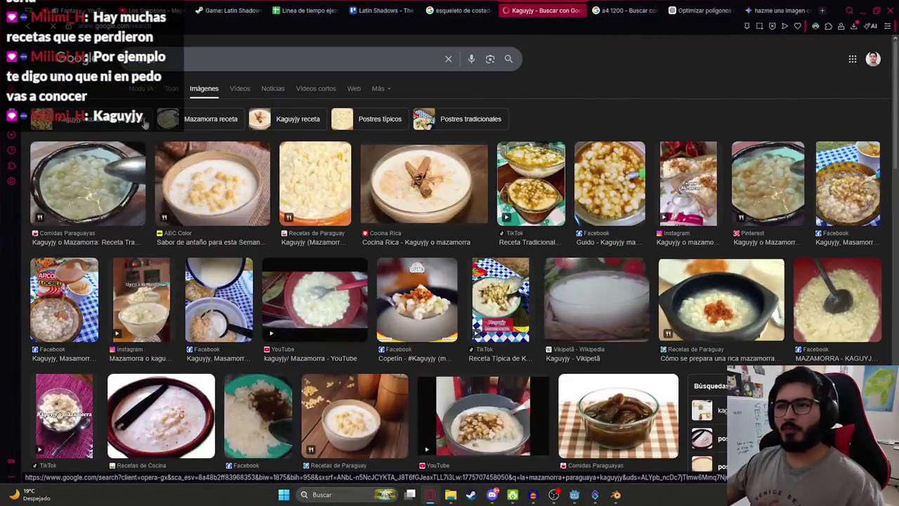
{"action": "left_click", "coordinate": [242, 191]}
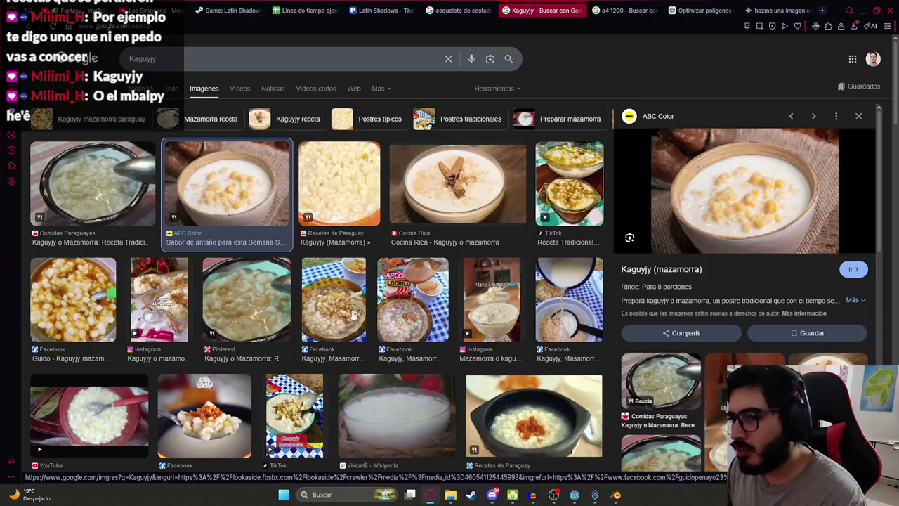
{"action": "left_click", "coordinate": [74, 301]}
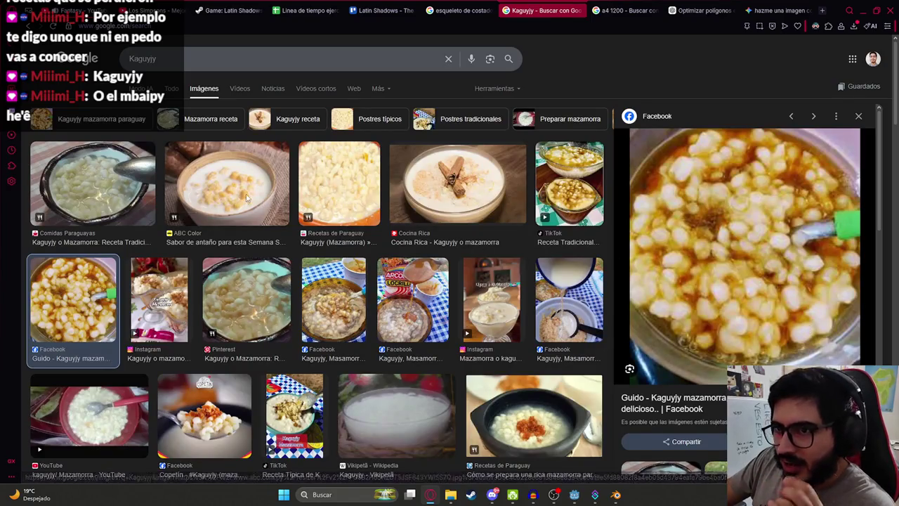
{"action": "left_click", "coordinate": [226, 184]}
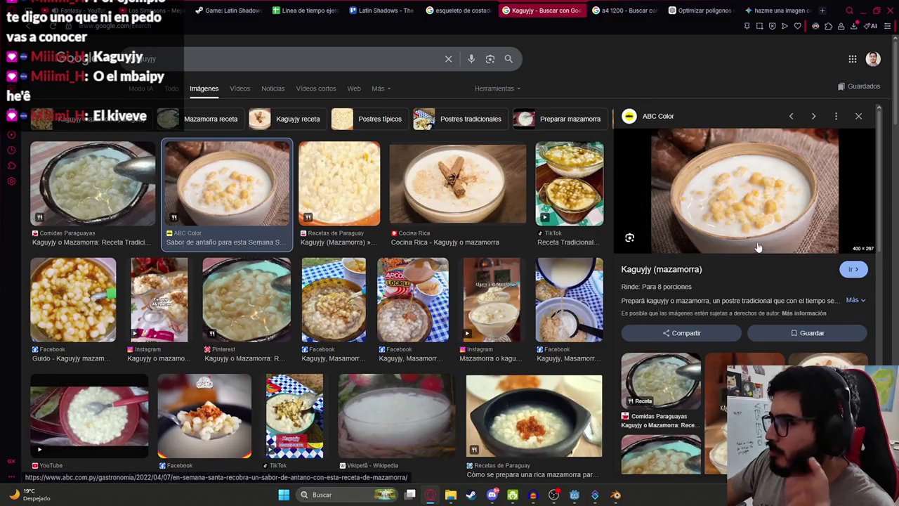
- Open the ABC Color mazamorra recipe page from its preview
{"action": "scroll", "scroll_direction": "down", "scroll_amount": 3}
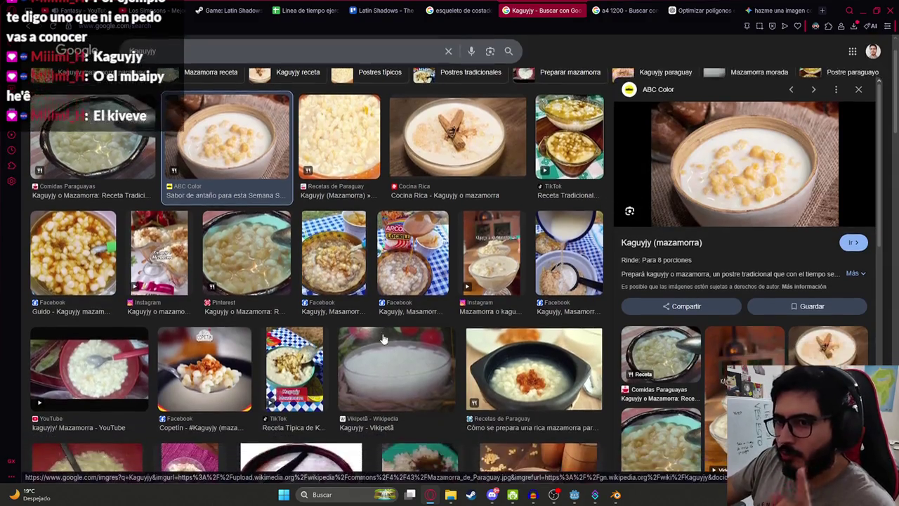
{"action": "scroll", "scroll_direction": "down", "scroll_amount": 3}
{"action": "scroll", "scroll_direction": "down", "scroll_amount": 3}
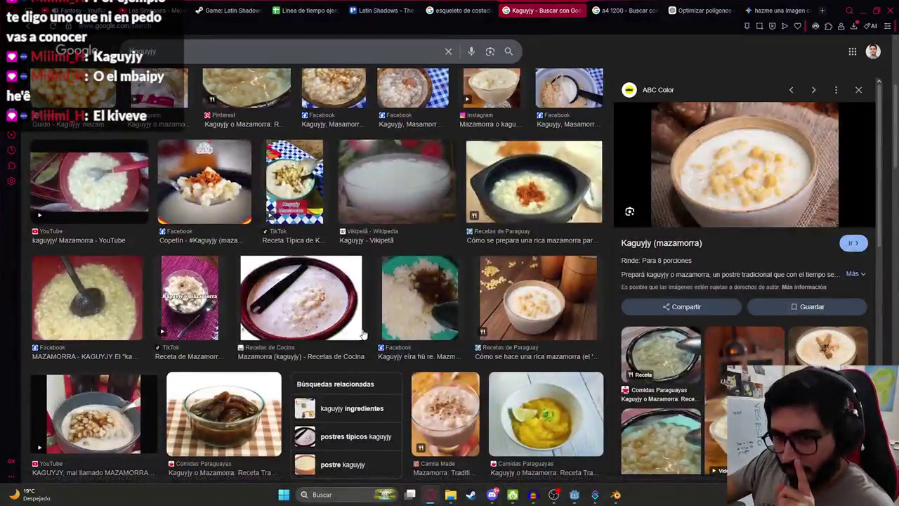
{"action": "scroll", "scroll_direction": "down", "scroll_amount": 3}
{"action": "scroll", "scroll_direction": "up", "scroll_amount": 3}
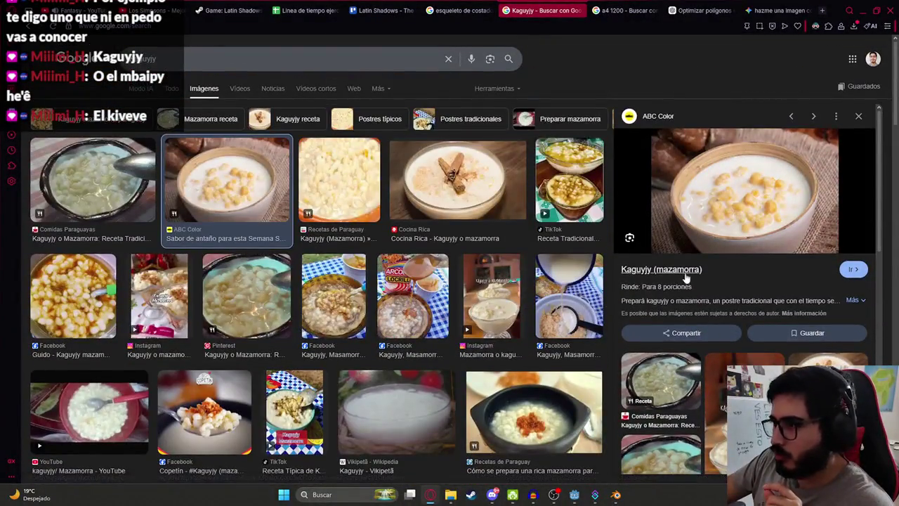
{"action": "left_click", "coordinate": [685, 274]}
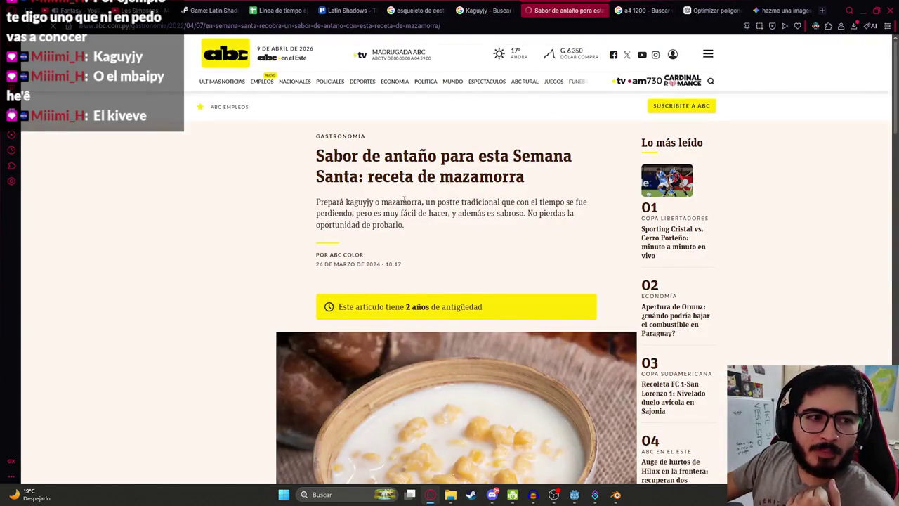
- Scroll to the recipe's ingredients and highlight the locro ingredient text
{"action": "scroll", "scroll_direction": "down", "scroll_amount": 3}
{"action": "scroll", "scroll_direction": "down", "scroll_amount": 3}
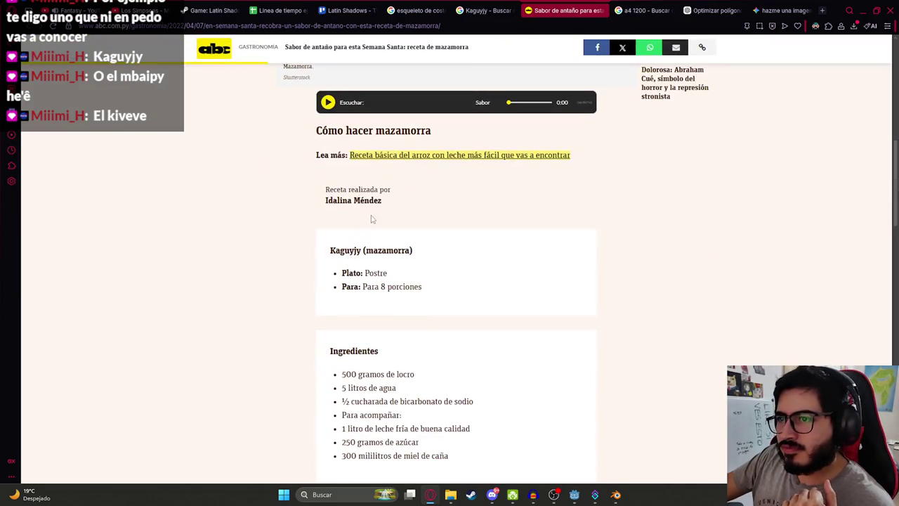
{"action": "scroll", "scroll_direction": "down", "scroll_amount": 3}
{"action": "left_click_drag", "start_coordinate": [349, 234], "coordinate": [359, 234]}
{"action": "left_click", "coordinate": [444, 234]}
{"action": "left_click", "coordinate": [358, 256]}
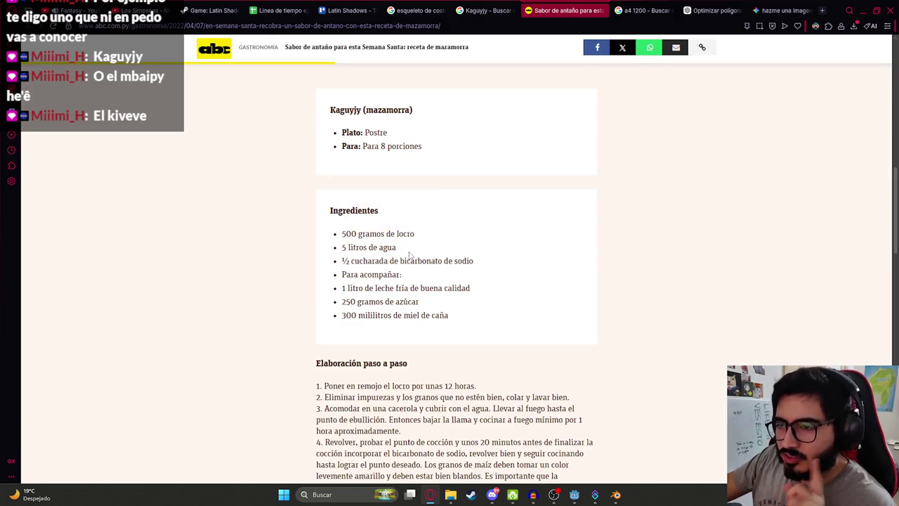
- Scroll through the recipe, then return to the Kaguyjy image results tab
{"action": "scroll", "scroll_direction": "up", "scroll_amount": 3}
{"action": "scroll", "scroll_direction": "down", "scroll_amount": 3}
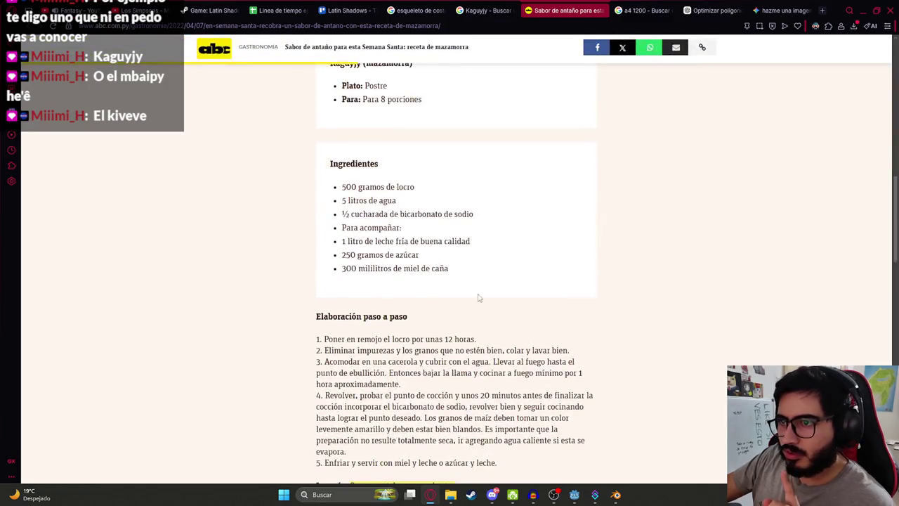
{"action": "scroll", "scroll_direction": "up", "scroll_amount": 3}
{"action": "scroll", "scroll_direction": "up", "scroll_amount": 3}
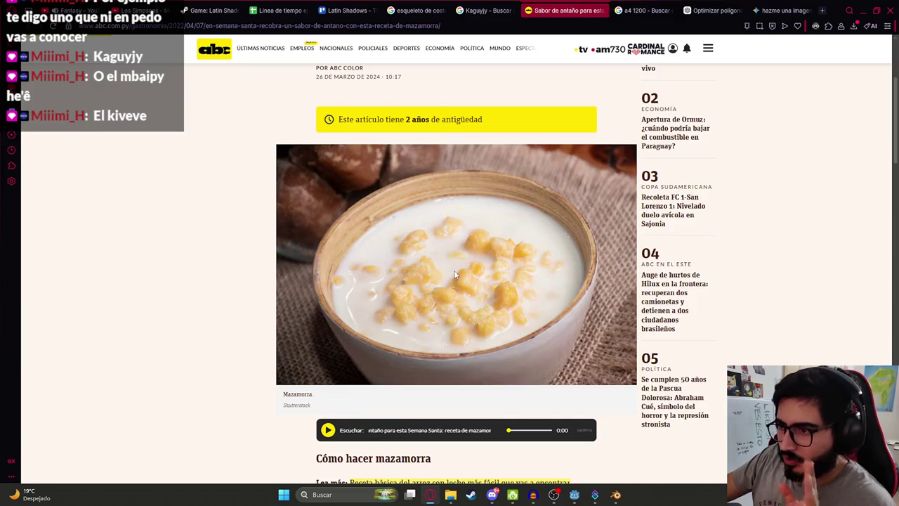
{"action": "scroll", "scroll_direction": "down", "scroll_amount": 3}
{"action": "scroll", "scroll_direction": "up", "scroll_amount": 3}
{"action": "scroll", "scroll_direction": "up", "scroll_amount": 3}
{"action": "scroll", "scroll_direction": "down", "scroll_amount": 3}
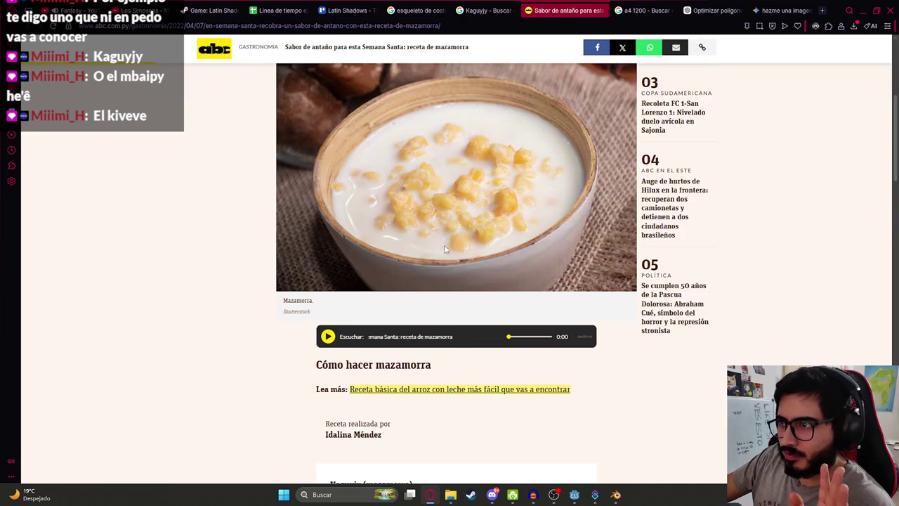
{"action": "scroll", "scroll_direction": "up", "scroll_amount": 3}
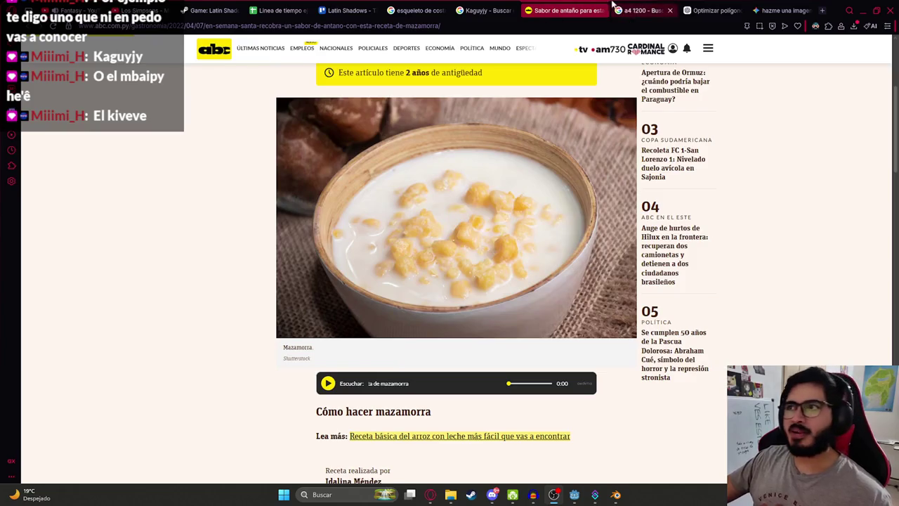
{"action": "left_click", "coordinate": [484, 10]}
{"action": "left_click", "coordinate": [282, 60]}
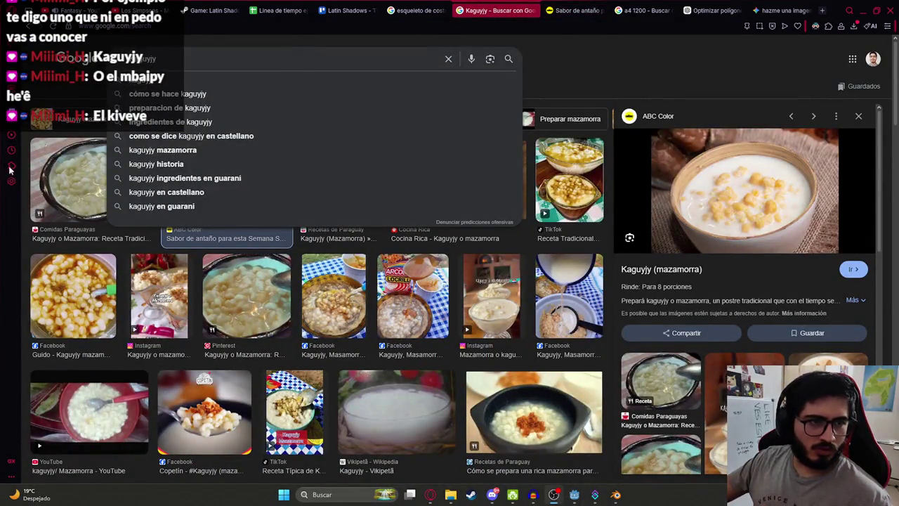
- Search images for 'mbaipy he'ẽ' and try the TikTok result, closing its failed page
{"action": "type", "text": "mbaipy he'ẽ"}
{"action": "key", "text": "Return"}
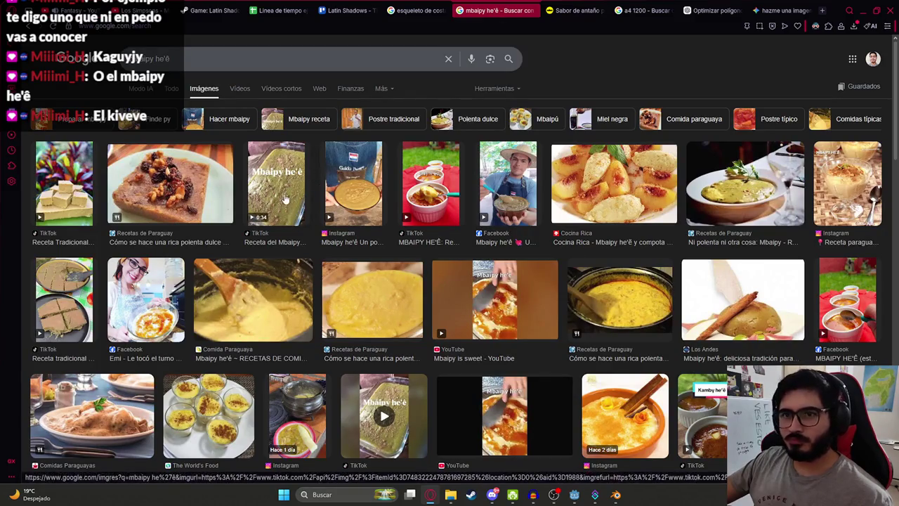
{"action": "left_click", "coordinate": [417, 215]}
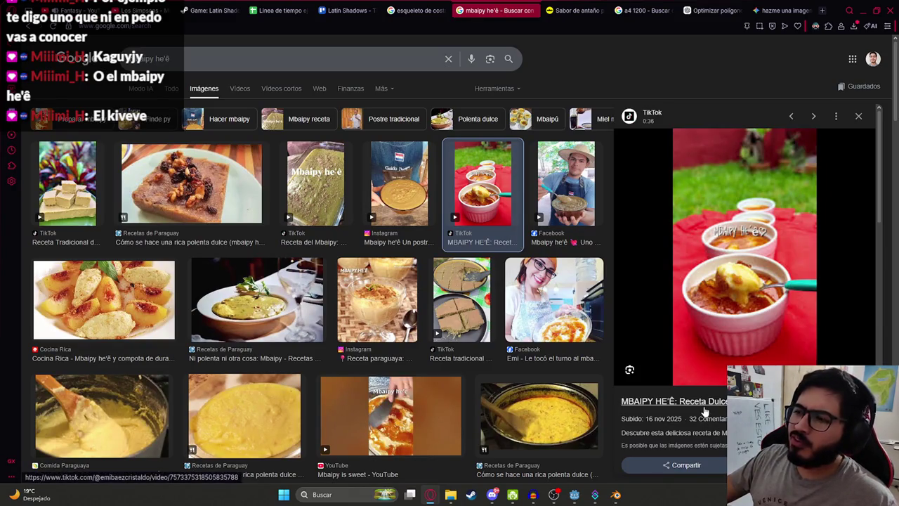
{"action": "left_click", "coordinate": [705, 411]}
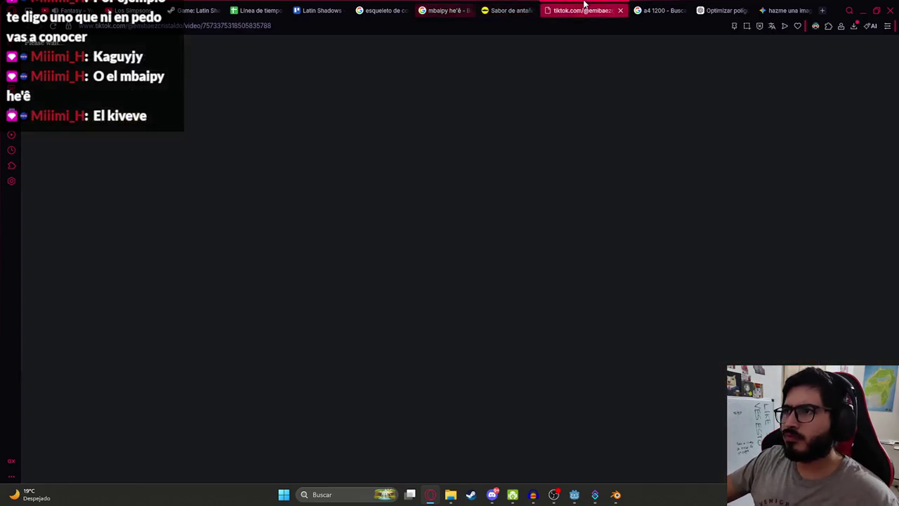
{"action": "left_click", "coordinate": [619, 10]}
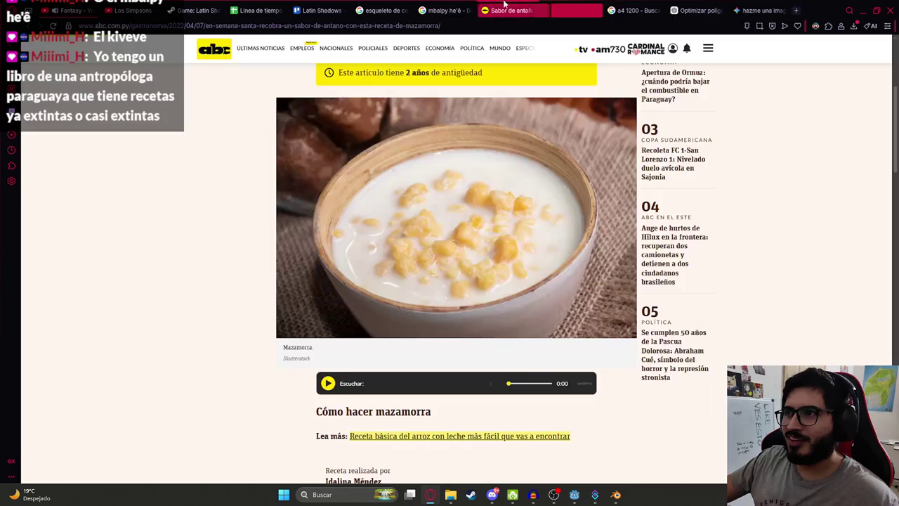
{"action": "left_click", "coordinate": [438, 9]}
- Preview the Instagram, TikTok, Cocina Rica, Comida Paraguaya and Mbaipy Tradicional results
{"action": "left_click", "coordinate": [407, 281]}
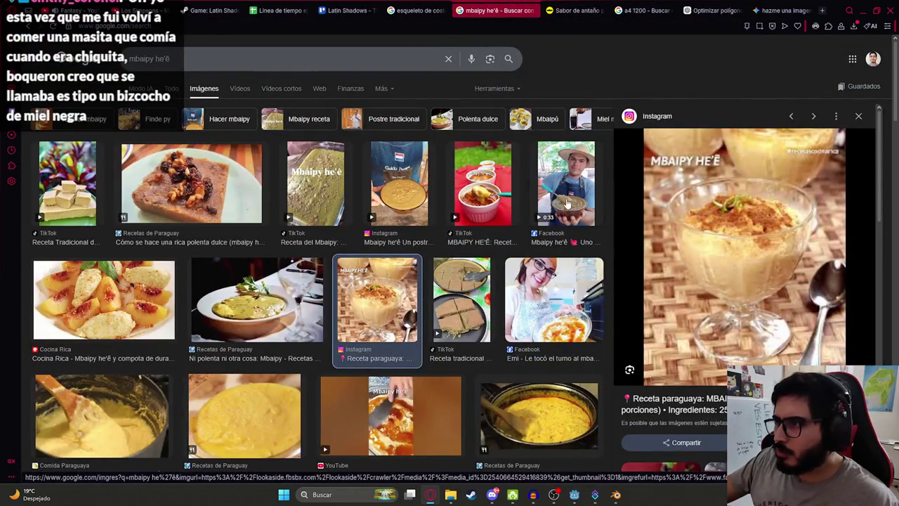
{"action": "left_click", "coordinate": [465, 217]}
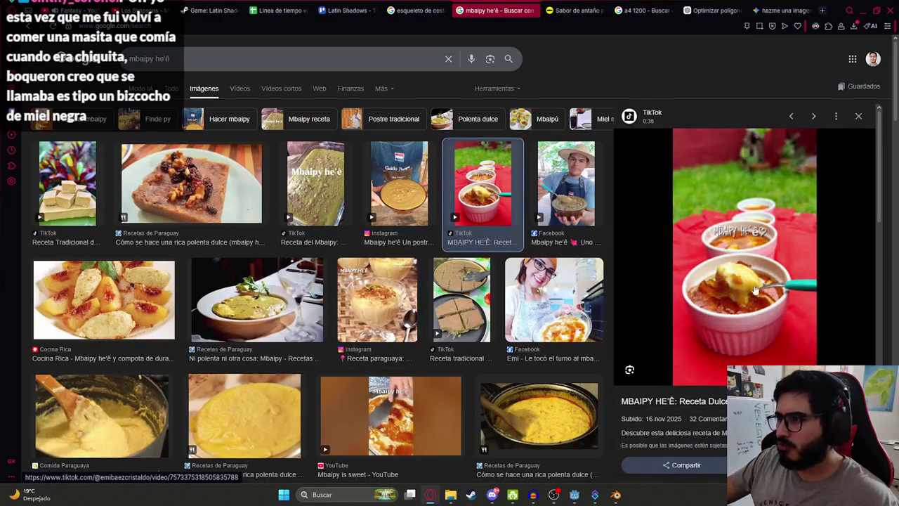
{"action": "scroll", "scroll_direction": "down", "scroll_amount": 3}
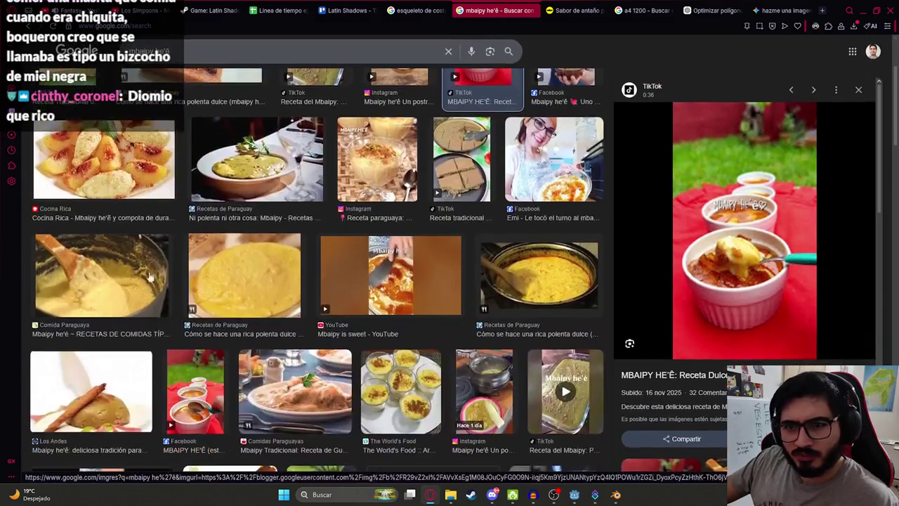
{"action": "left_click", "coordinate": [96, 140]}
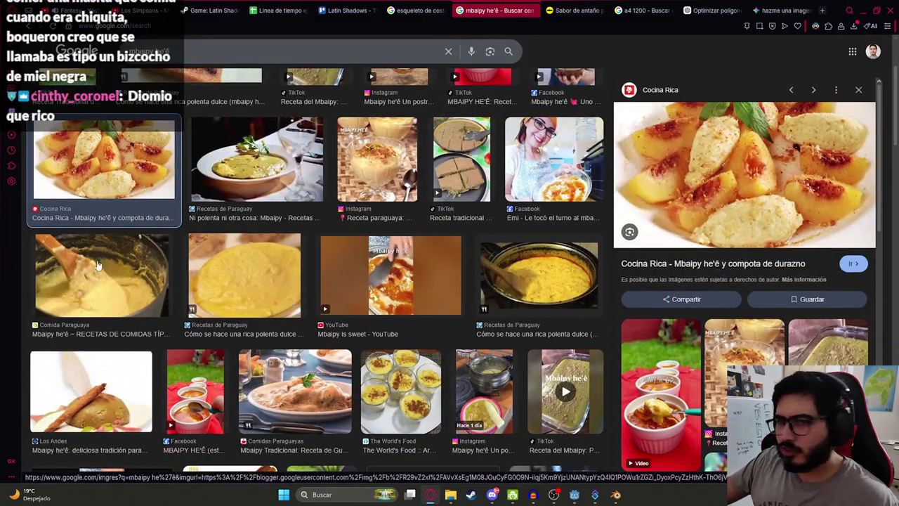
{"action": "left_click", "coordinate": [90, 278]}
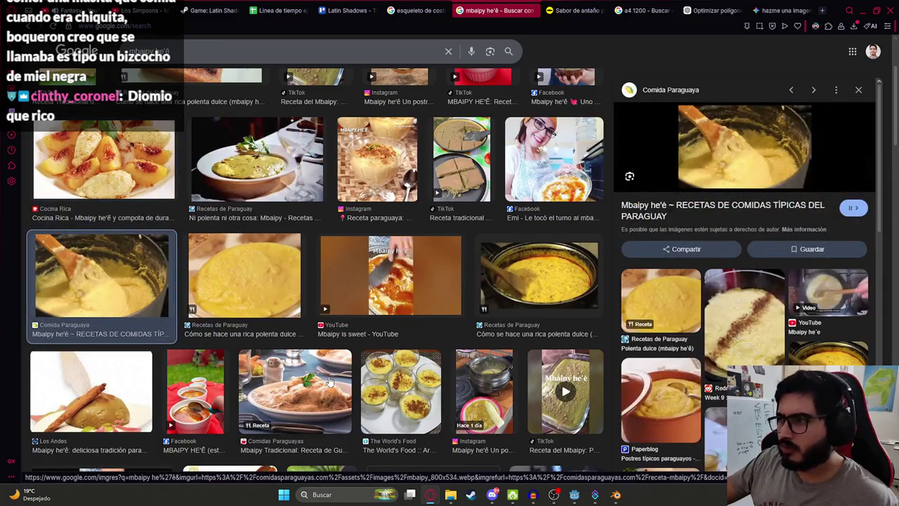
{"action": "left_click", "coordinate": [329, 379]}
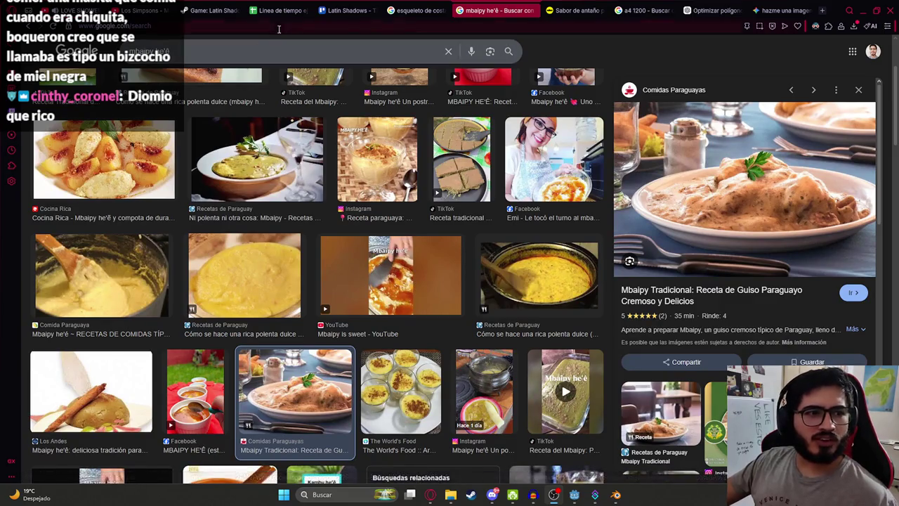
- Run a new Google Images search for 'kiveve'
{"action": "left_click", "coordinate": [231, 51]}
{"action": "type", "text": "kiveve"}
{"action": "key", "text": "Return"}
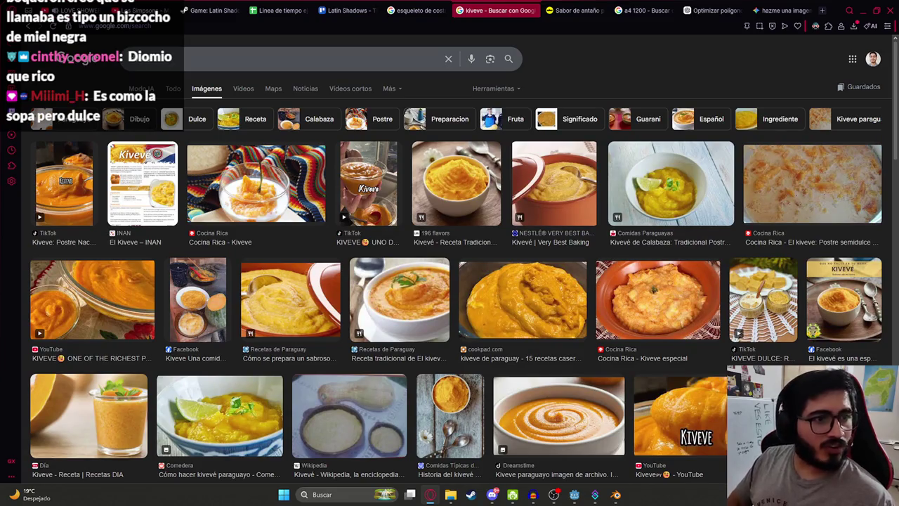
- Search Google Images for 'boqueron postre'
{"action": "left_click", "coordinate": [250, 62]}
{"action": "type", "text": "boqueron p"}
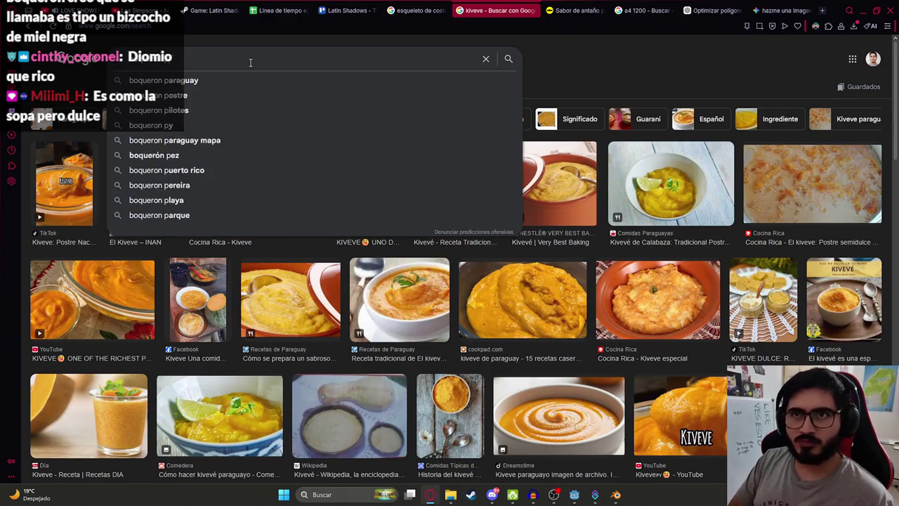
{"action": "type", "text": "ostre"}
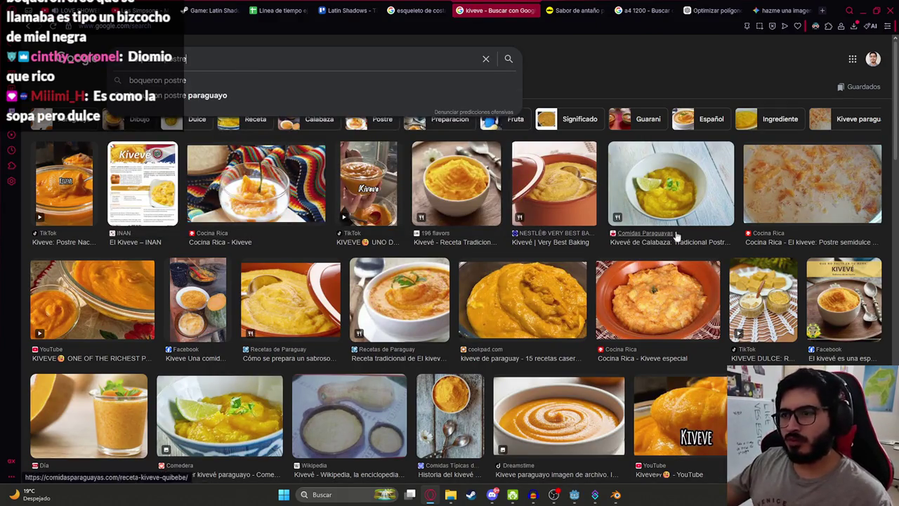
{"action": "key", "text": "Return"}
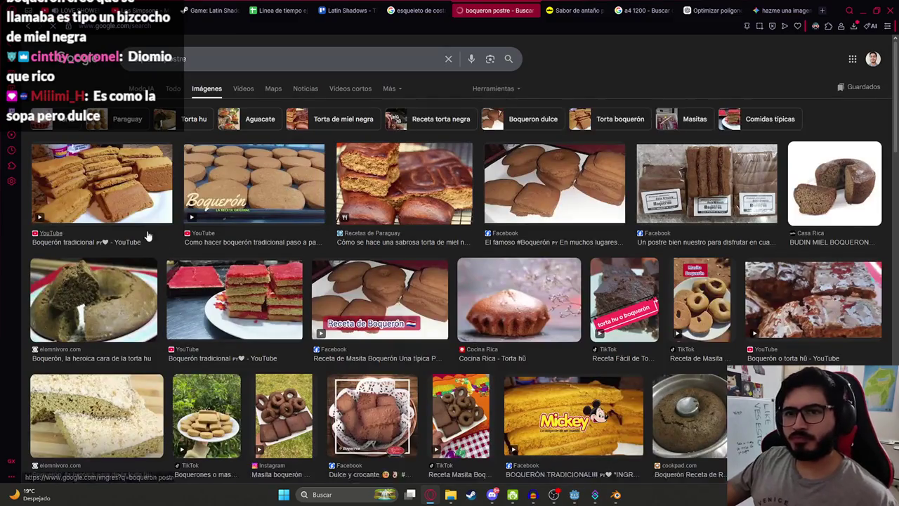
- Preview the Torta de miel negra and elomnivoro results, then the cookpad boquerón ring cake
{"action": "left_click", "coordinate": [427, 190]}
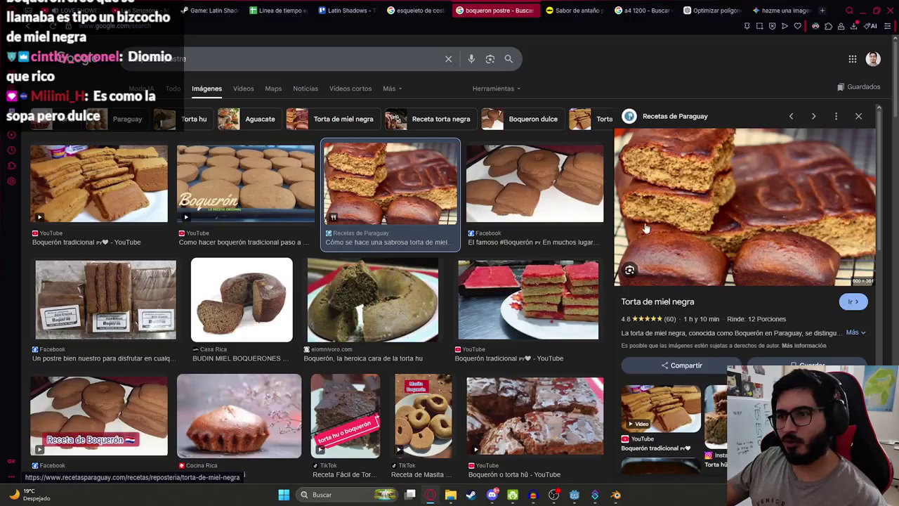
{"action": "left_click", "coordinate": [372, 298]}
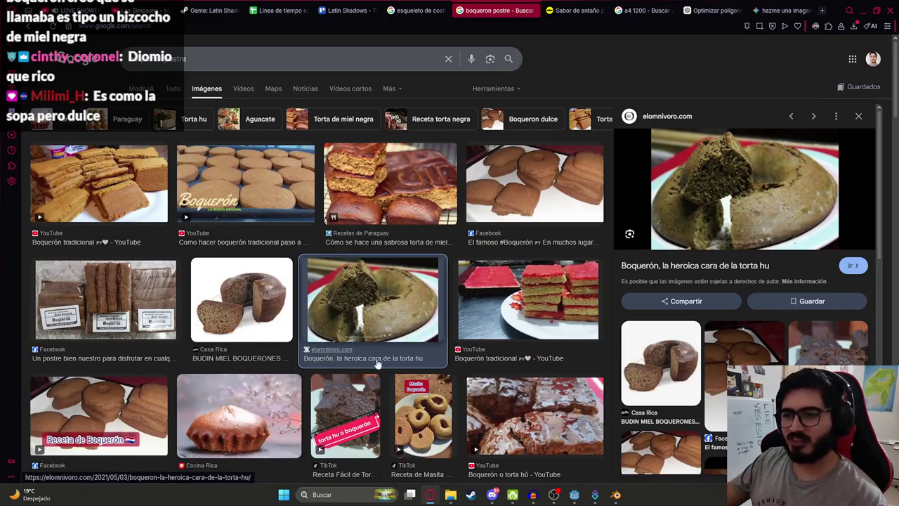
{"action": "scroll", "scroll_direction": "down", "scroll_amount": 3}
{"action": "scroll", "scroll_direction": "down", "scroll_amount": 3}
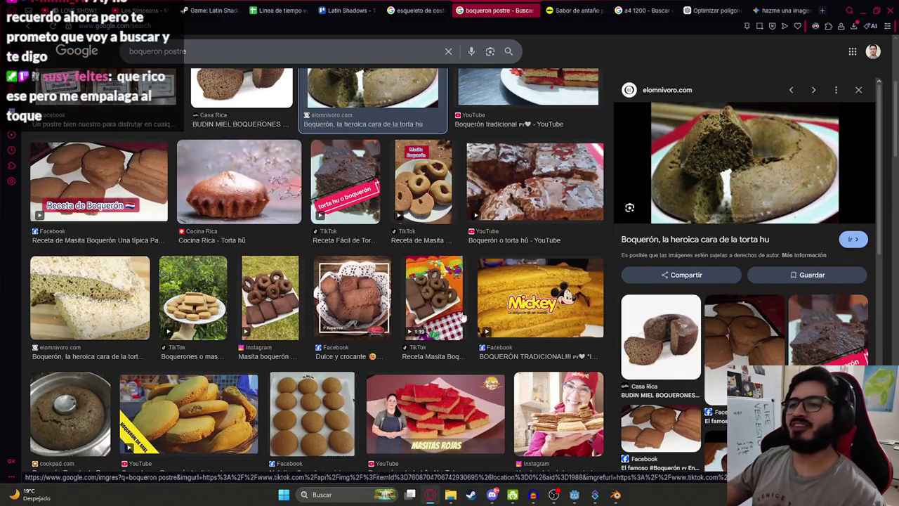
{"action": "scroll", "scroll_direction": "down", "scroll_amount": 3}
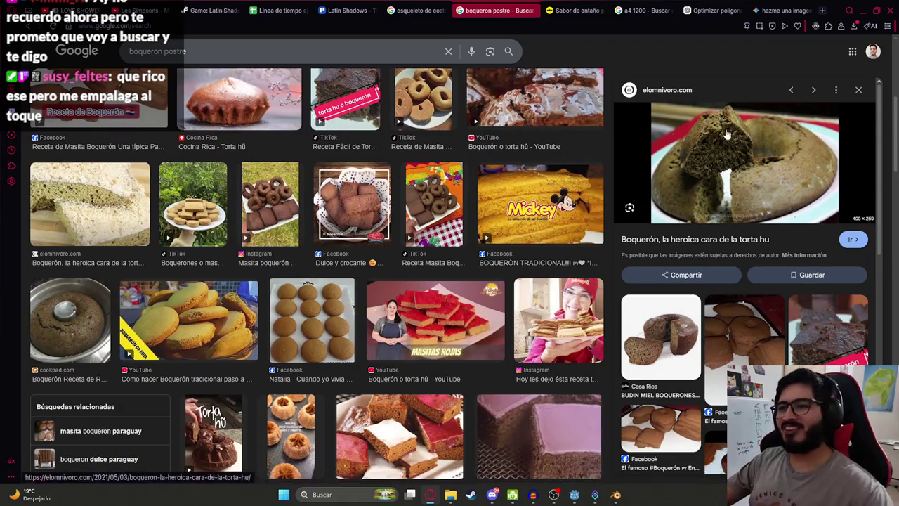
{"action": "left_click", "coordinate": [92, 326]}
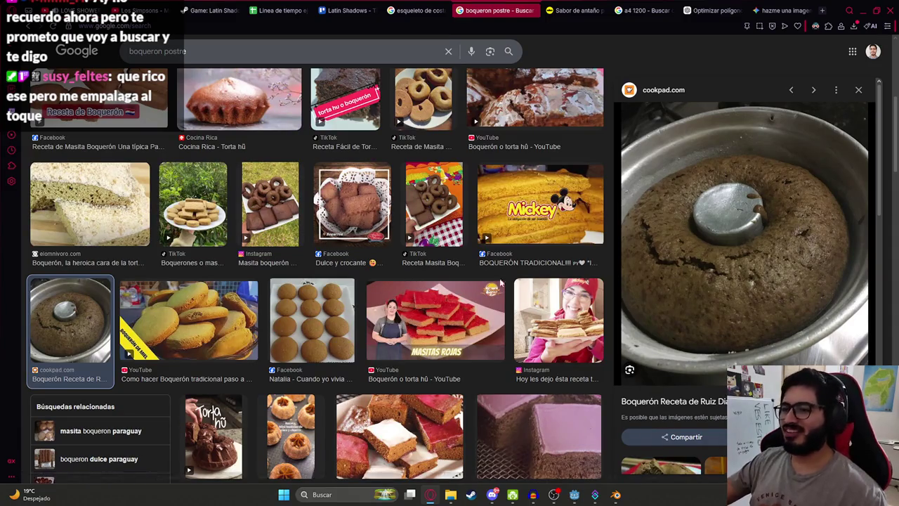
{"action": "scroll", "scroll_direction": "down", "scroll_amount": 3}
- Extrude the leg piece's edge twice near the knee and align the new edges along X
{"action": "left_click", "coordinate": [612, 496]}
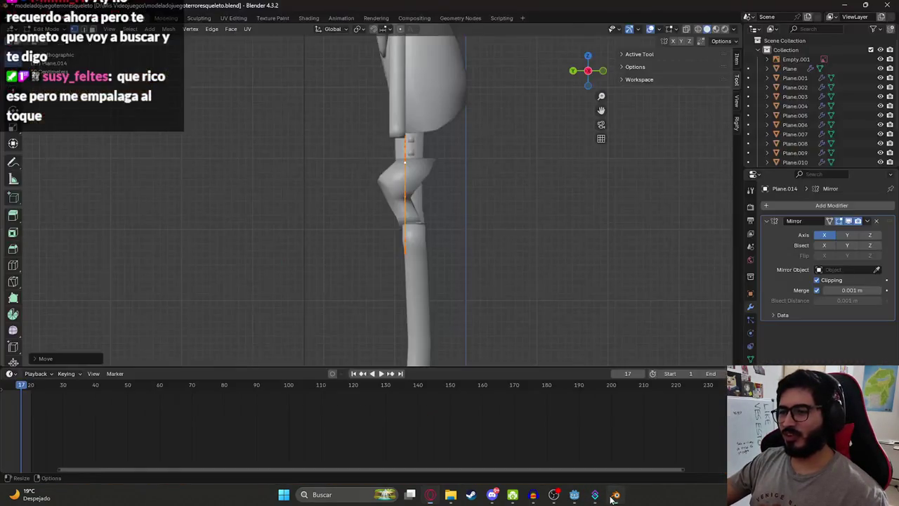
{"action": "scroll", "scroll_direction": "up", "scroll_amount": 3}
{"action": "scroll", "scroll_direction": "up", "scroll_amount": 3}
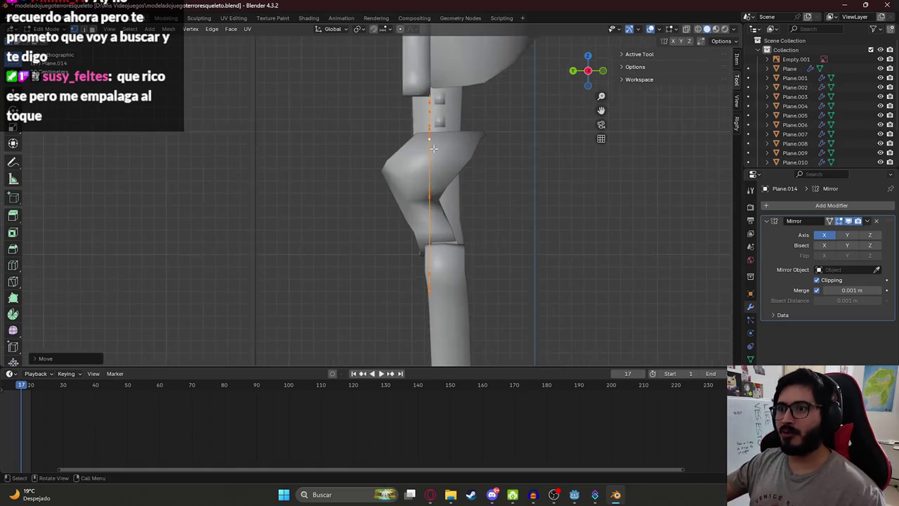
{"action": "scroll", "scroll_direction": "up", "scroll_amount": 3}
{"action": "key", "text": "e"}
{"action": "left_click", "coordinate": [426, 146]}
{"action": "key", "text": "e"}
{"action": "left_click", "coordinate": [411, 146]}
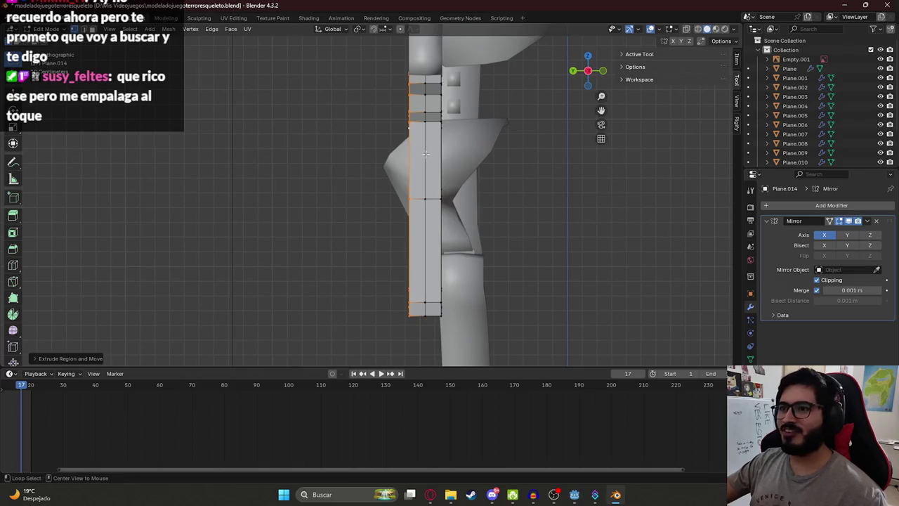
{"action": "key", "text": "KP_1"}
{"action": "key", "text": "g"}
{"action": "key", "text": "x"}
{"action": "left_click", "coordinate": [439, 238]}
- Apply Shade Smooth to the piece in Object Mode, then select the forearm piece
{"action": "key", "text": "Tab"}
{"action": "left_click_drag", "start_coordinate": [440, 238], "coordinate": [358, 214]}
{"action": "scroll", "scroll_direction": "up", "scroll_amount": 3}
{"action": "right_click", "coordinate": [420, 192]}
{"action": "left_click", "coordinate": [408, 194]}
{"action": "scroll", "scroll_direction": "down", "scroll_amount": 3}
{"action": "scroll", "scroll_direction": "up", "scroll_amount": 3}
{"action": "scroll", "scroll_direction": "up", "scroll_amount": 3}
{"action": "scroll", "scroll_direction": "down", "scroll_amount": 3}
{"action": "left_click", "coordinate": [381, 166]}
{"action": "left_click", "coordinate": [359, 215]}
{"action": "scroll", "scroll_direction": "up", "scroll_amount": 3}
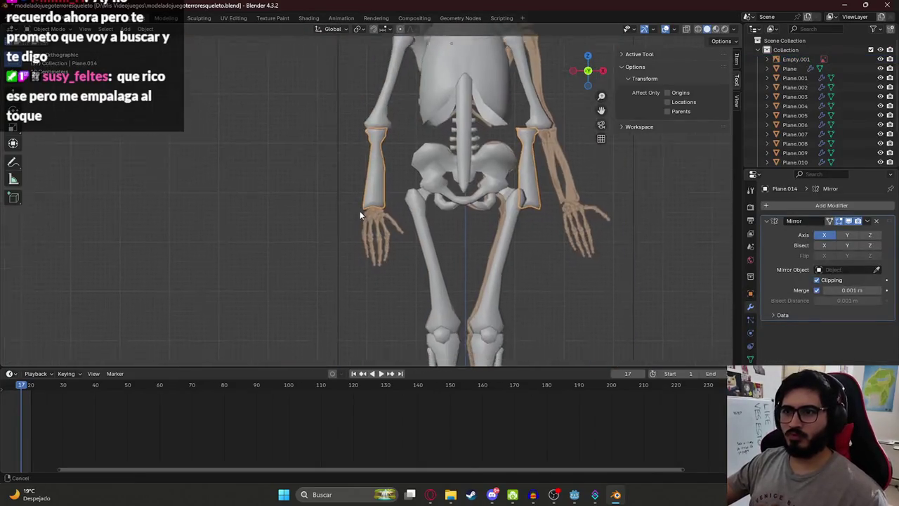
- Duplicate the forearm piece in place and edit its vertices with X-ray on
{"action": "scroll", "scroll_direction": "up", "scroll_amount": 3}
{"action": "key", "text": "ctrl+z"}
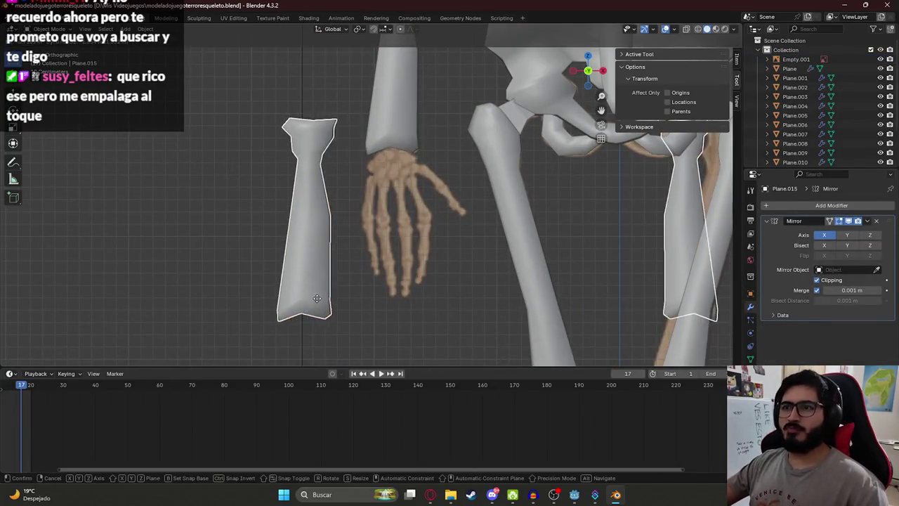
{"action": "key", "text": "ctrl+shift+z"}
{"action": "key", "text": "shift+d"}
{"action": "key", "text": "Escape"}
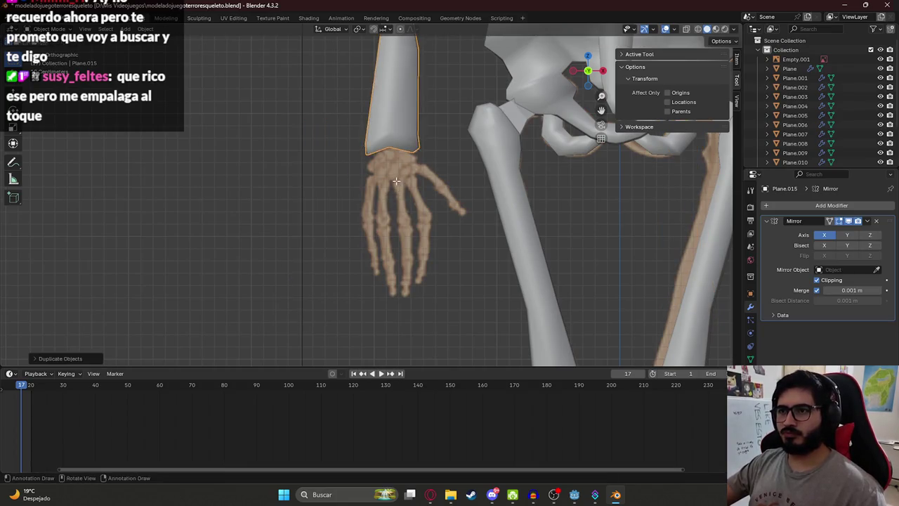
{"action": "key", "text": "Tab"}
{"action": "key", "text": "alt+a"}
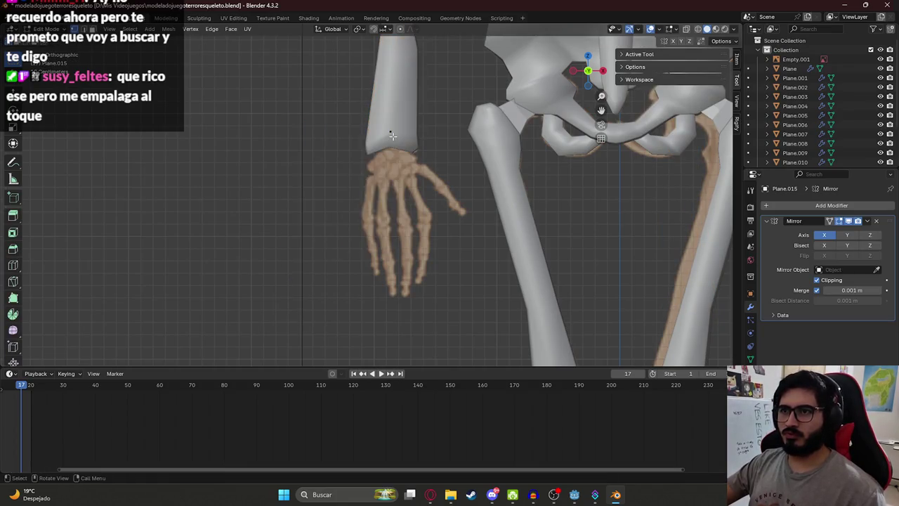
{"action": "key", "text": "alt+z"}
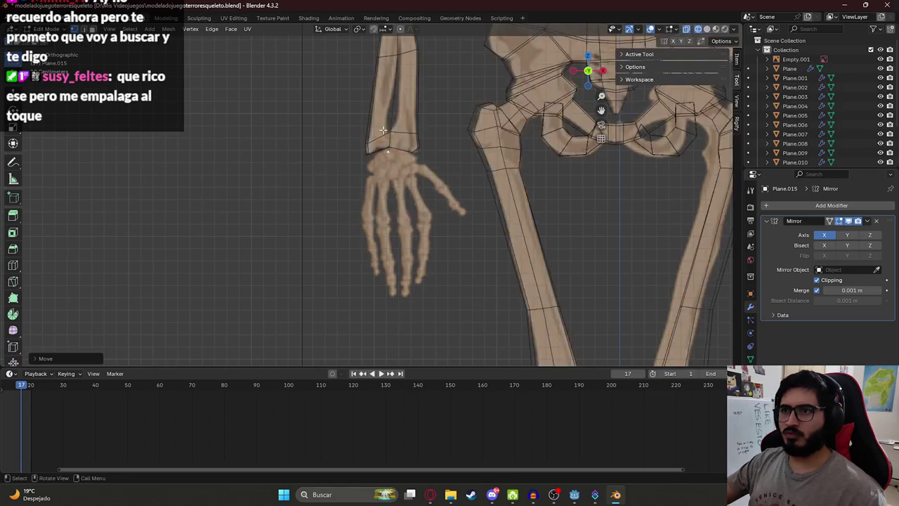
{"action": "scroll", "scroll_direction": "up", "scroll_amount": 3}
- Trace the wrist outline over the reference by moving and extruding vertices around it
{"action": "key", "text": "g"}
{"action": "key", "text": "Escape"}
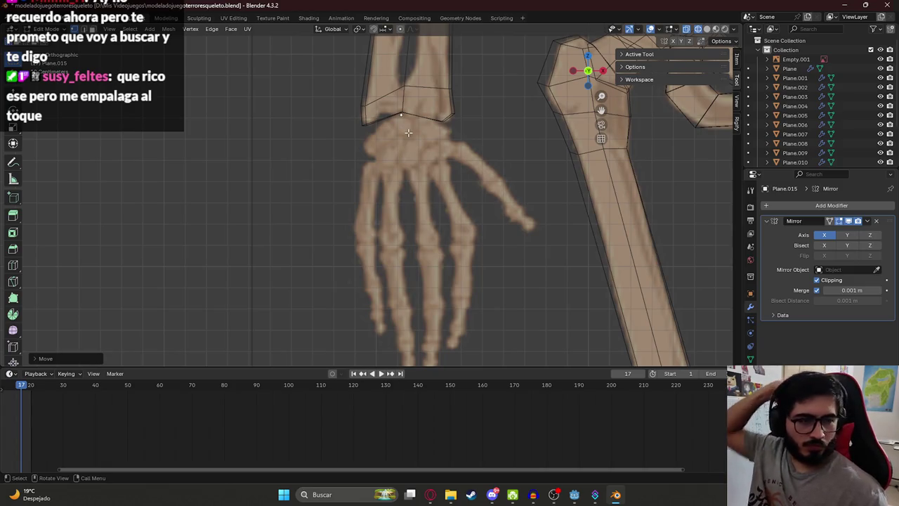
{"action": "key", "text": "g"}
{"action": "left_click", "coordinate": [378, 135]}
{"action": "key", "text": "e"}
{"action": "left_click", "coordinate": [365, 149]}
{"action": "key", "text": "e"}
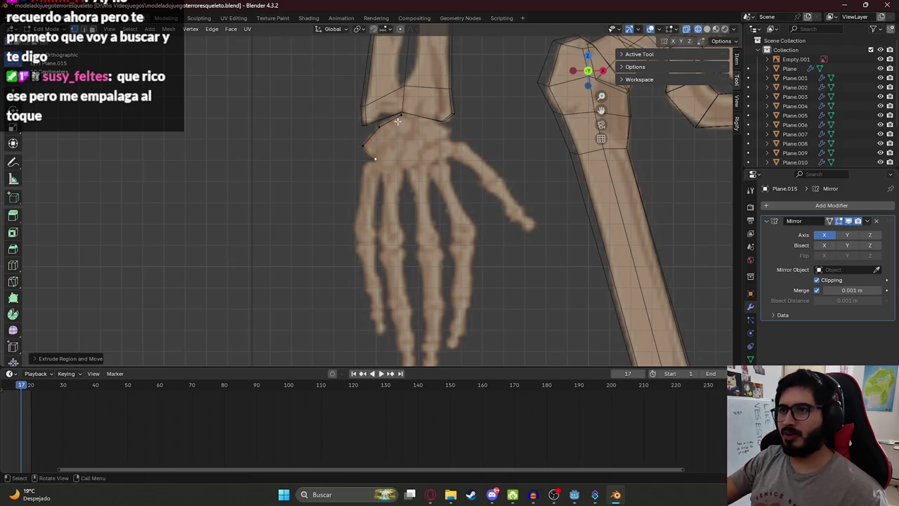
{"action": "left_click", "coordinate": [438, 116]}
{"action": "key", "text": "e"}
{"action": "left_click", "coordinate": [460, 131]}
{"action": "key", "text": "e"}
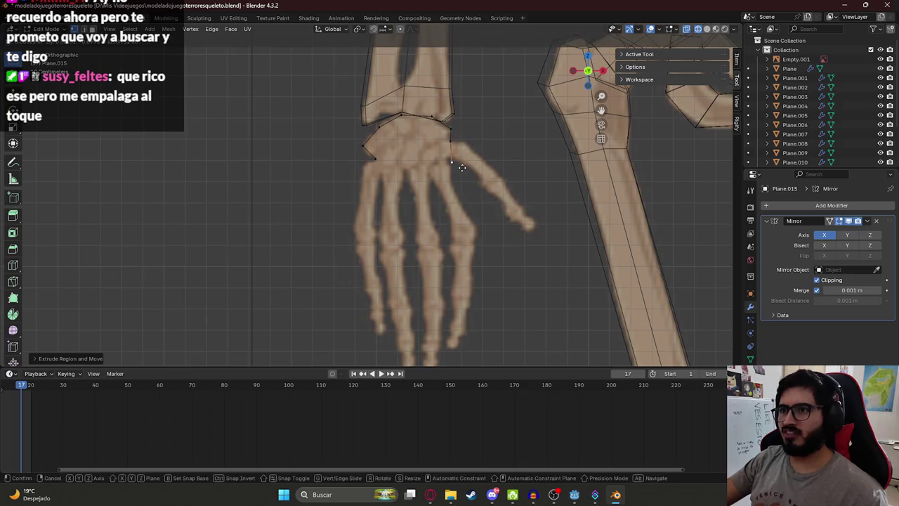
{"action": "left_click", "coordinate": [458, 165]}
{"action": "key", "text": "e"}
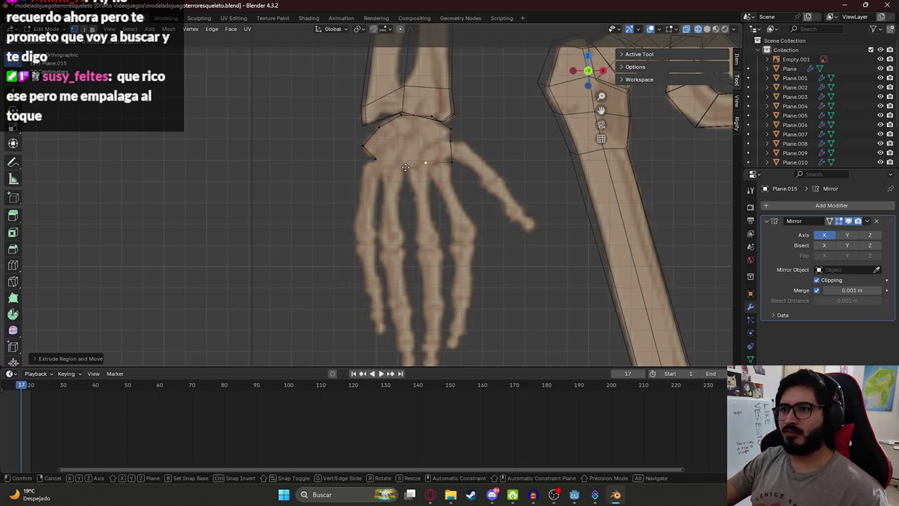
{"action": "left_click", "coordinate": [379, 165]}
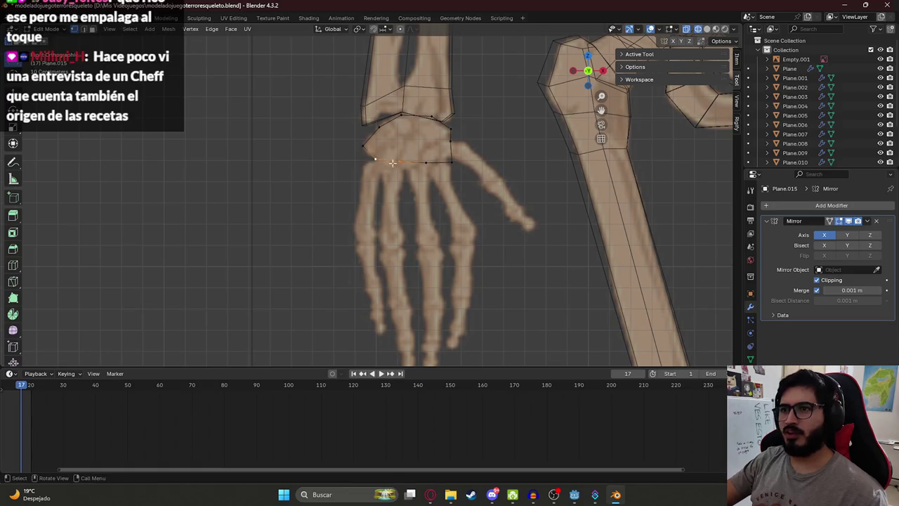
- Select the wrist outline points and fill them with faces
{"action": "left_click_drag", "start_coordinate": [351, 125], "coordinate": [388, 166]}
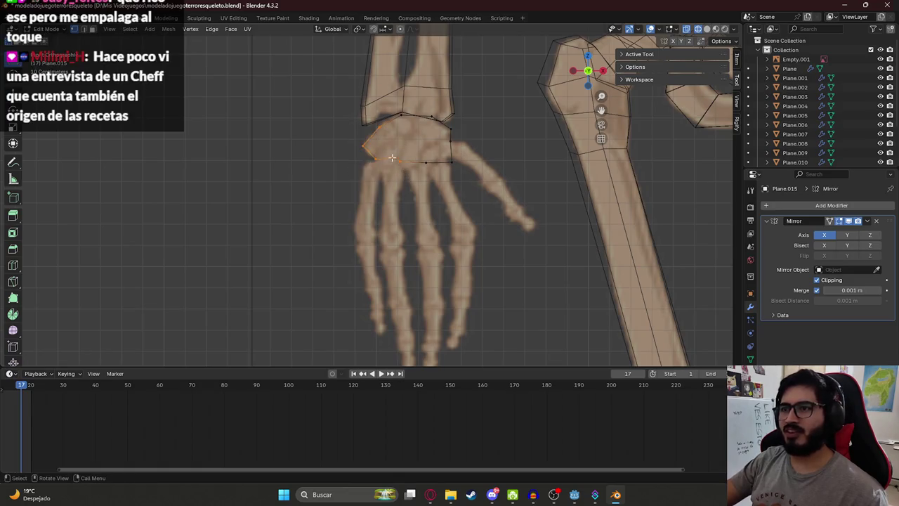
{"action": "left_click", "coordinate": [399, 118]}
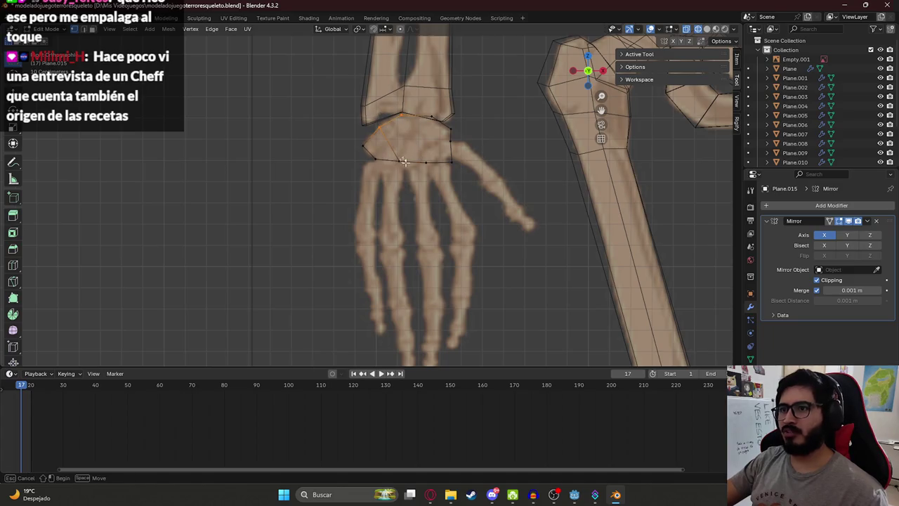
{"action": "key", "text": "alt+f"}
{"action": "left_click", "coordinate": [408, 123]}
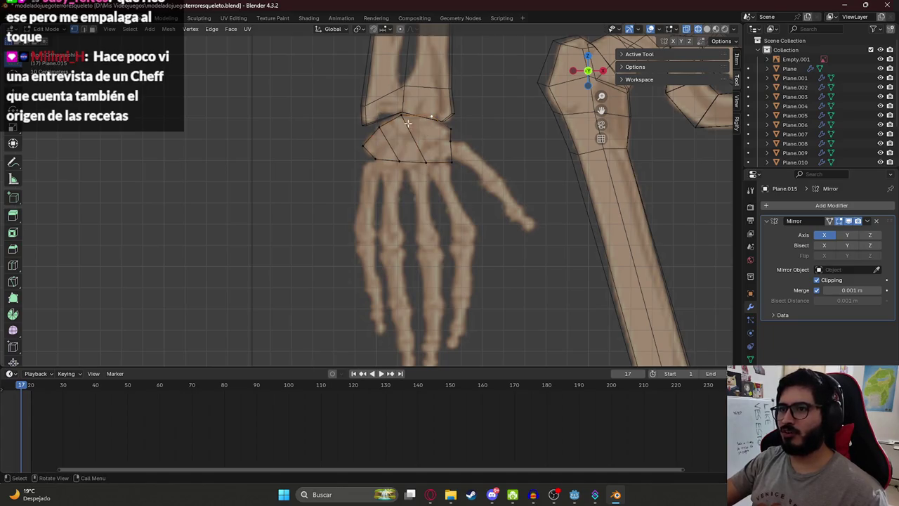
- Split the wrist face into vertical strips by joining points, fill the right section, and turn X-ray off
{"action": "scroll", "scroll_direction": "up", "scroll_amount": 3}
{"action": "left_click", "coordinate": [488, 150]}
{"action": "right_click", "coordinate": [488, 153]}
{"action": "key", "text": "Escape"}
{"action": "left_click", "coordinate": [422, 83]}
{"action": "left_click", "coordinate": [449, 148]}
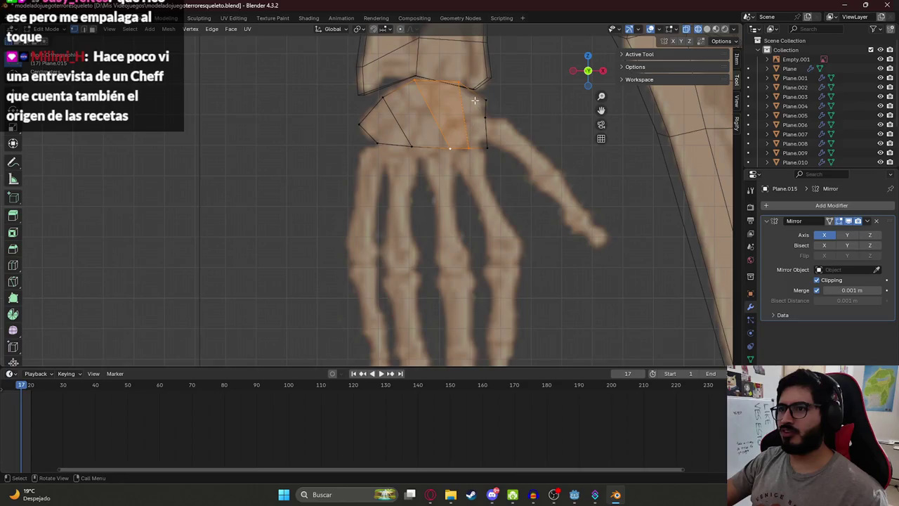
{"action": "right_click", "coordinate": [486, 117]}
{"action": "left_click", "coordinate": [486, 116]}
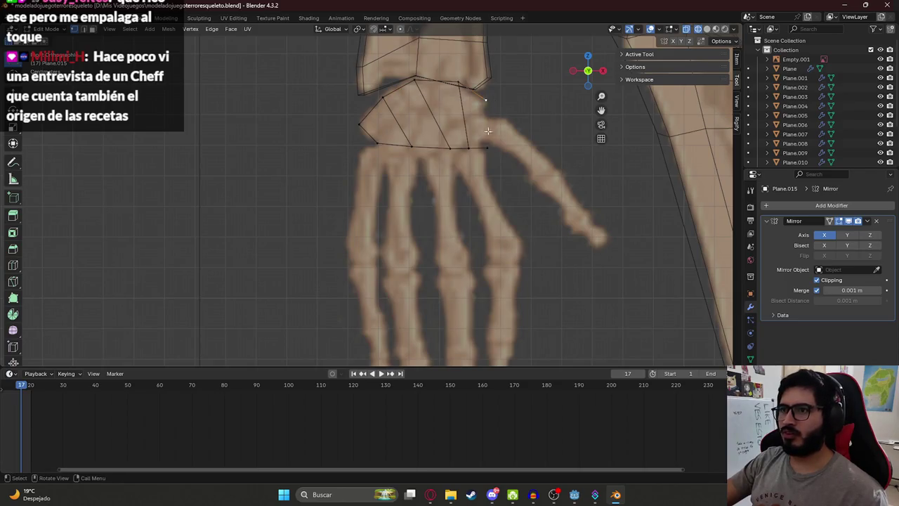
{"action": "left_click", "coordinate": [485, 146]}
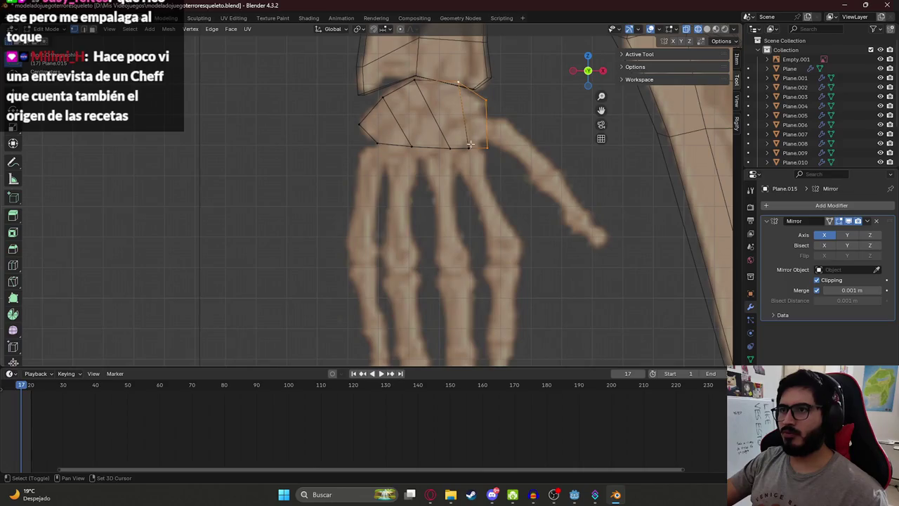
{"action": "key", "text": "f"}
{"action": "key", "text": "alt+z"}
{"action": "scroll", "scroll_direction": "up", "scroll_amount": 3}
{"action": "scroll", "scroll_direction": "down", "scroll_amount": 3}
- Move the whole wrist piece along Y to line it up with the forearm
{"action": "key", "text": "a"}
{"action": "key", "text": "g"}
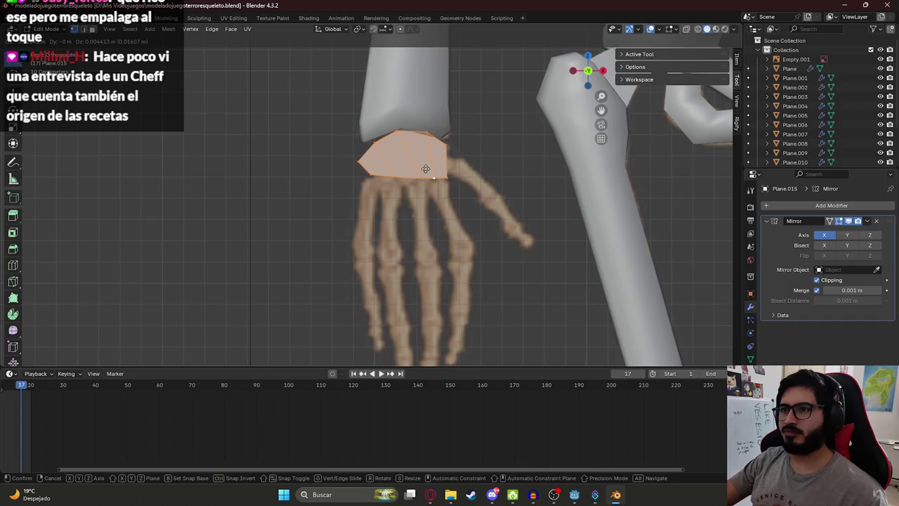
{"action": "left_click", "coordinate": [459, 170]}
{"action": "scroll", "scroll_direction": "down", "scroll_amount": 3}
{"action": "left_click_drag", "start_coordinate": [458, 170], "coordinate": [464, 182]}
{"action": "key", "text": "g"}
{"action": "key", "text": "y"}
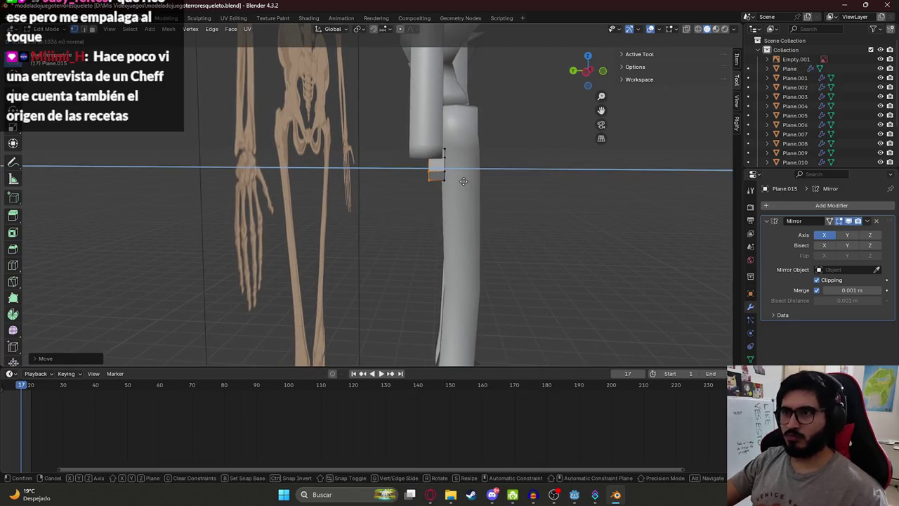
{"action": "left_click", "coordinate": [460, 182]}
- Extrude the wrist face for thickness, return to front view, and exit to Object Mode
{"action": "key", "text": "e"}
{"action": "left_click", "coordinate": [442, 183]}
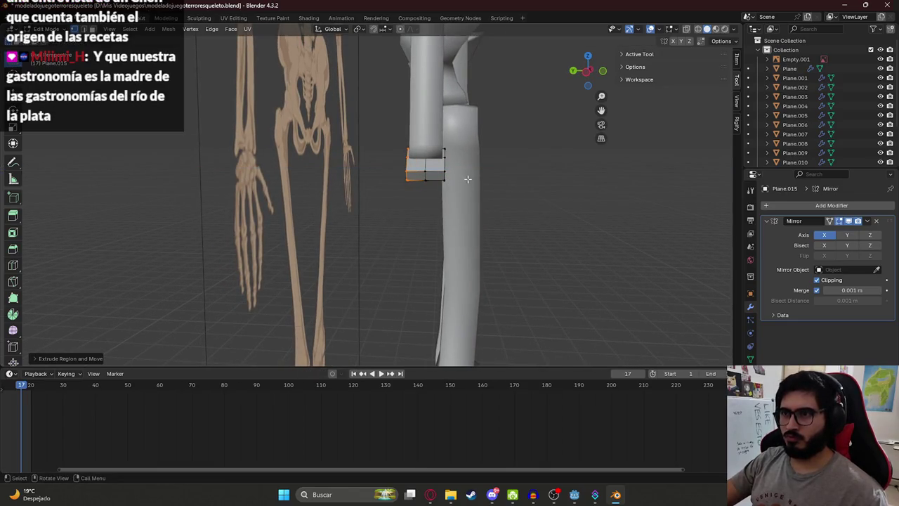
{"action": "key", "text": "KP_1"}
{"action": "key", "text": "Tab"}
{"action": "scroll", "scroll_direction": "down", "scroll_amount": 3}
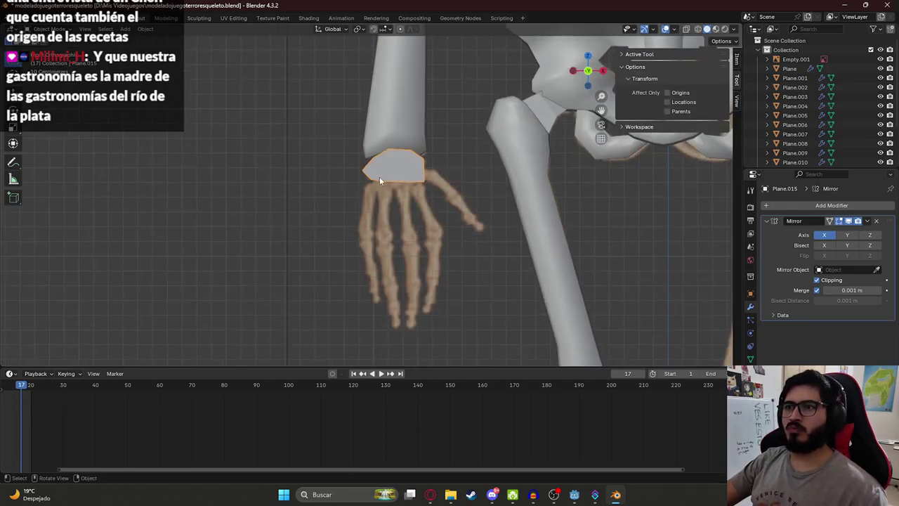
{"action": "left_click_drag", "start_coordinate": [381, 176], "coordinate": [467, 187]}
{"action": "key", "text": "KP_Decimal"}
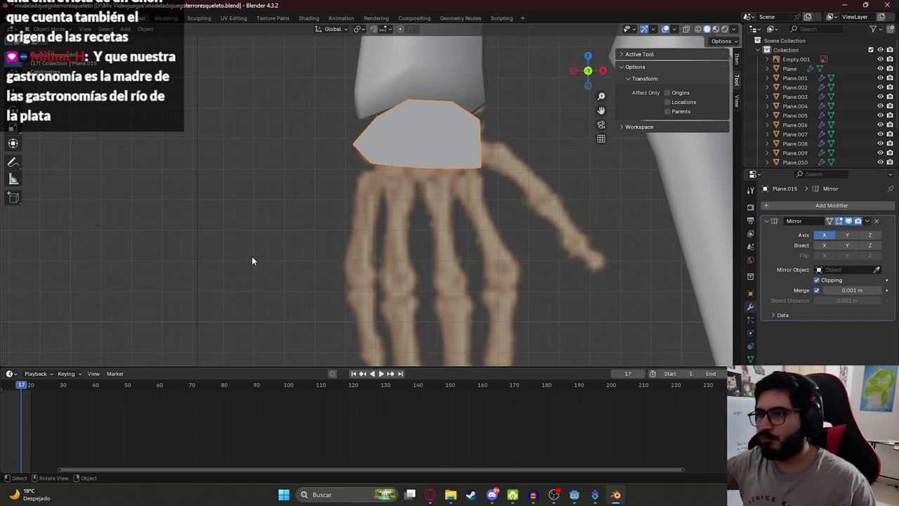
- With X-ray on, move the wrist's bottom vertices onto the knuckle line
{"action": "key", "text": "Tab"}
{"action": "key", "text": "alt+z"}
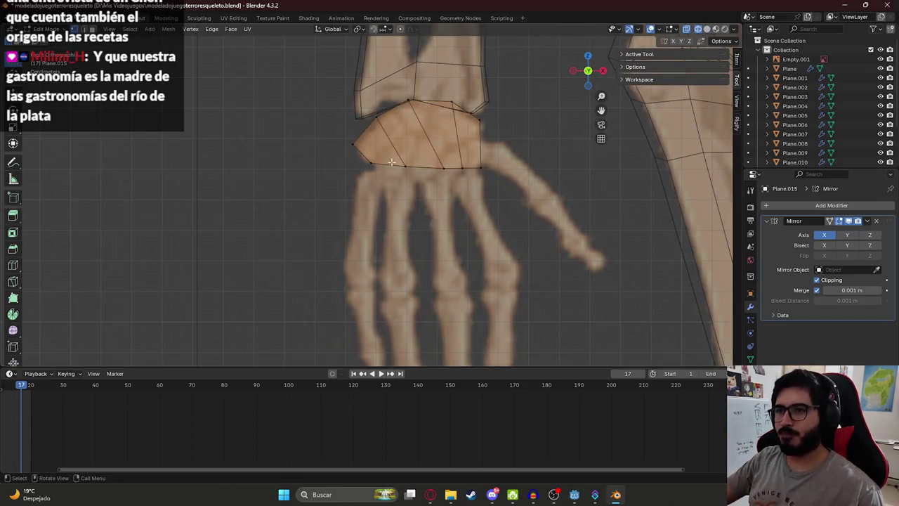
{"action": "left_click", "coordinate": [391, 163]}
{"action": "key", "text": "g"}
{"action": "left_click", "coordinate": [418, 180]}
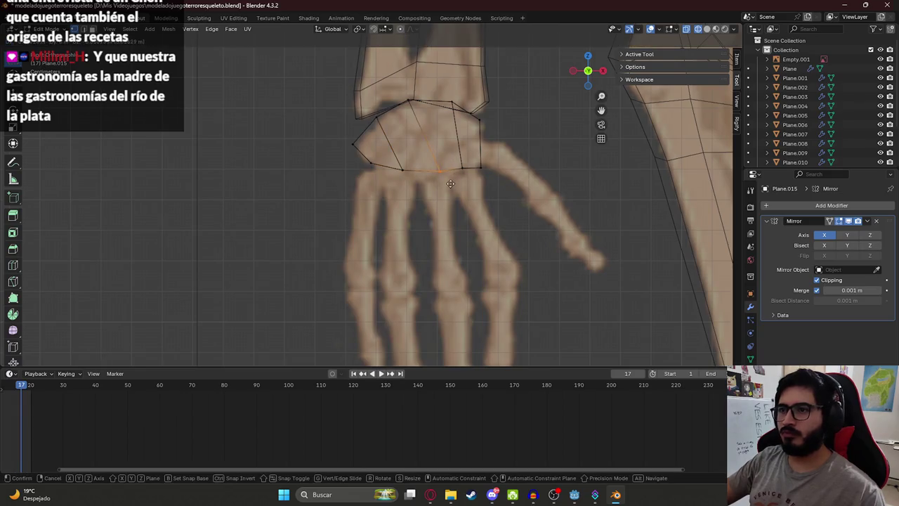
{"action": "left_click_drag", "start_coordinate": [480, 167], "coordinate": [465, 172]}
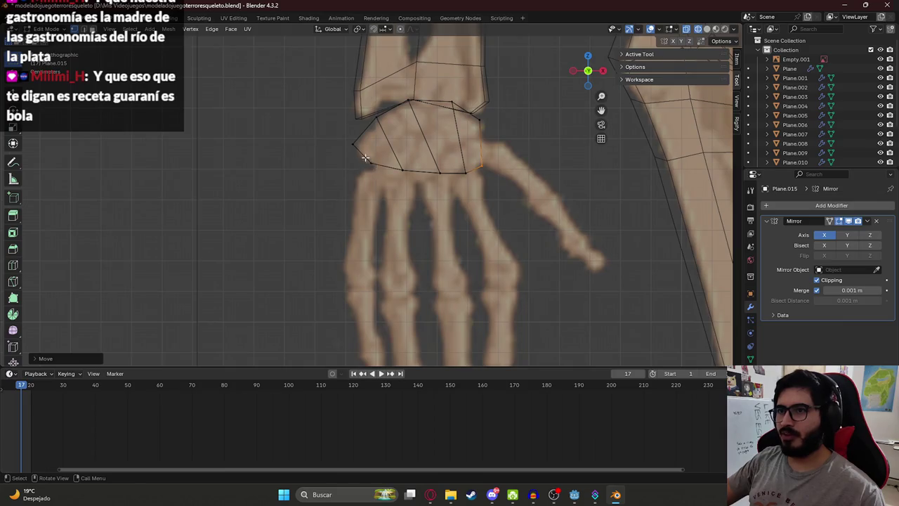
{"action": "left_click", "coordinate": [402, 170]}
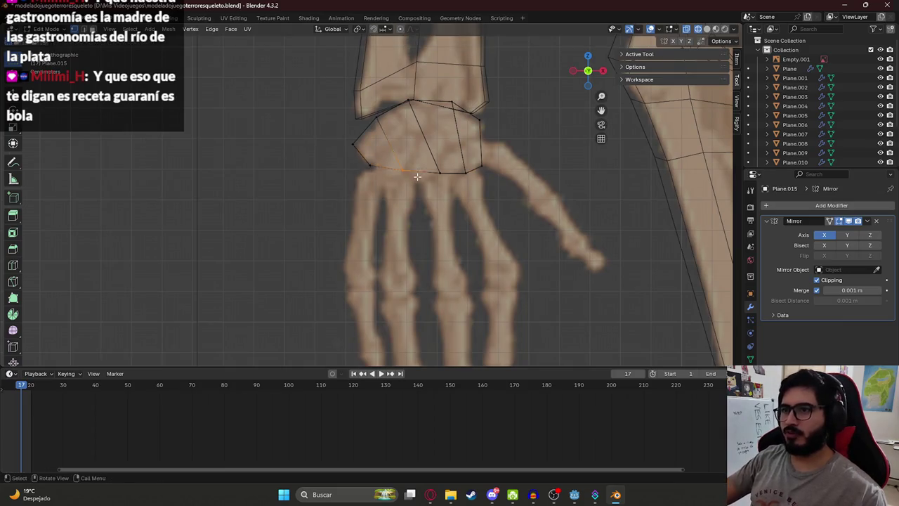
{"action": "key", "text": "g"}
{"action": "left_click", "coordinate": [413, 182]}
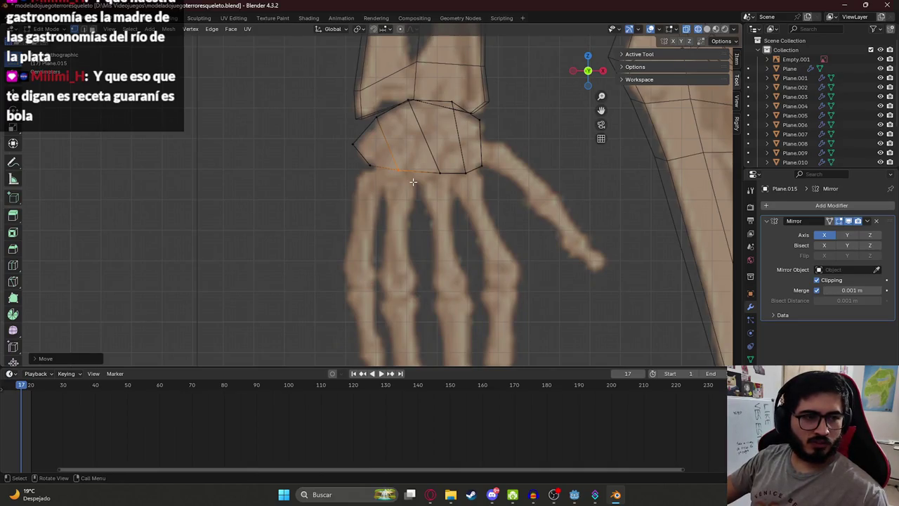
{"action": "key", "text": "g"}
{"action": "left_click", "coordinate": [451, 169]}
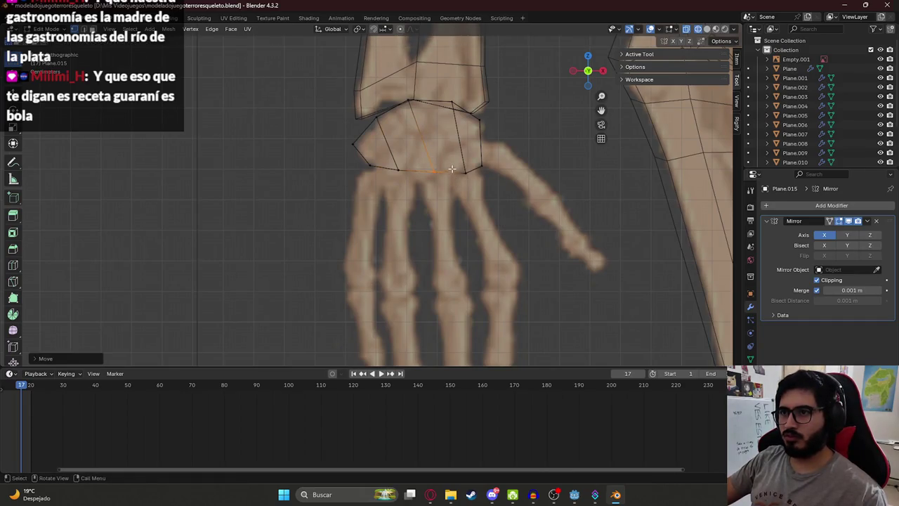
{"action": "key", "text": "g"}
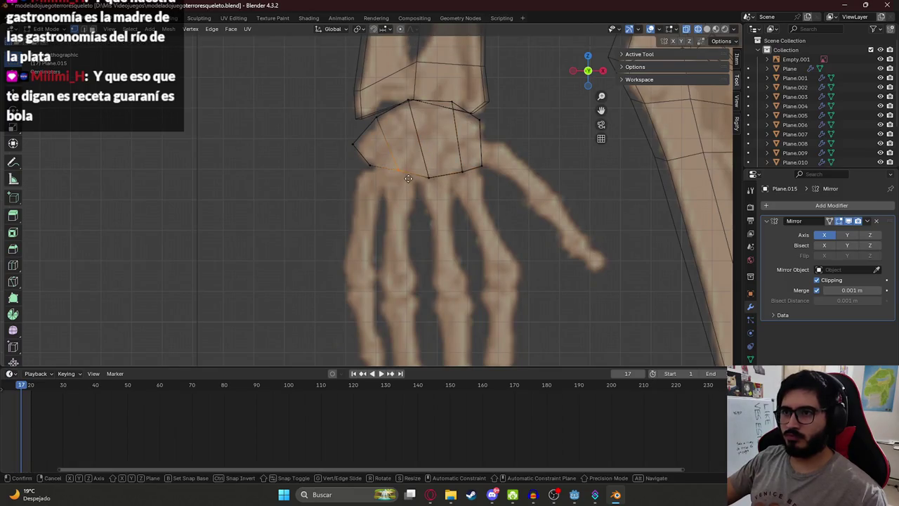
{"action": "left_click", "coordinate": [403, 184]}
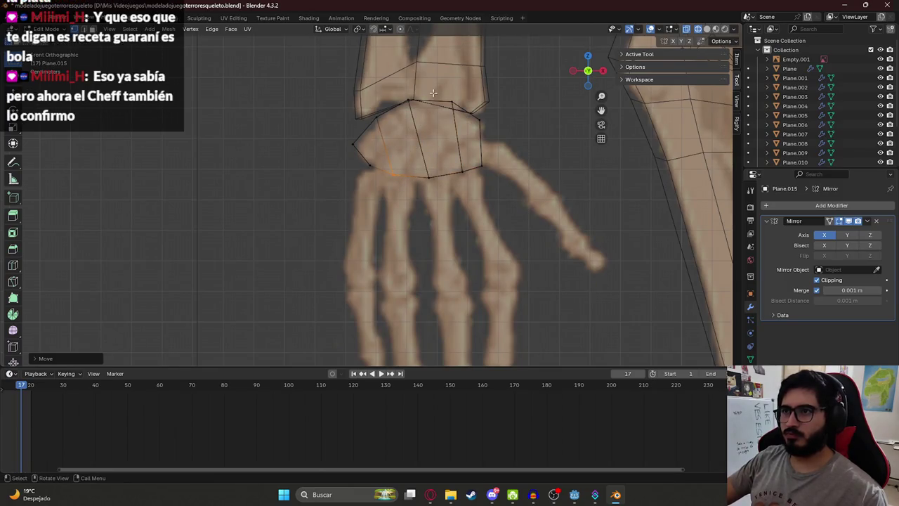
- Adjust the leftmost knuckle point and duplicate it to start a new point at the pinky's base
{"action": "scroll", "scroll_direction": "down", "scroll_amount": 3}
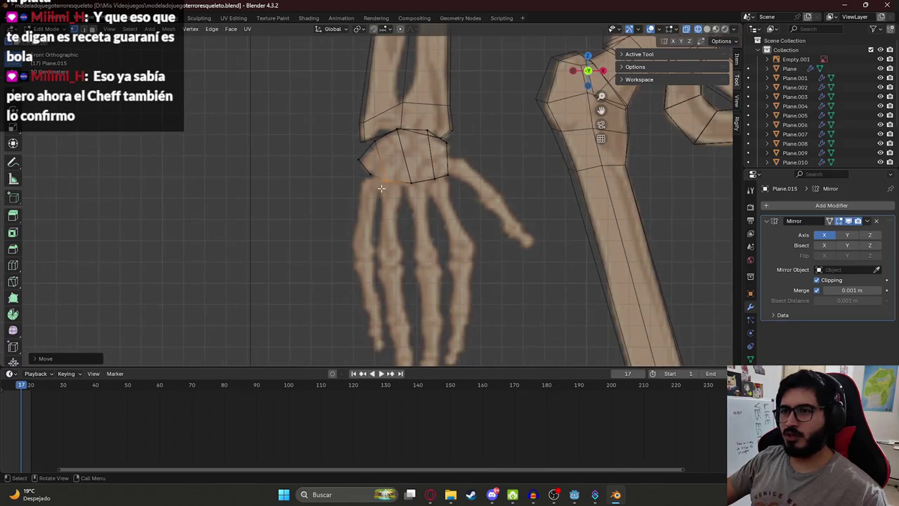
{"action": "scroll", "scroll_direction": "down", "scroll_amount": 3}
{"action": "scroll", "scroll_direction": "up", "scroll_amount": 3}
{"action": "left_click_drag", "start_coordinate": [378, 231], "coordinate": [375, 205]}
{"action": "scroll", "scroll_direction": "up", "scroll_amount": 3}
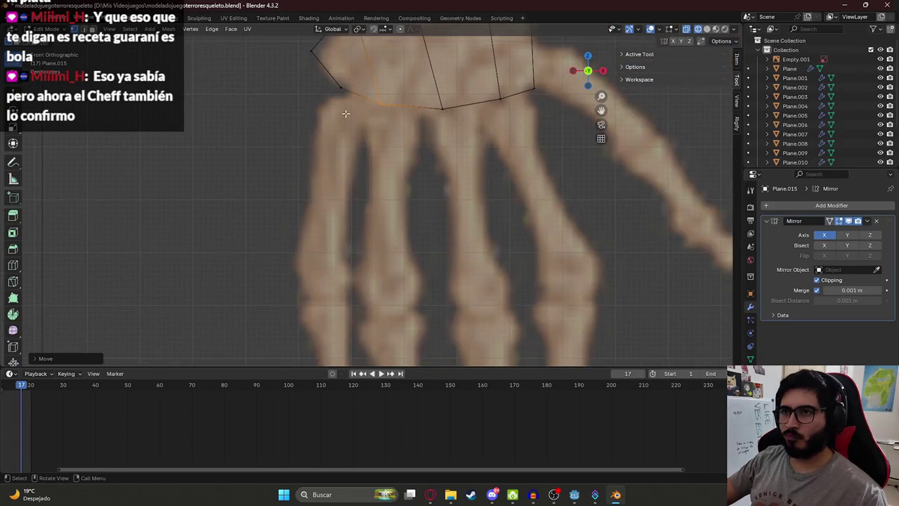
{"action": "left_click_drag", "start_coordinate": [346, 113], "coordinate": [373, 161]}
{"action": "key", "text": "g"}
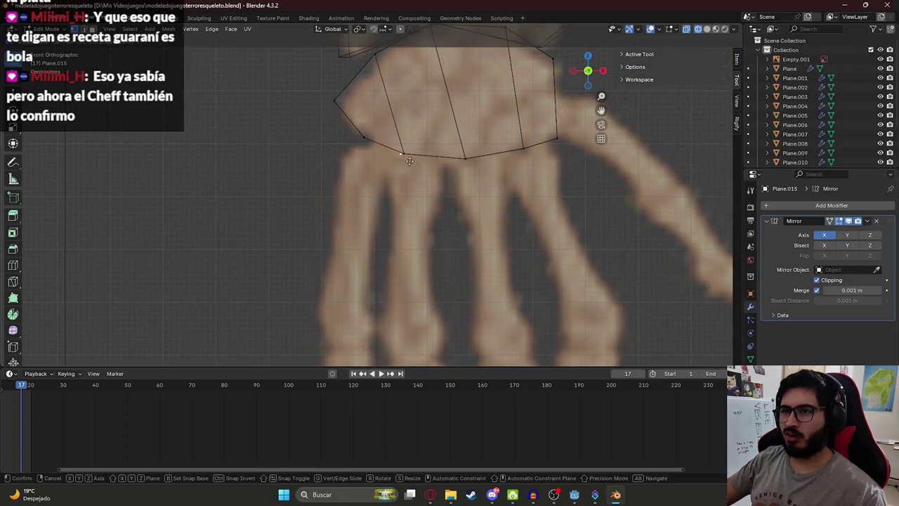
{"action": "left_click", "coordinate": [357, 154]}
{"action": "key", "text": "shift+d"}
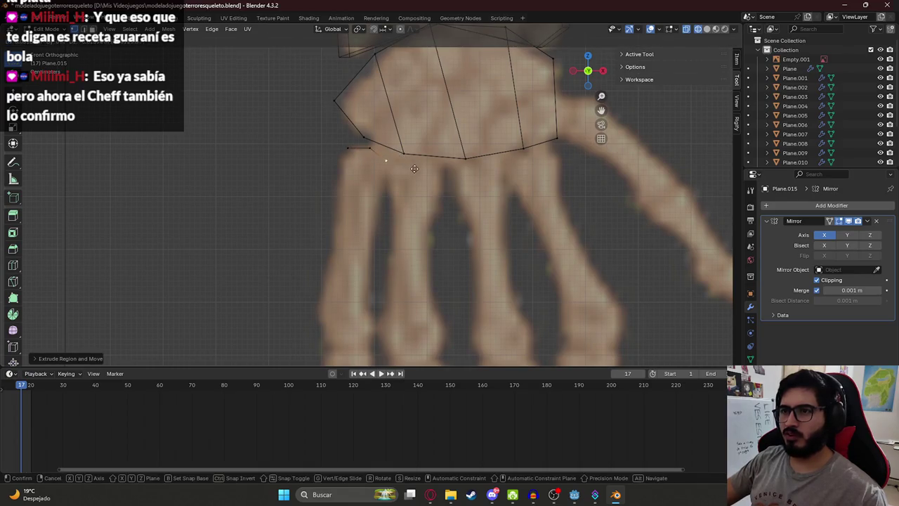
{"action": "left_click", "coordinate": [415, 171]}
{"action": "scroll", "scroll_direction": "down", "scroll_amount": 3}
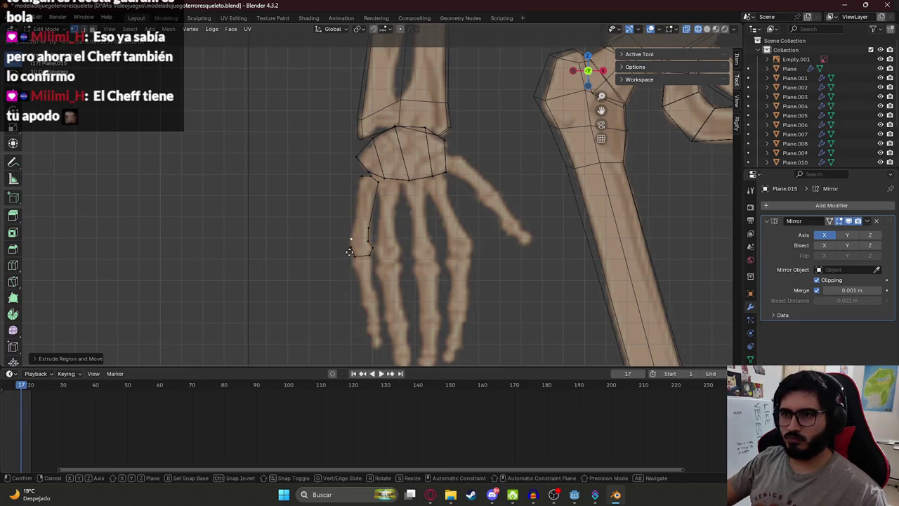
- Extrude a chain of points along the outer finger bone to its end
{"action": "left_click", "coordinate": [355, 251]}
{"action": "key", "text": "e"}
{"action": "left_click", "coordinate": [356, 228]}
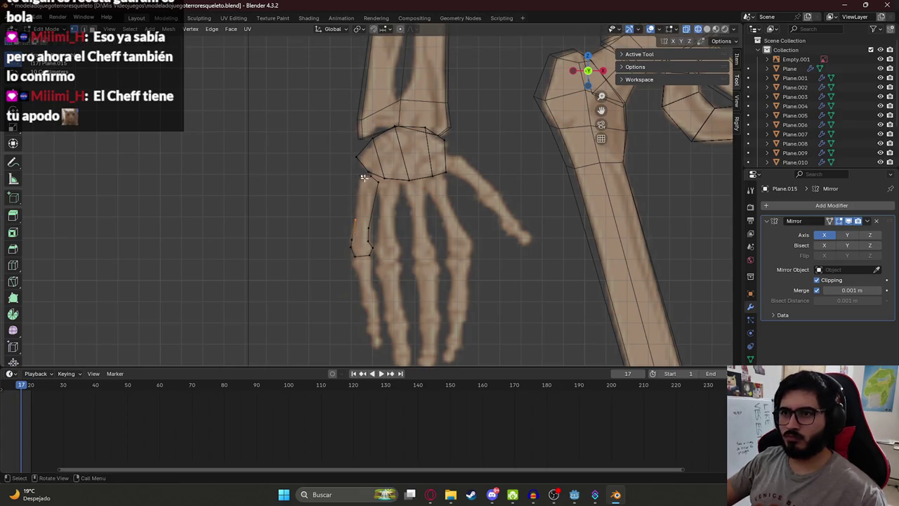
{"action": "scroll", "scroll_direction": "up", "scroll_amount": 3}
{"action": "key", "text": "e"}
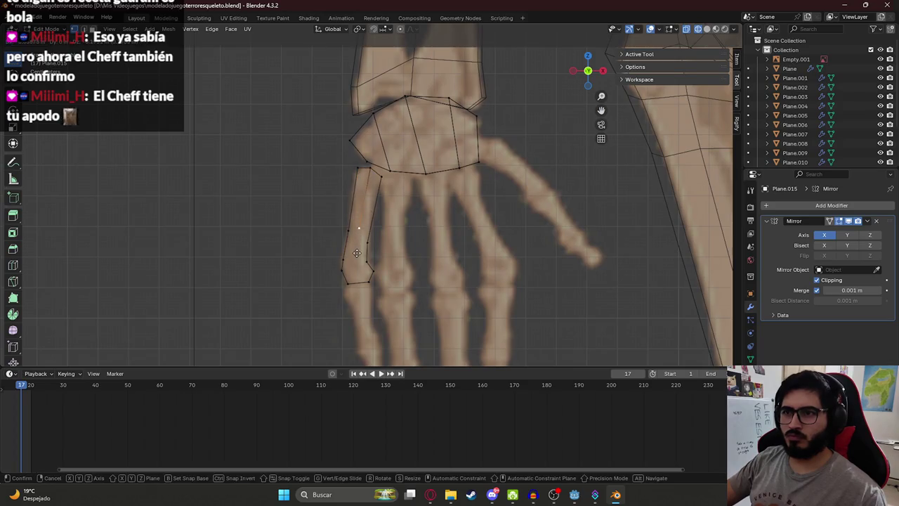
{"action": "left_click", "coordinate": [351, 284]}
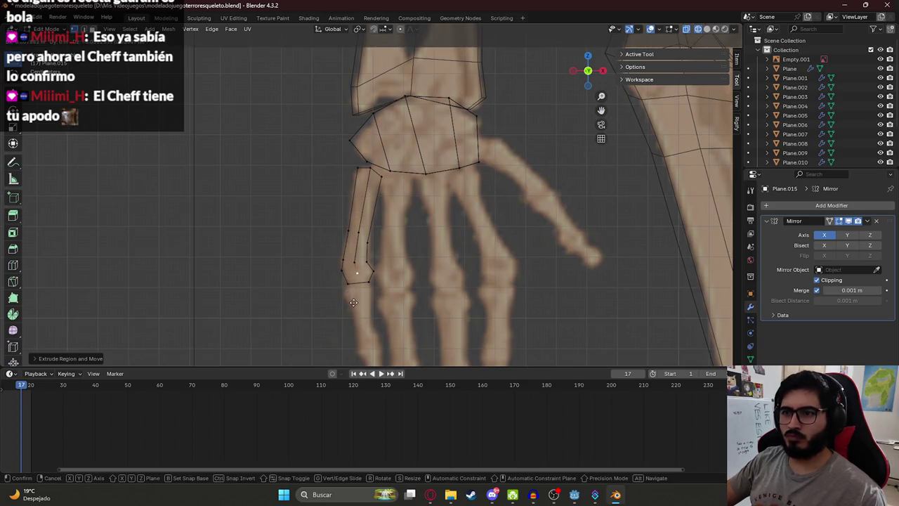
- Subdivide the fingertip edges, adjust the finger strip selection, and turn X-ray off
{"action": "right_click", "coordinate": [350, 269]}
{"action": "left_click", "coordinate": [349, 266]}
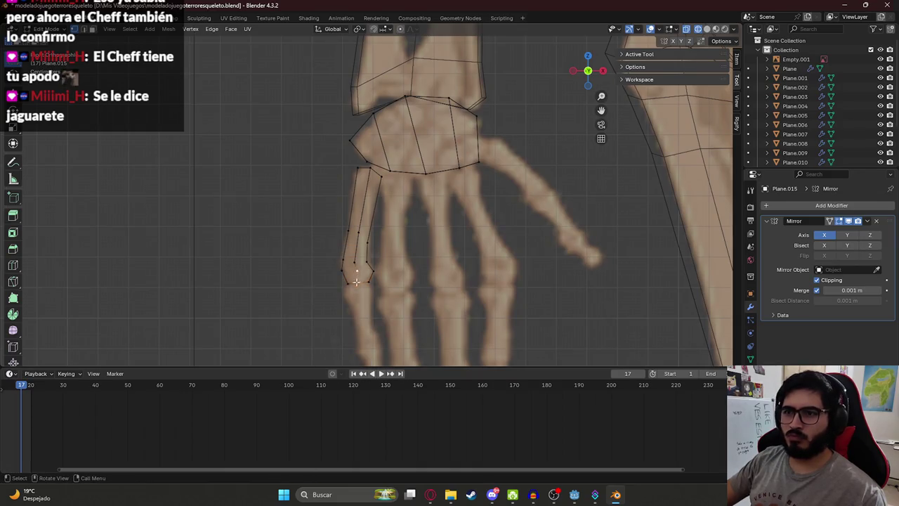
{"action": "left_click", "coordinate": [349, 277]}
{"action": "left_click_drag", "start_coordinate": [363, 291], "coordinate": [363, 290]}
{"action": "left_click_drag", "start_coordinate": [336, 255], "coordinate": [364, 270]}
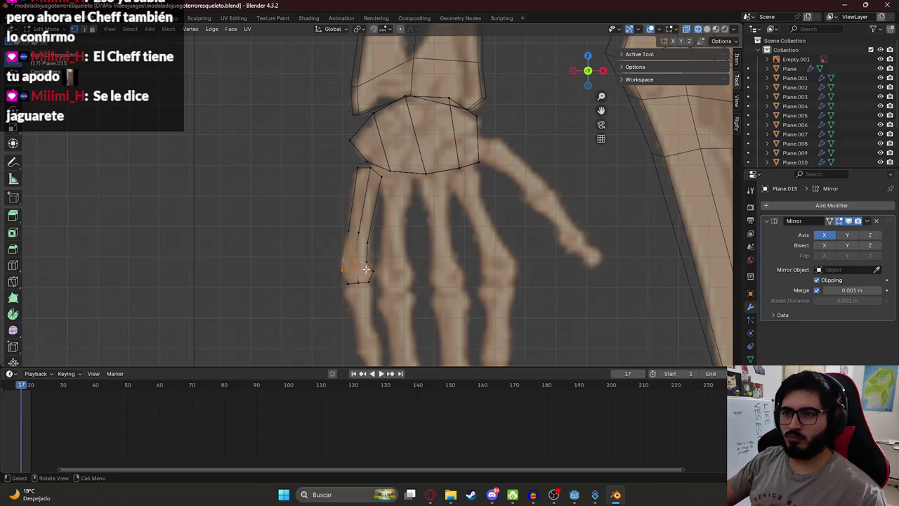
{"action": "left_click_drag", "start_coordinate": [335, 223], "coordinate": [371, 231]}
{"action": "left_click_drag", "start_coordinate": [352, 163], "coordinate": [359, 224]}
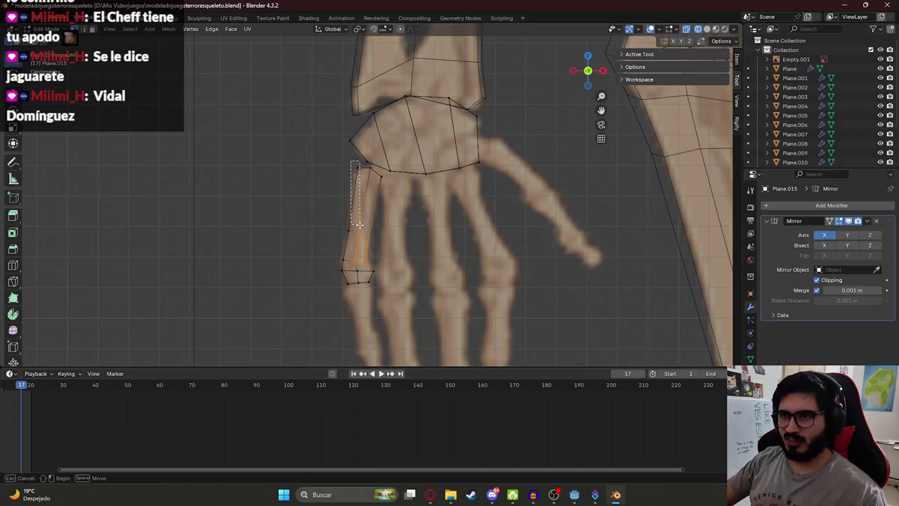
{"action": "left_click_drag", "start_coordinate": [370, 187], "coordinate": [368, 182]}
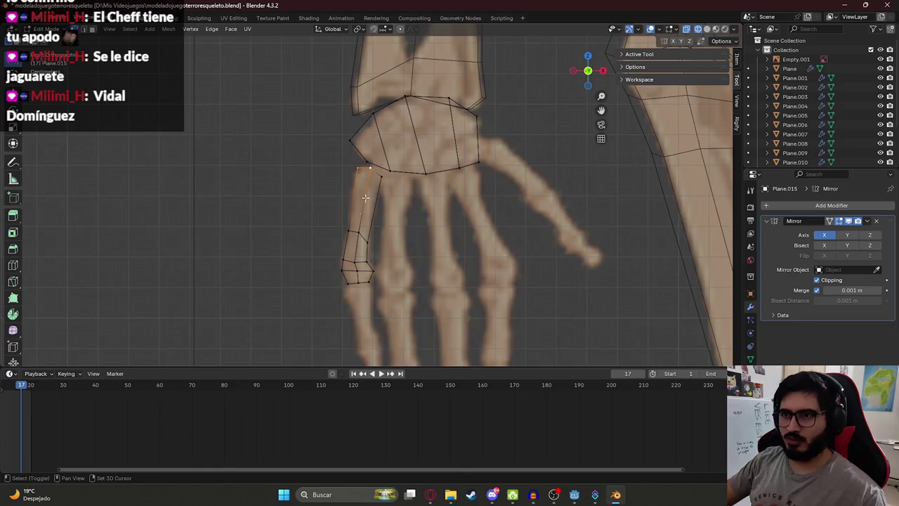
{"action": "key", "text": "alt+a"}
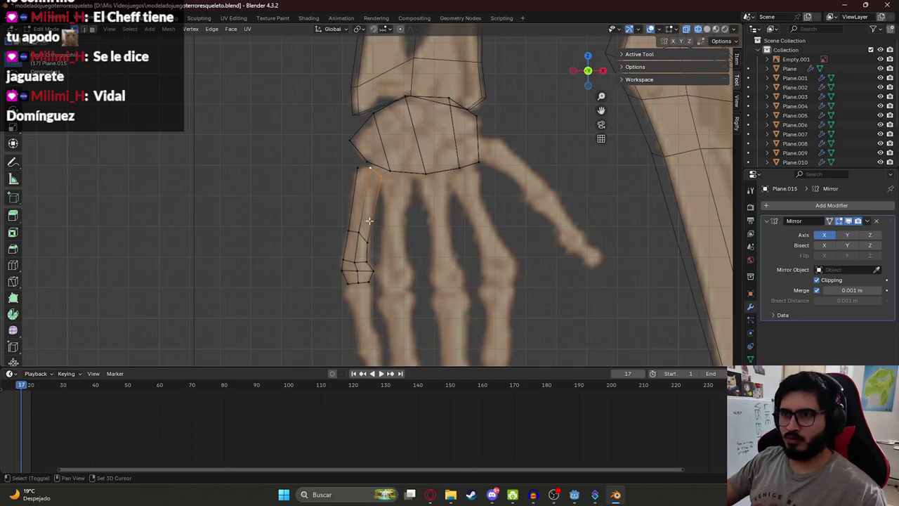
{"action": "key", "text": "alt+z"}
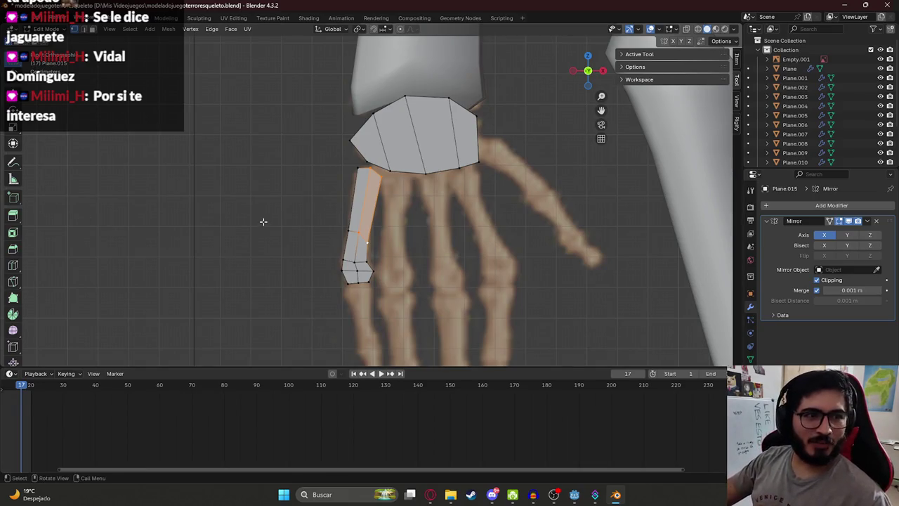
- Select the outer finger segment and shift its edge back along the Y axis
{"action": "left_click_drag", "start_coordinate": [313, 281], "coordinate": [305, 208]}
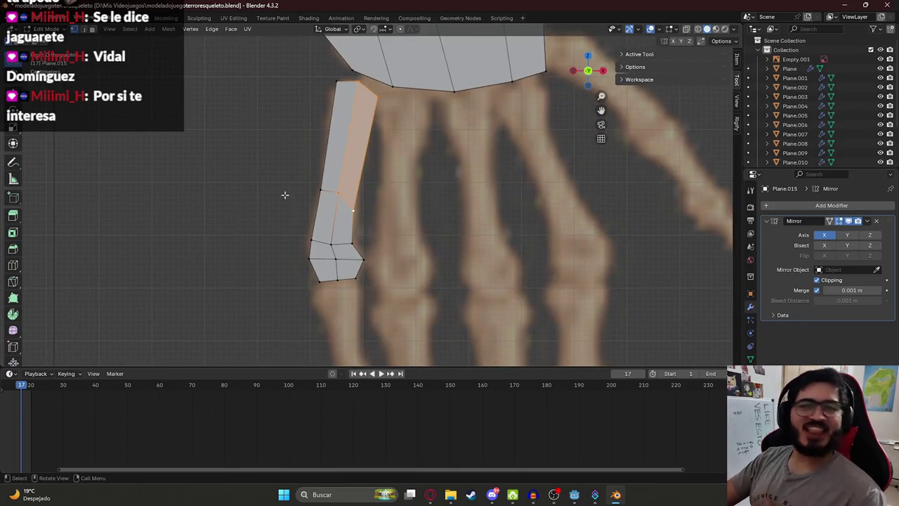
{"action": "scroll", "scroll_direction": "down", "scroll_amount": 3}
{"action": "scroll", "scroll_direction": "down", "scroll_amount": 3}
{"action": "key", "text": "alt+a"}
{"action": "key", "text": "alt+z"}
{"action": "scroll", "scroll_direction": "up", "scroll_amount": 3}
{"action": "left_click", "coordinate": [369, 217]}
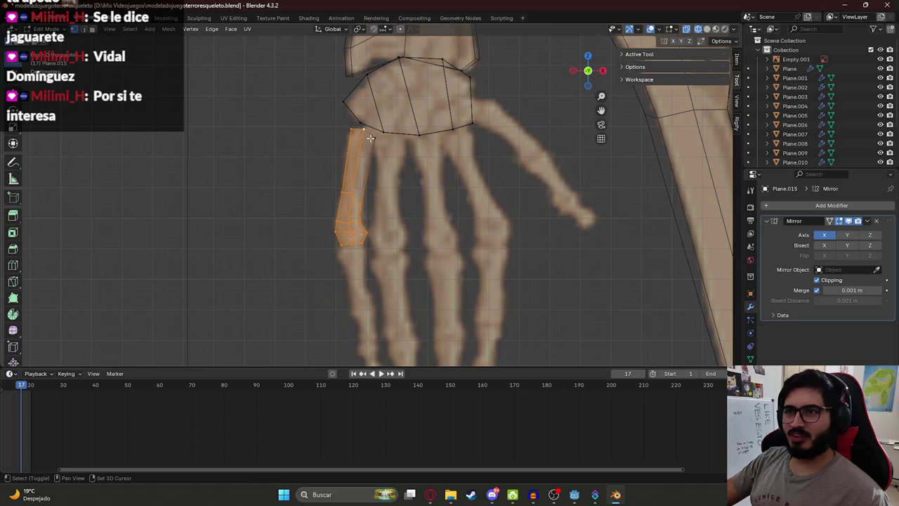
{"action": "scroll", "scroll_direction": "up", "scroll_amount": 3}
{"action": "scroll", "scroll_direction": "down", "scroll_amount": 3}
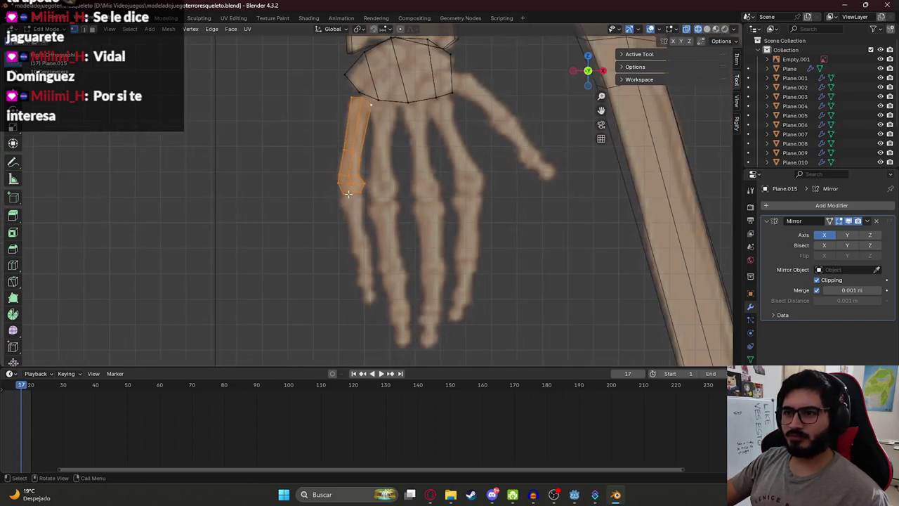
{"action": "scroll", "scroll_direction": "up", "scroll_amount": 3}
{"action": "scroll", "scroll_direction": "down", "scroll_amount": 3}
{"action": "left_click_drag", "start_coordinate": [312, 141], "coordinate": [446, 176]}
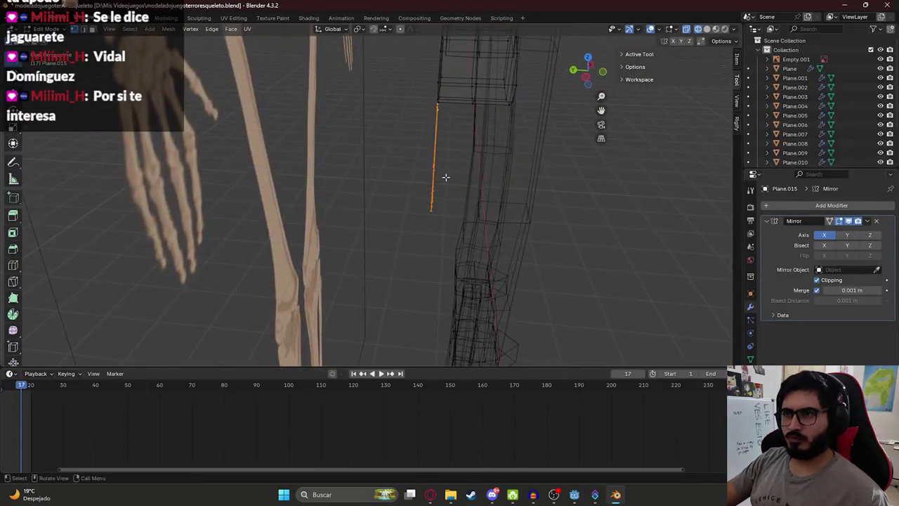
{"action": "key", "text": "g"}
{"action": "key", "text": "y"}
{"action": "left_click", "coordinate": [499, 178]}
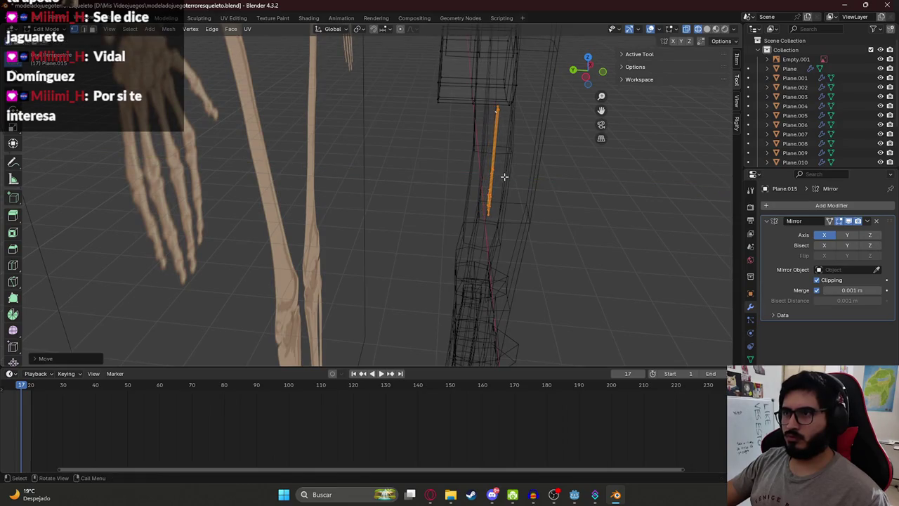
- Extrude the finger edge along Z to give the strip depth
{"action": "key", "text": "KP_3"}
{"action": "left_click_drag", "start_coordinate": [435, 176], "coordinate": [427, 180]}
{"action": "key", "text": "g"}
{"action": "key", "text": "z"}
{"action": "key", "text": "z"}
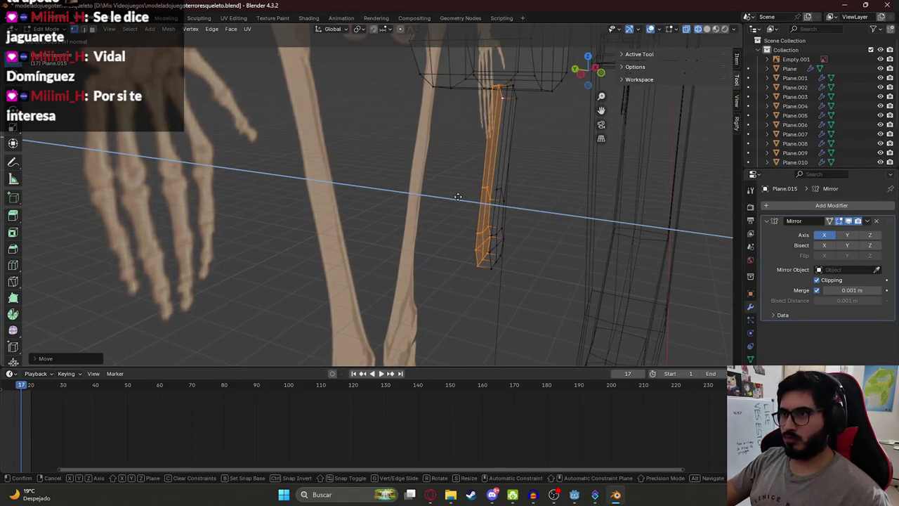
{"action": "left_click", "coordinate": [455, 196]}
- In the front orthographic view, widen the finger strip along X to fit the bone
{"action": "left_click_drag", "start_coordinate": [455, 196], "coordinate": [458, 144]}
{"action": "key", "text": "grave"}
{"action": "left_click", "coordinate": [385, 183]}
{"action": "key", "text": "KP_1"}
{"action": "key", "text": "s"}
{"action": "key", "text": "x"}
{"action": "left_click", "coordinate": [335, 178]}
{"action": "scroll", "scroll_direction": "down", "scroll_amount": 3}
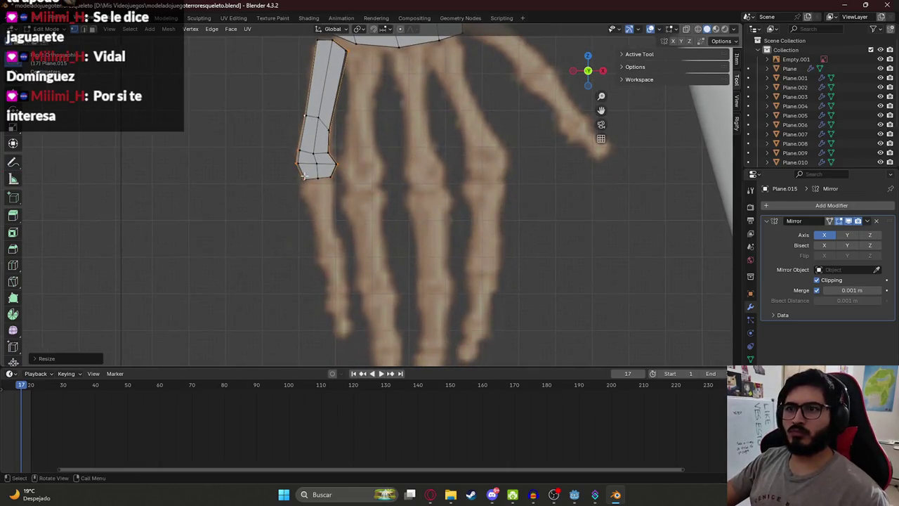
{"action": "key", "text": "Tab"}
{"action": "scroll", "scroll_direction": "down", "scroll_amount": 3}
{"action": "key", "text": "Tab"}
{"action": "scroll", "scroll_direction": "up", "scroll_amount": 3}
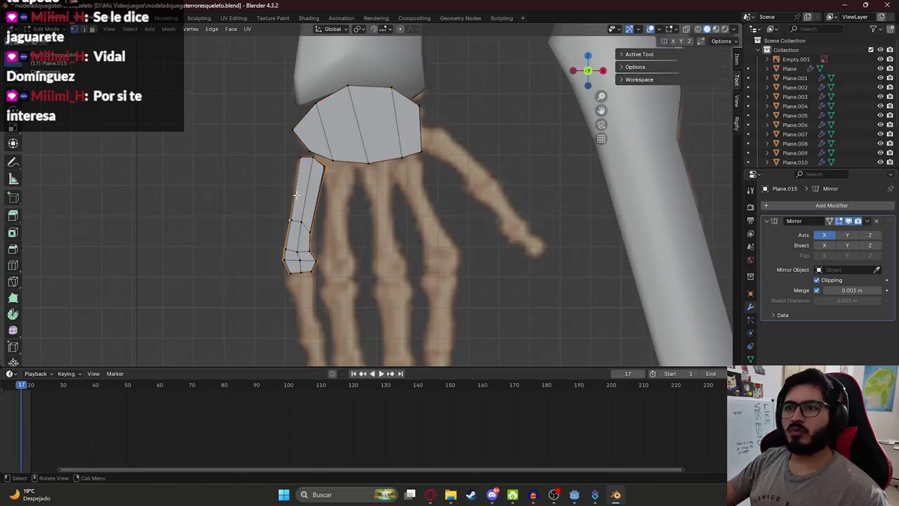
{"action": "scroll", "scroll_direction": "up", "scroll_amount": 3}
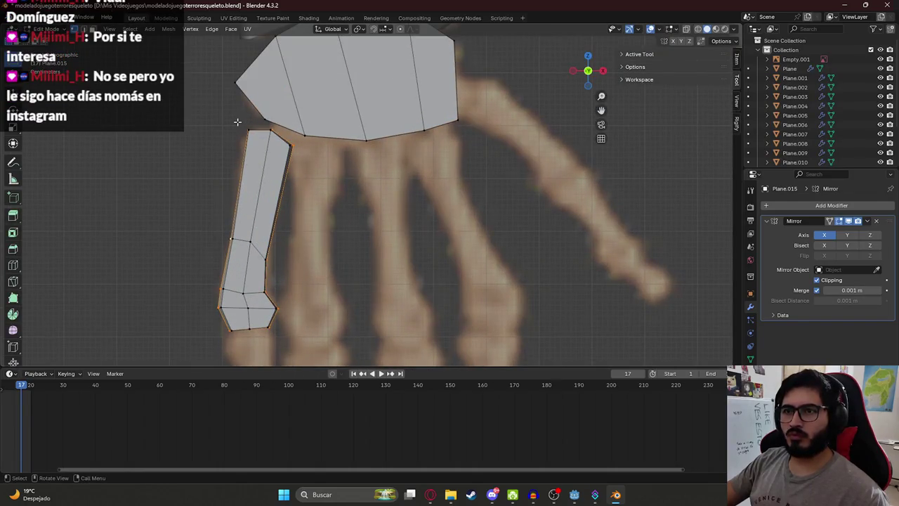
- Pull the strip's top corner and knuckle vertices against the palm
{"action": "key", "text": "alt+z"}
{"action": "left_click", "coordinate": [271, 129]}
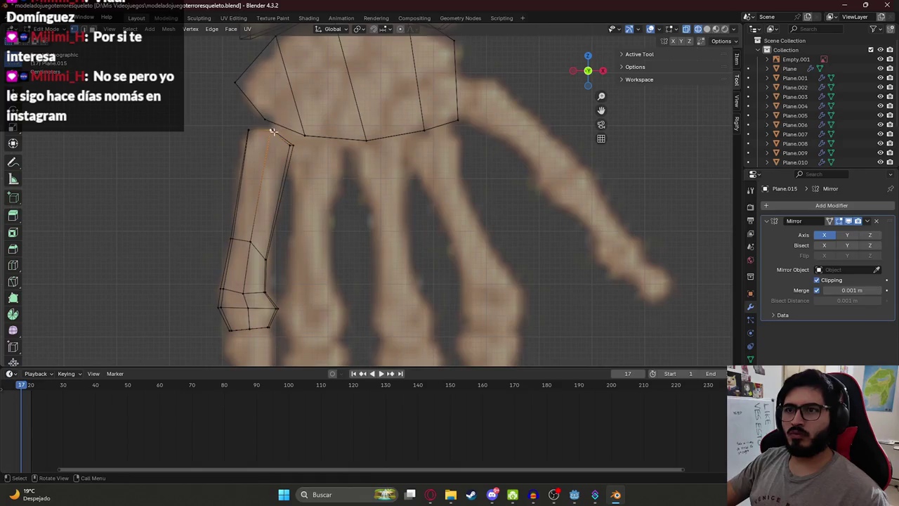
{"action": "key", "text": "g"}
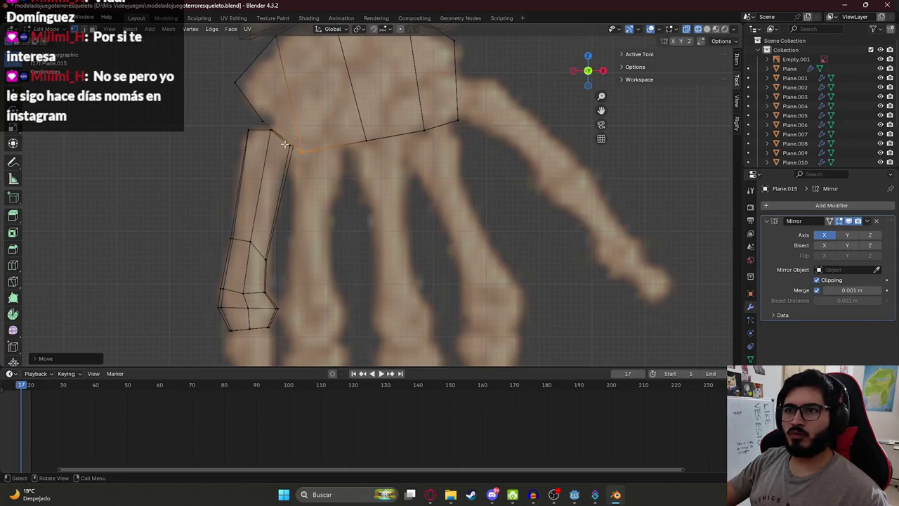
{"action": "right_click", "coordinate": [270, 131]}
{"action": "key", "text": "g"}
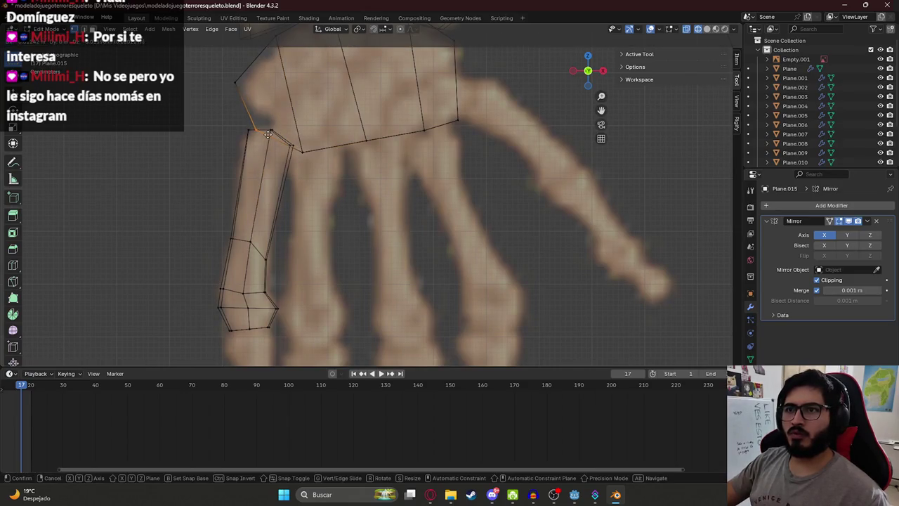
{"action": "left_click", "coordinate": [267, 134]}
{"action": "left_click", "coordinate": [304, 150]}
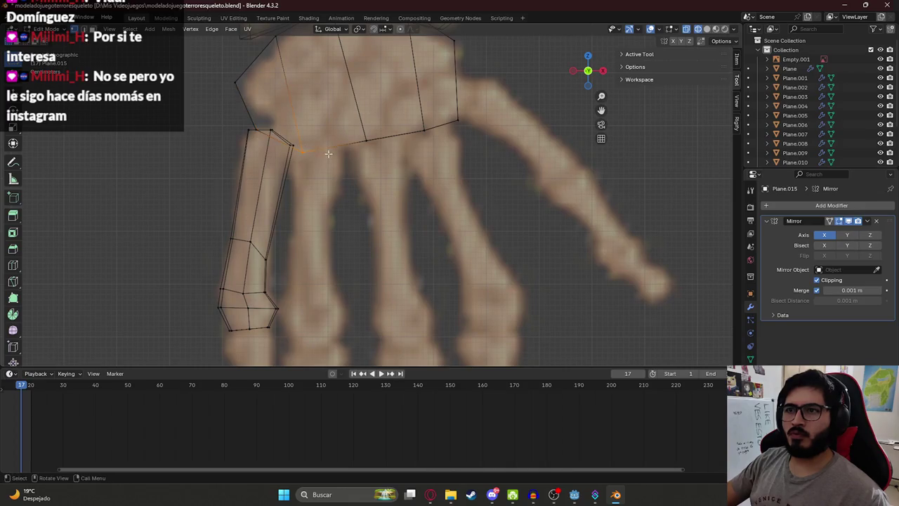
{"action": "key", "text": "g"}
{"action": "left_click", "coordinate": [342, 154]}
- Reselect the Plane.015 hand mesh in edit mode and save the blend file
{"action": "scroll", "scroll_direction": "down", "scroll_amount": 3}
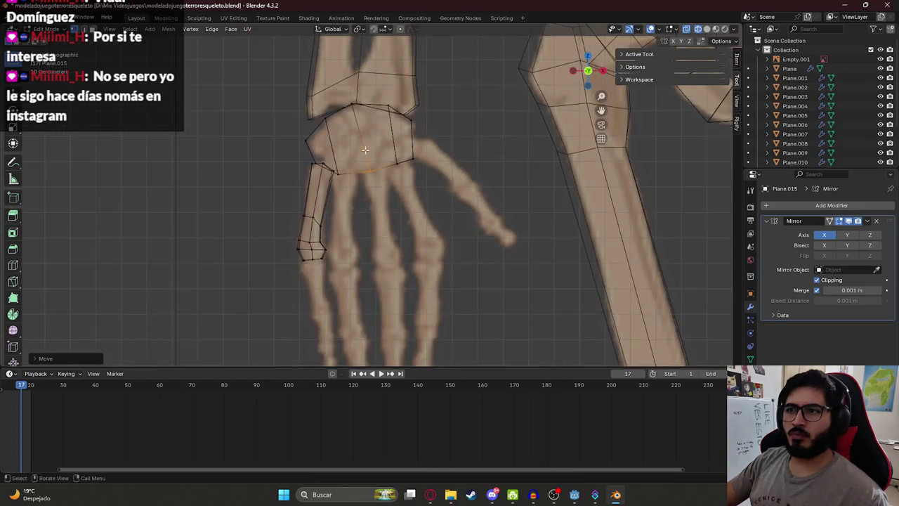
{"action": "left_click_drag", "start_coordinate": [295, 162], "coordinate": [282, 169]}
{"action": "key", "text": "Tab"}
{"action": "scroll", "scroll_direction": "up", "scroll_amount": 3}
{"action": "left_click", "coordinate": [234, 199]}
{"action": "left_click", "coordinate": [233, 199]}
{"action": "key", "text": "Tab"}
{"action": "scroll", "scroll_direction": "down", "scroll_amount": 3}
{"action": "left_click_drag", "start_coordinate": [236, 191], "coordinate": [291, 195]}
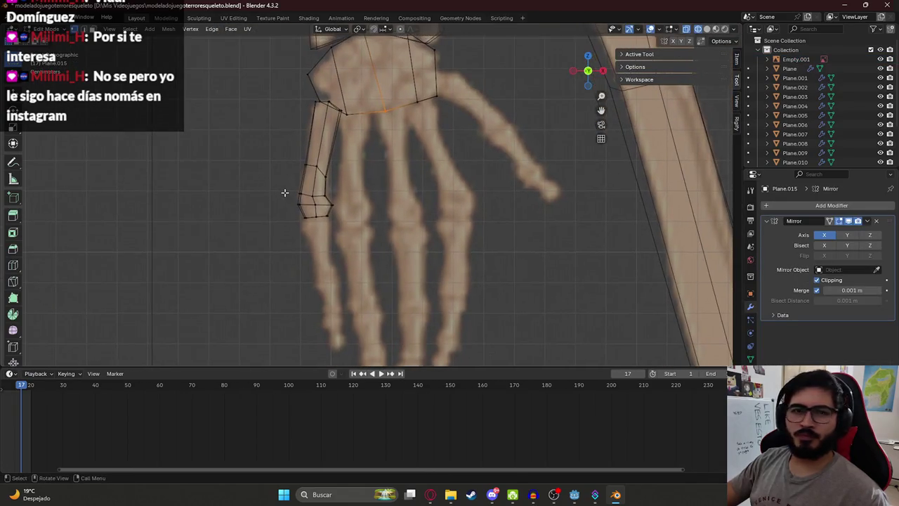
{"action": "key", "text": "ctrl+s"}
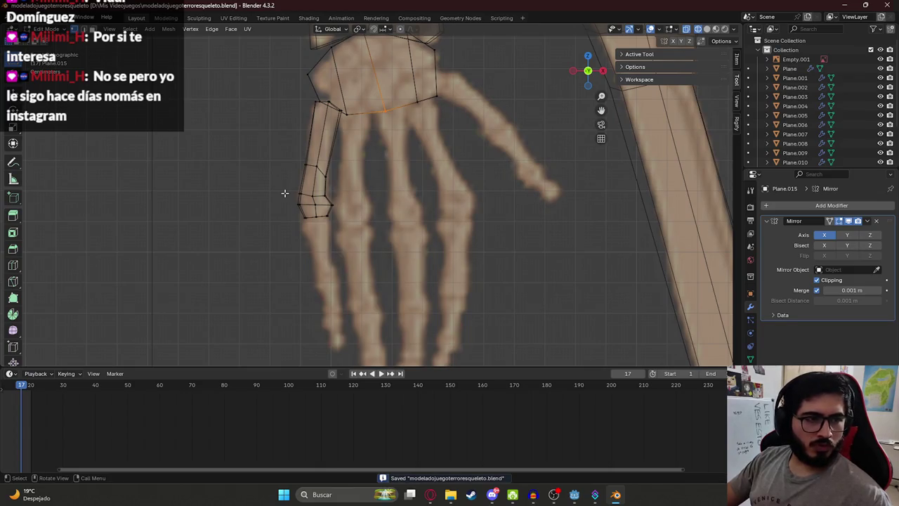
- Select the whole linked finger mesh with L
{"action": "scroll", "scroll_direction": "up", "scroll_amount": 3}
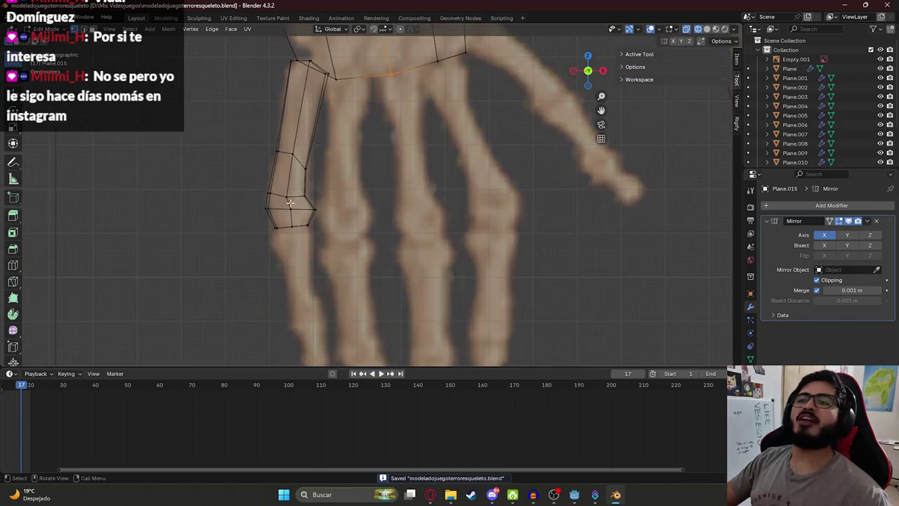
{"action": "left_click_drag", "start_coordinate": [284, 192], "coordinate": [294, 151]}
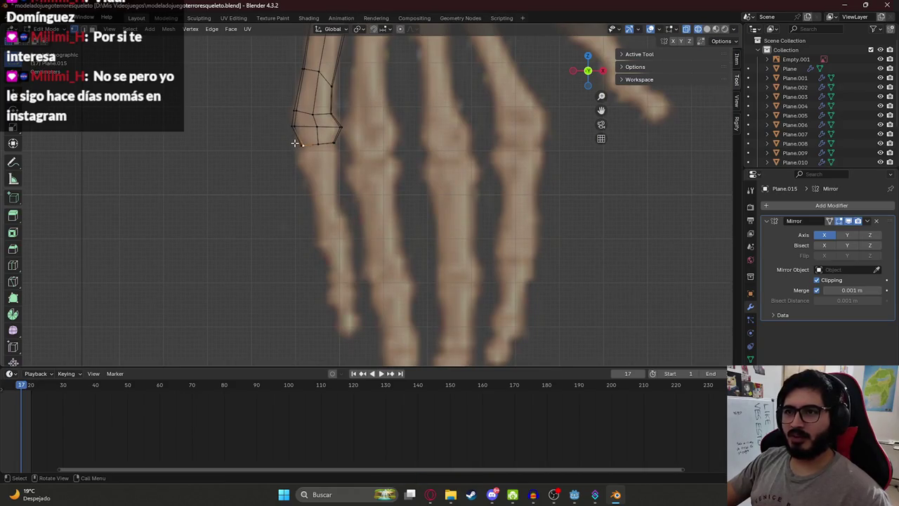
{"action": "scroll", "scroll_direction": "up", "scroll_amount": 3}
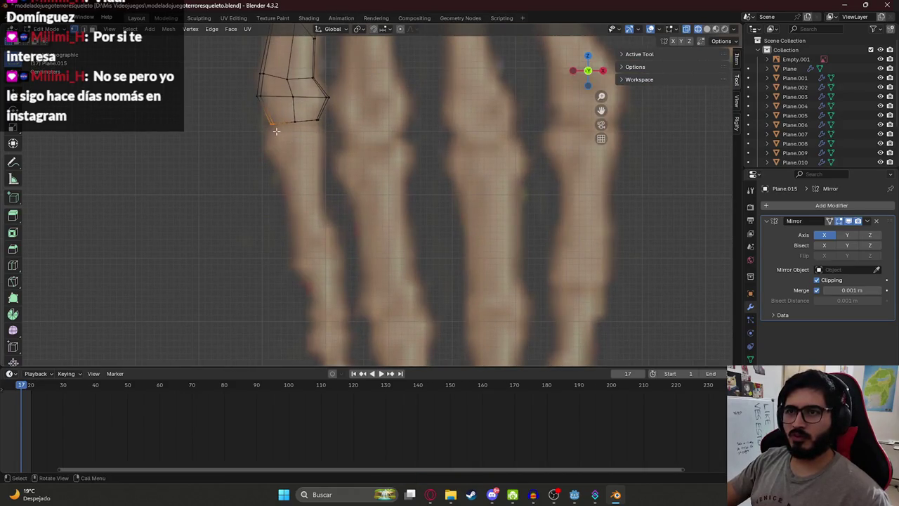
{"action": "scroll", "scroll_direction": "down", "scroll_amount": 3}
{"action": "key", "text": "l"}
{"action": "scroll", "scroll_direction": "down", "scroll_amount": 3}
{"action": "scroll", "scroll_direction": "up", "scroll_amount": 3}
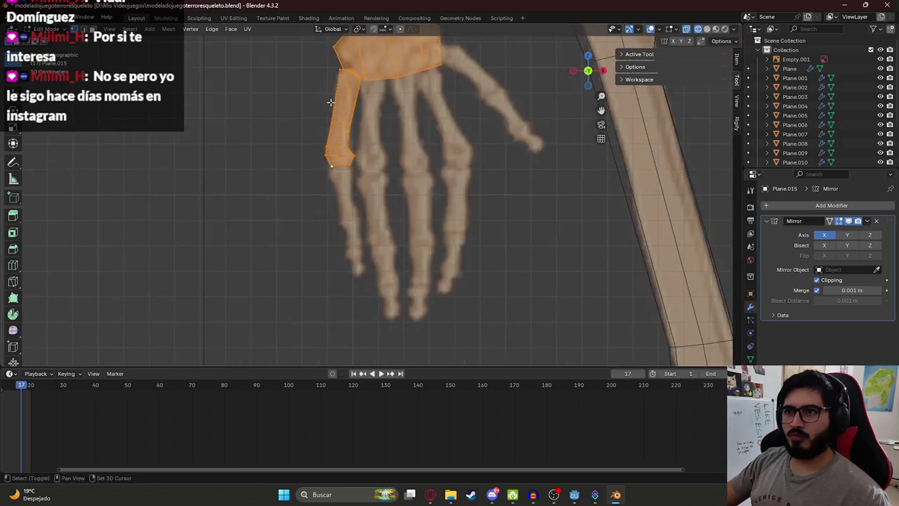
- Select the outer finger's faces up to the knuckle and drop a copy below the traced finger
{"action": "scroll", "scroll_direction": "up", "scroll_amount": 3}
{"action": "scroll", "scroll_direction": "up", "scroll_amount": 3}
{"action": "left_click", "coordinate": [292, 239]}
{"action": "left_click", "coordinate": [288, 203]}
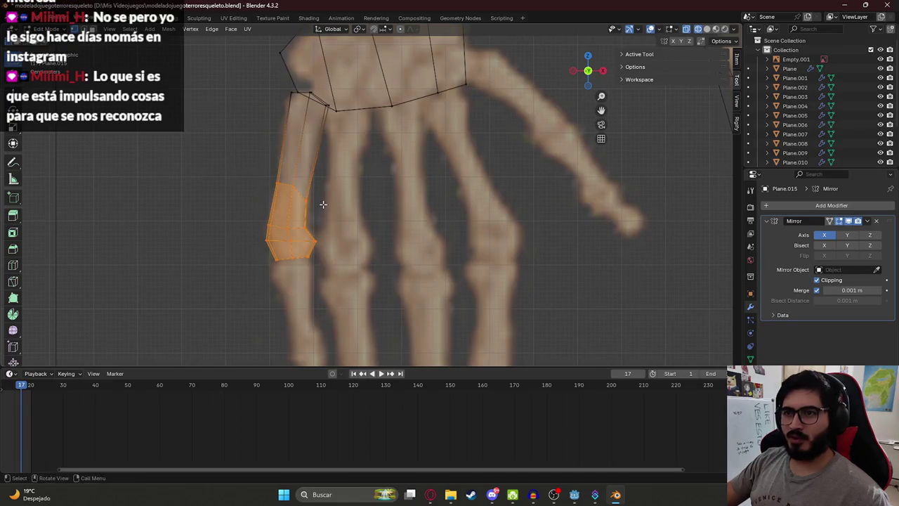
{"action": "scroll", "scroll_direction": "up", "scroll_amount": 3}
{"action": "scroll", "scroll_direction": "up", "scroll_amount": 3}
{"action": "left_click", "coordinate": [280, 191]}
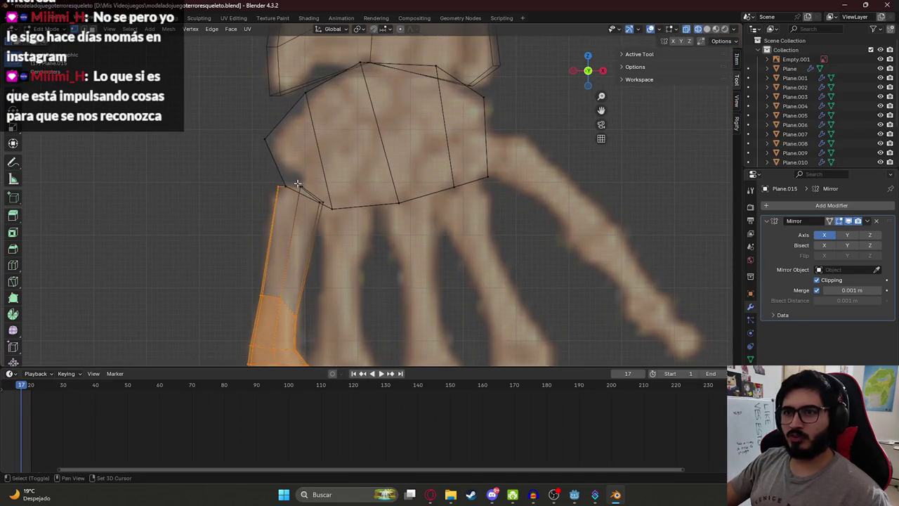
{"action": "left_click", "coordinate": [309, 195]}
{"action": "scroll", "scroll_direction": "down", "scroll_amount": 3}
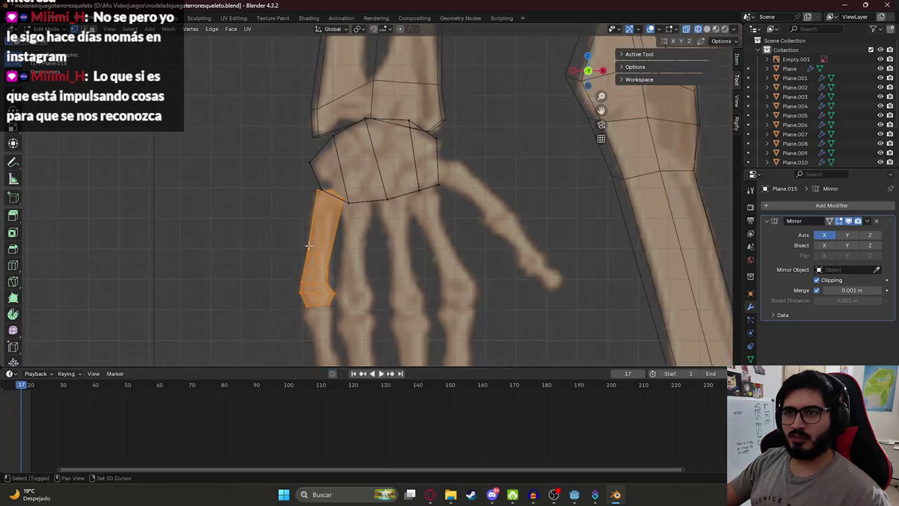
{"action": "scroll", "scroll_direction": "up", "scroll_amount": 3}
{"action": "key", "text": "g"}
{"action": "left_click", "coordinate": [295, 226]}
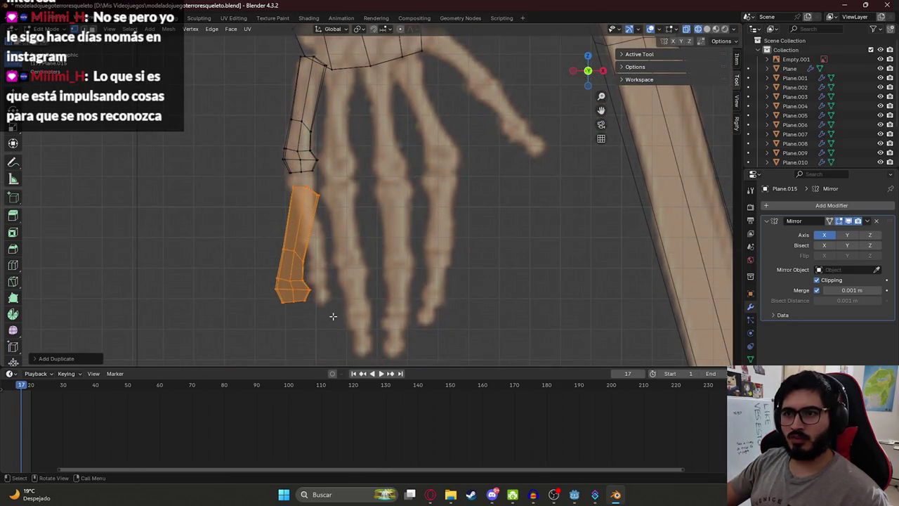
- Rotate, shrink and narrow the copy, positioning it under the traced finger bone
{"action": "key", "text": "r"}
{"action": "left_click", "coordinate": [376, 301]}
{"action": "key", "text": "s"}
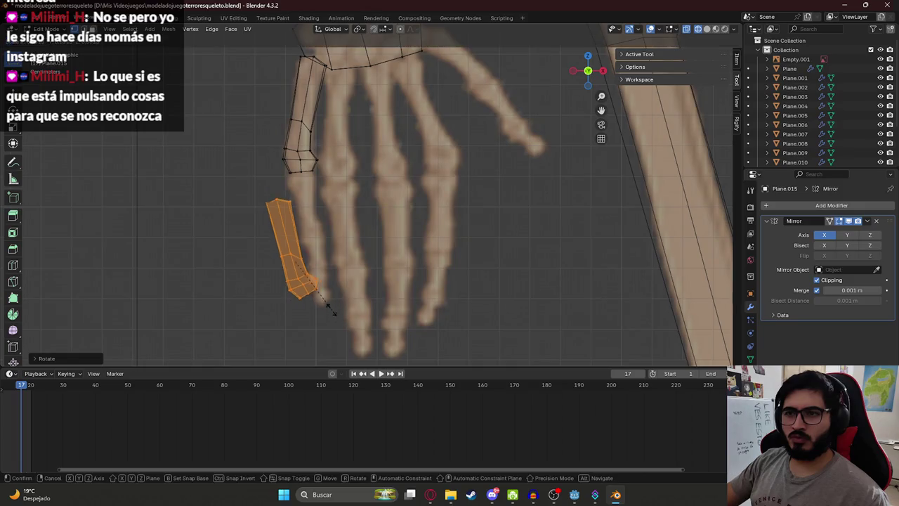
{"action": "left_click", "coordinate": [328, 303]}
{"action": "key", "text": "g"}
{"action": "scroll", "scroll_direction": "up", "scroll_amount": 3}
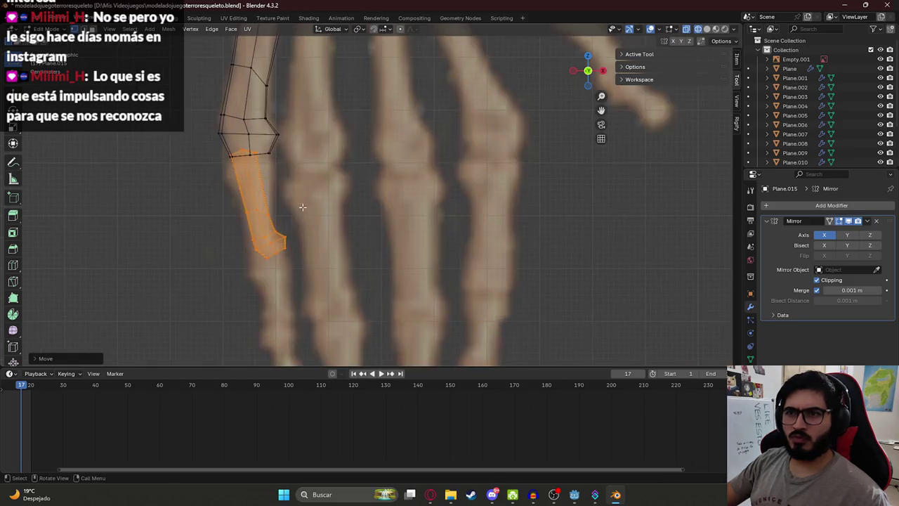
{"action": "left_click", "coordinate": [362, 293]}
{"action": "key", "text": "s"}
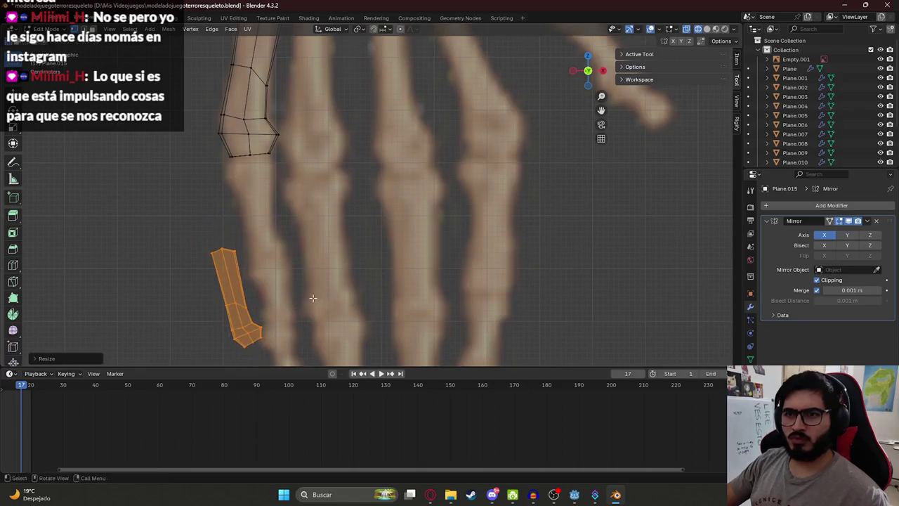
{"action": "key", "text": "x"}
{"action": "left_click", "coordinate": [365, 315]}
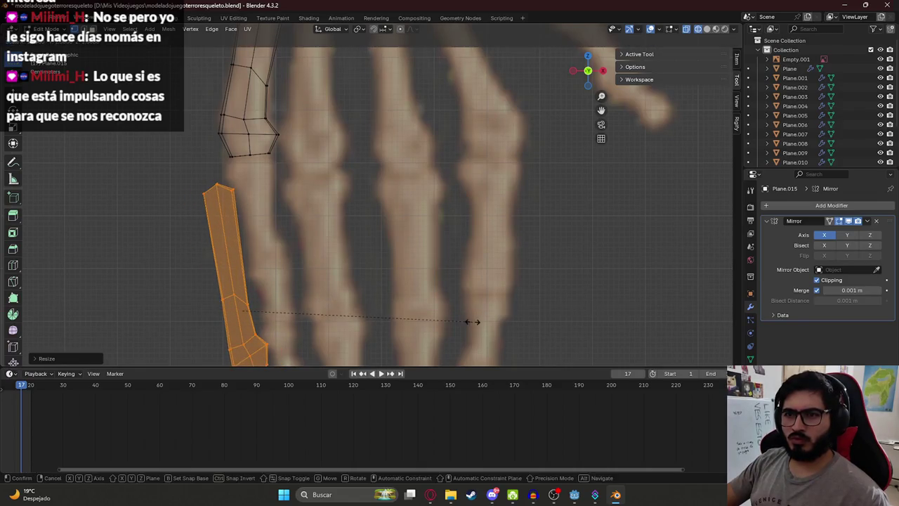
{"action": "key", "text": "g"}
{"action": "left_click", "coordinate": [398, 210]}
{"action": "key", "text": "r"}
{"action": "key", "text": "Escape"}
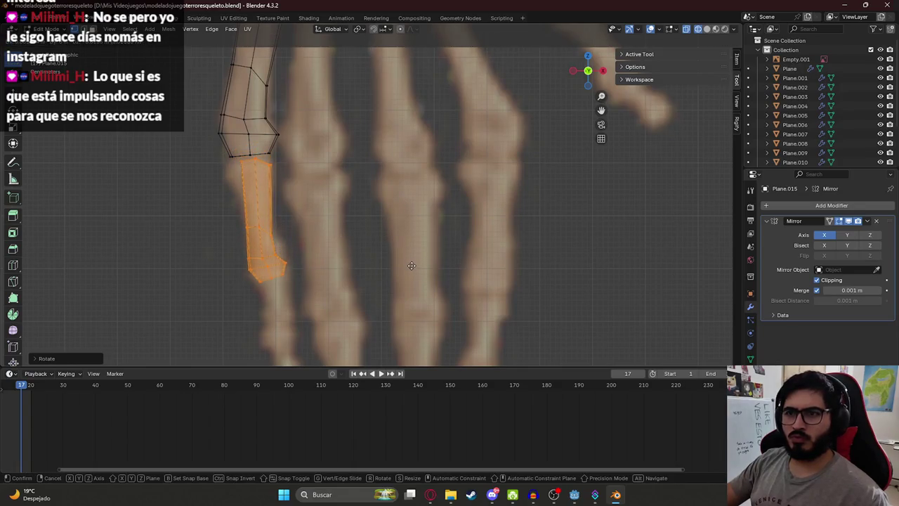
- Rescale the copy's top edge, then select the lower finger piece
{"action": "left_click_drag", "start_coordinate": [295, 161], "coordinate": [175, 142]}
{"action": "left_click_drag", "start_coordinate": [238, 160], "coordinate": [240, 160]}
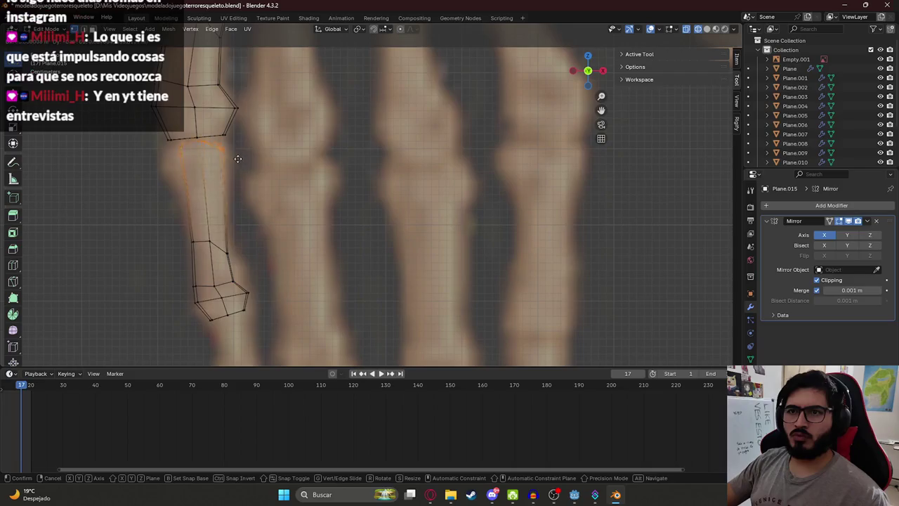
{"action": "key", "text": "g"}
{"action": "key", "text": "s"}
{"action": "left_click", "coordinate": [263, 155]}
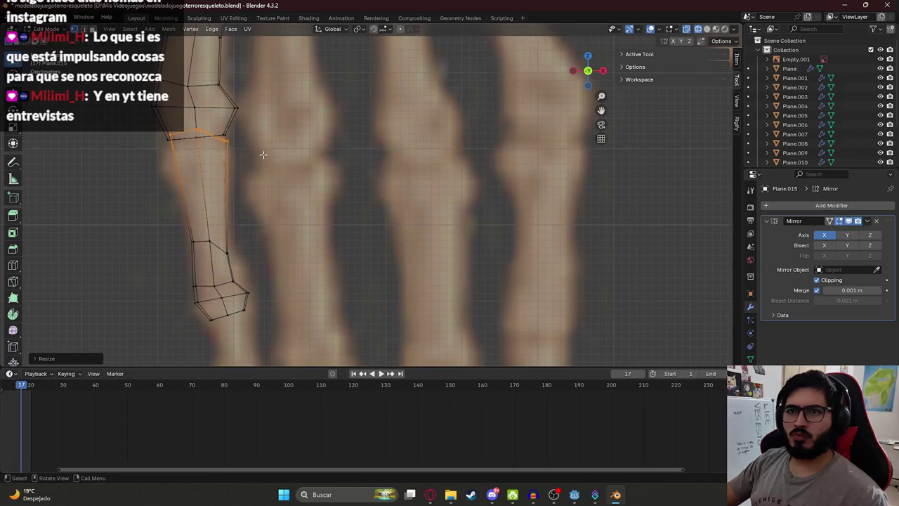
{"action": "key", "text": "a"}
{"action": "key", "text": "alt+a"}
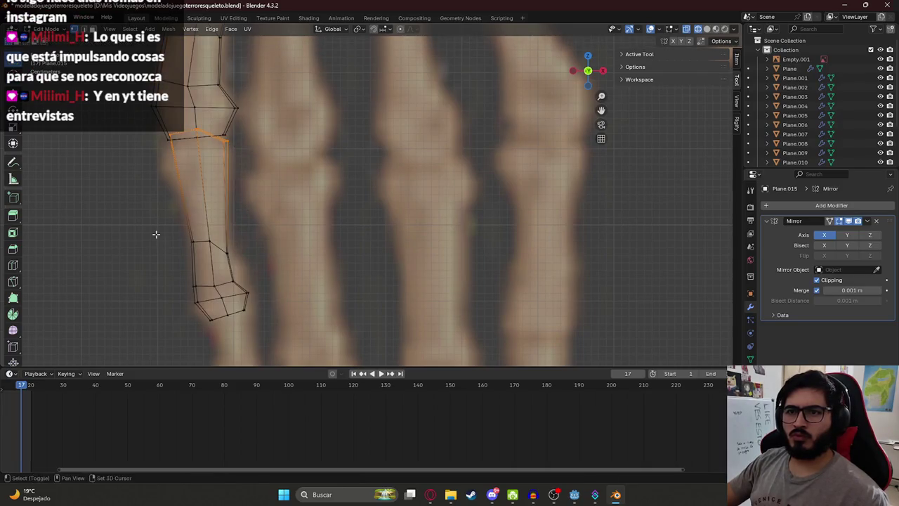
{"action": "key", "text": "l"}
- Rotate the lower piece, raise it, and make it slightly narrower along X
{"action": "key", "text": "r"}
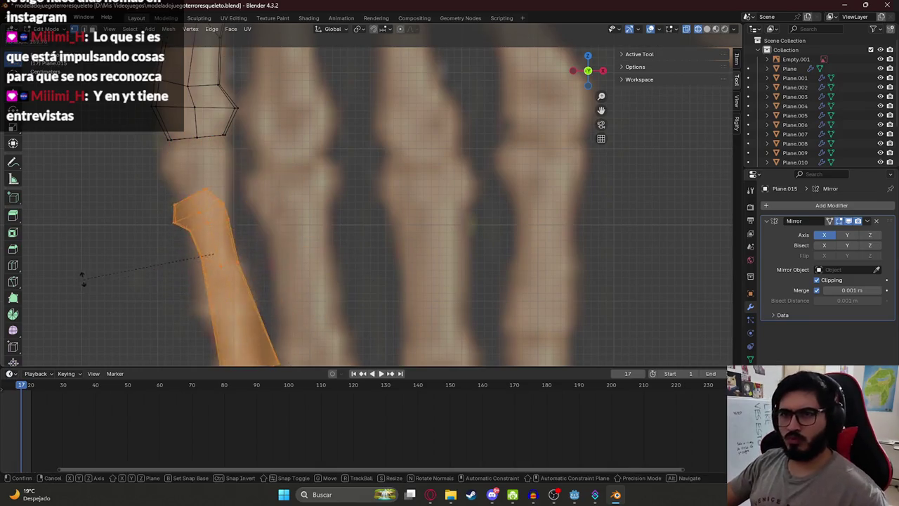
{"action": "left_click", "coordinate": [104, 246]}
{"action": "key", "text": "s"}
{"action": "key", "text": "x"}
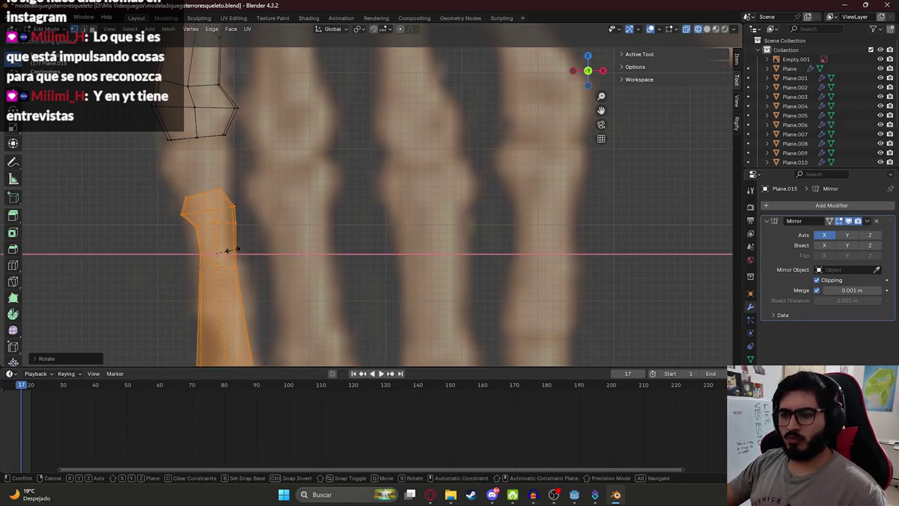
{"action": "right_click", "coordinate": [236, 250]}
{"action": "key", "text": "g"}
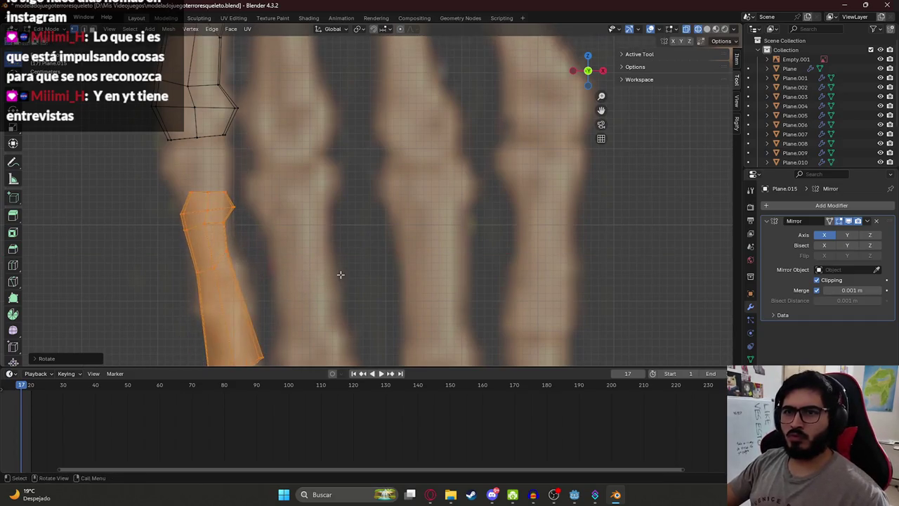
{"action": "left_click", "coordinate": [327, 229]}
{"action": "key", "text": "s"}
{"action": "key", "text": "x"}
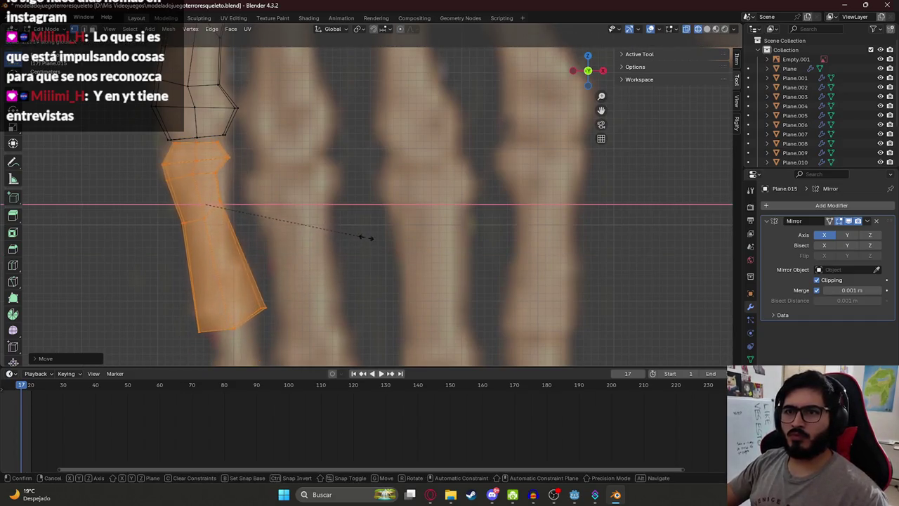
{"action": "left_click", "coordinate": [304, 214]}
- Nudge the piece's corner vertices and right-side edge to match the reference bone
{"action": "left_click", "coordinate": [238, 163]}
{"action": "key", "text": "g"}
{"action": "left_click", "coordinate": [244, 164]}
{"action": "left_click", "coordinate": [247, 215]}
{"action": "key", "text": "g"}
{"action": "left_click", "coordinate": [260, 217]}
{"action": "left_click", "coordinate": [264, 307]}
{"action": "key", "text": "g"}
{"action": "left_click", "coordinate": [269, 322]}
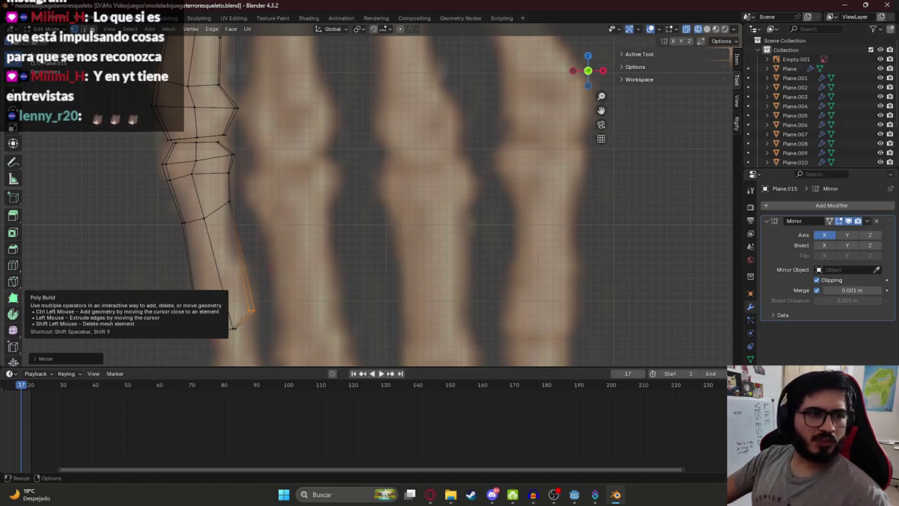
{"action": "left_click_drag", "start_coordinate": [330, 196], "coordinate": [253, 242]}
{"action": "left_click", "coordinate": [236, 239]}
{"action": "key", "text": "g"}
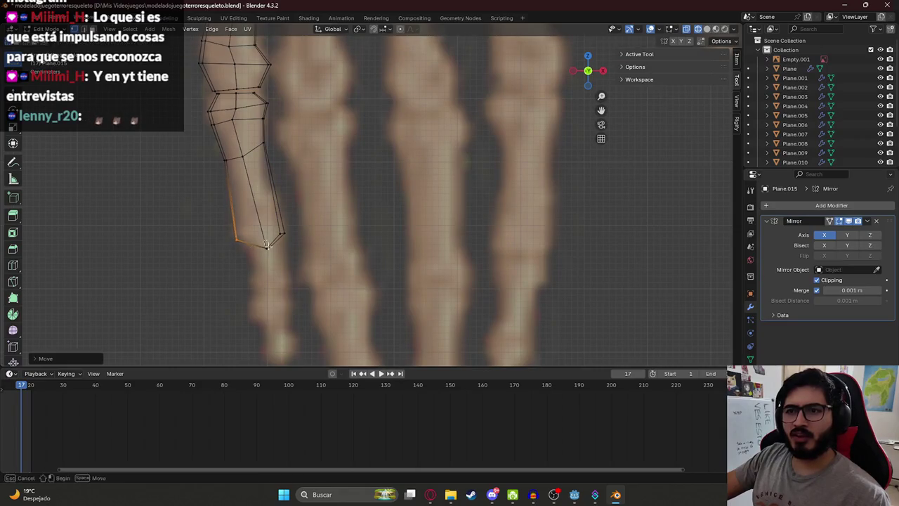
{"action": "left_click", "coordinate": [271, 251]}
{"action": "scroll", "scroll_direction": "up", "scroll_amount": 3}
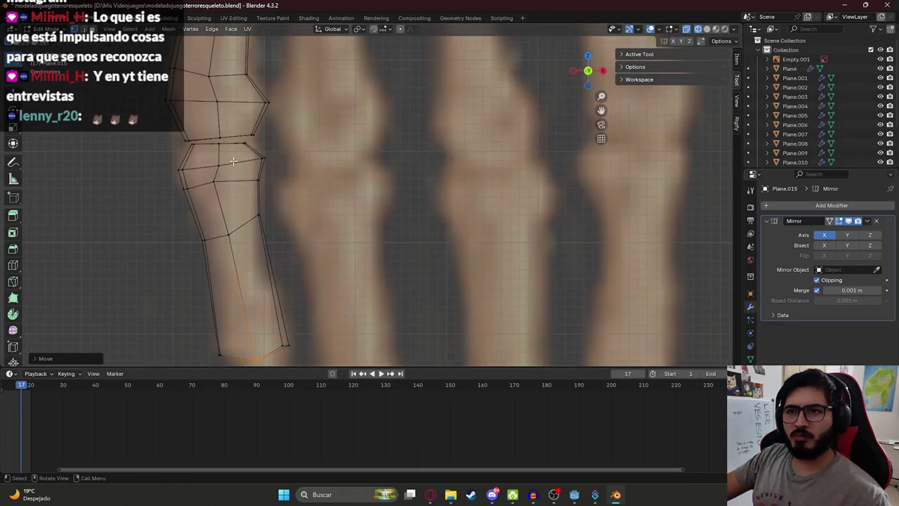
- Place a copy of the traced outer finger over the next finger and lengthen its tip
{"action": "left_click", "coordinate": [236, 144]}
{"action": "scroll", "scroll_direction": "down", "scroll_amount": 3}
{"action": "key", "text": "g"}
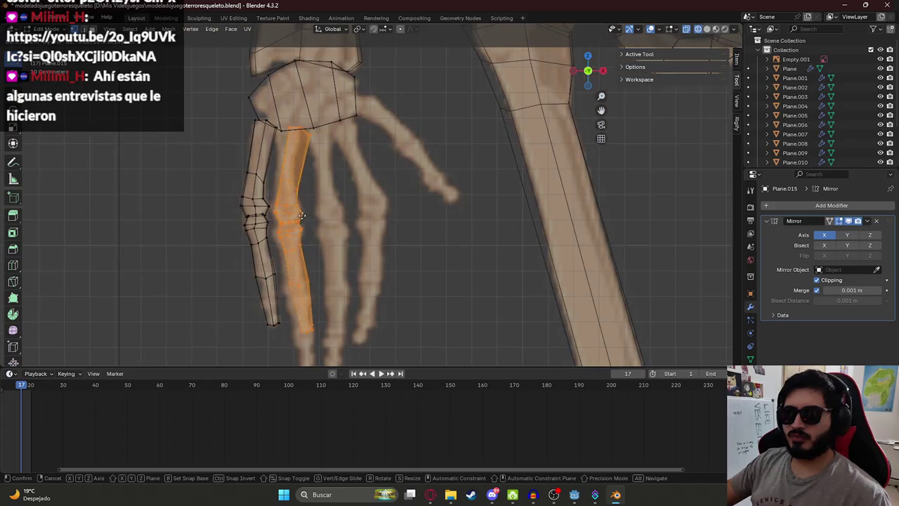
{"action": "left_click", "coordinate": [300, 216]}
{"action": "left_click_drag", "start_coordinate": [300, 216], "coordinate": [294, 153]}
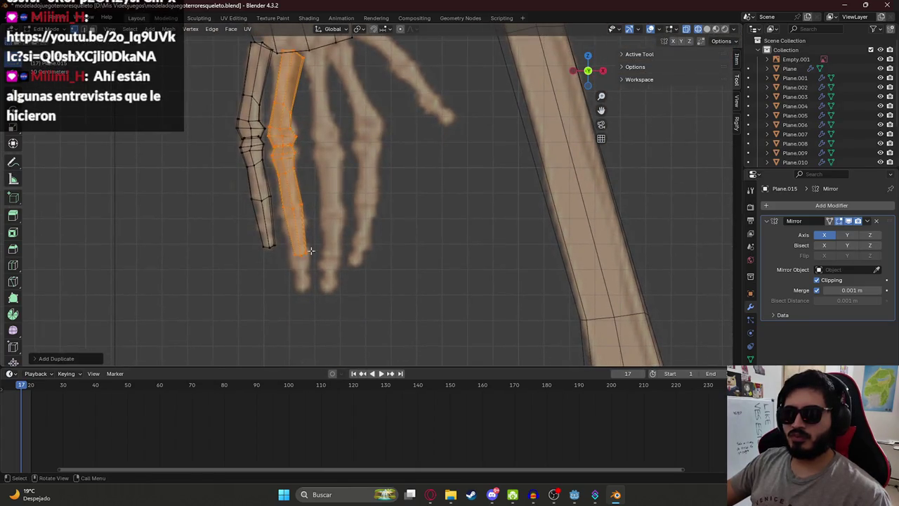
{"action": "left_click", "coordinate": [295, 252]}
{"action": "key", "text": "g"}
{"action": "left_click", "coordinate": [326, 259]}
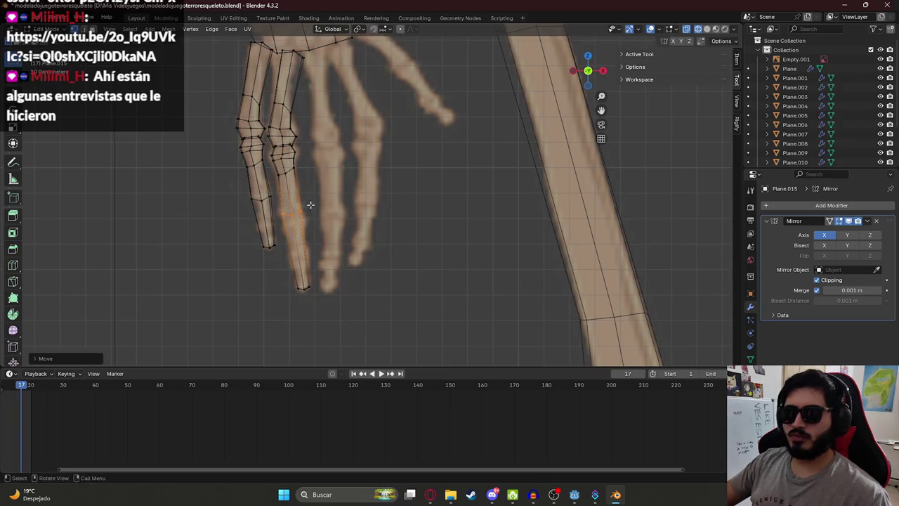
- Move the copied finger's base vertex onto the knuckle of the reference
{"action": "left_click_drag", "start_coordinate": [309, 218], "coordinate": [328, 272]}
{"action": "scroll", "scroll_direction": "up", "scroll_amount": 3}
{"action": "left_click", "coordinate": [311, 143]}
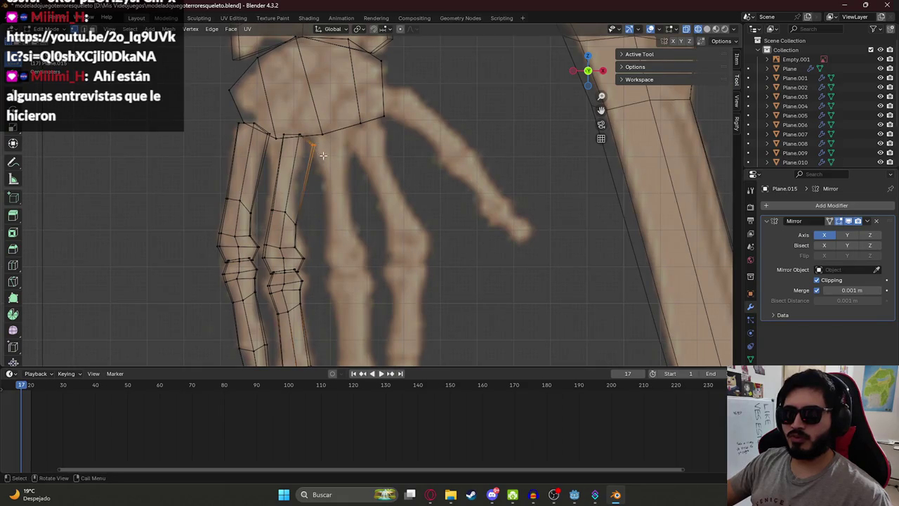
{"action": "left_click_drag", "start_coordinate": [286, 133], "coordinate": [316, 144]}
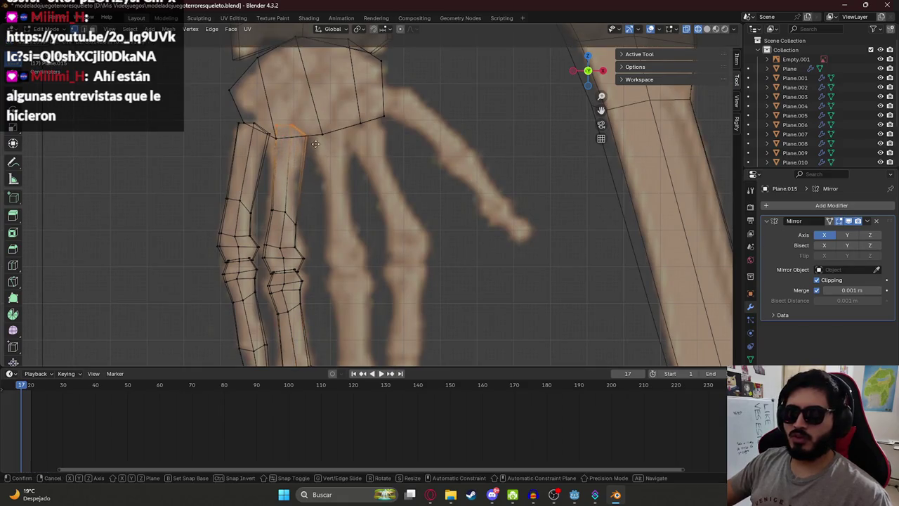
{"action": "left_click", "coordinate": [311, 149]}
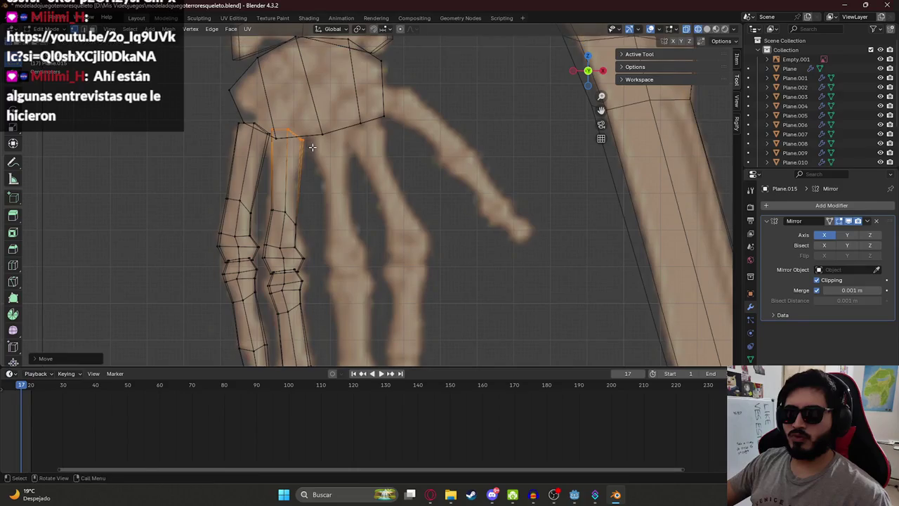
{"action": "left_click_drag", "start_coordinate": [301, 141], "coordinate": [307, 142]}
{"action": "left_click", "coordinate": [308, 140]}
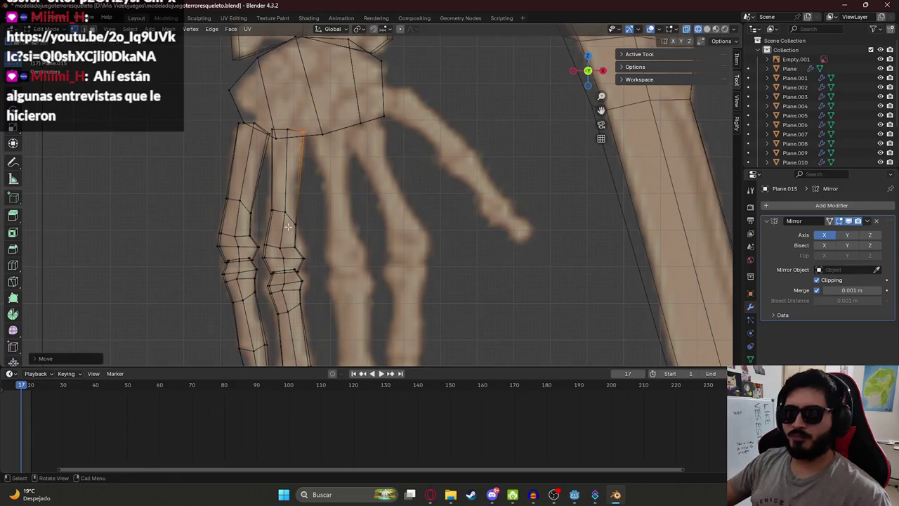
- Fit the side and nearby joint vertices onto the finger's edge in the reference
{"action": "left_click_drag", "start_coordinate": [296, 223], "coordinate": [300, 252]}
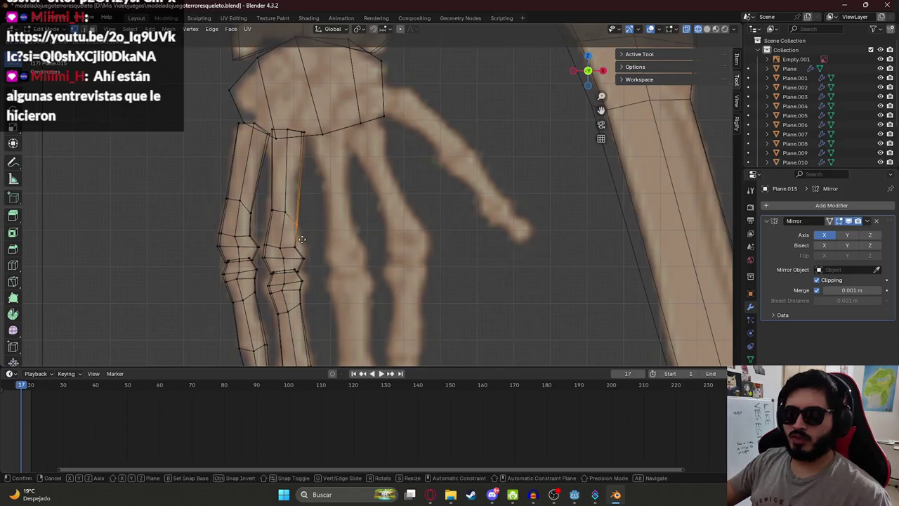
{"action": "key", "text": "g"}
{"action": "left_click", "coordinate": [264, 258]}
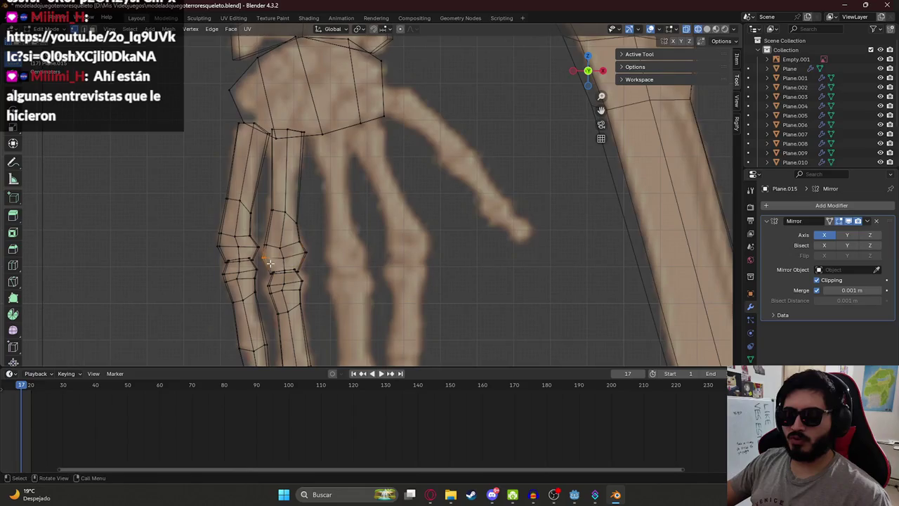
{"action": "left_click", "coordinate": [268, 244]}
{"action": "key", "text": "g"}
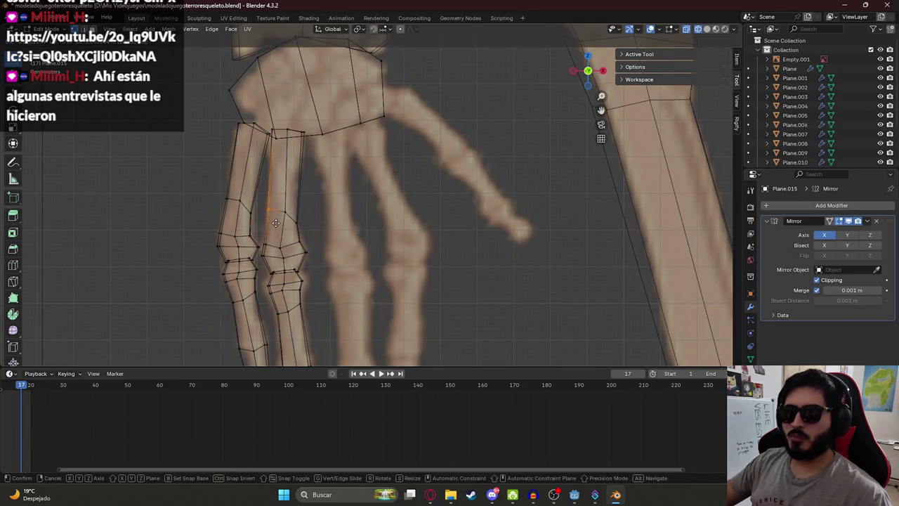
{"action": "left_click", "coordinate": [275, 223]}
- Move the finger's upper joint vertex to match the reference outline
{"action": "left_click_drag", "start_coordinate": [276, 223], "coordinate": [297, 148]}
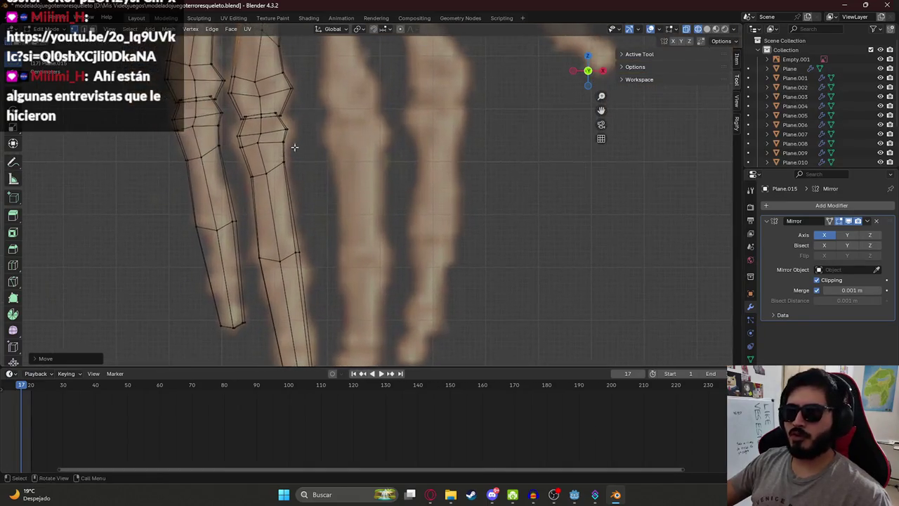
{"action": "left_click", "coordinate": [288, 130]}
{"action": "key", "text": "g"}
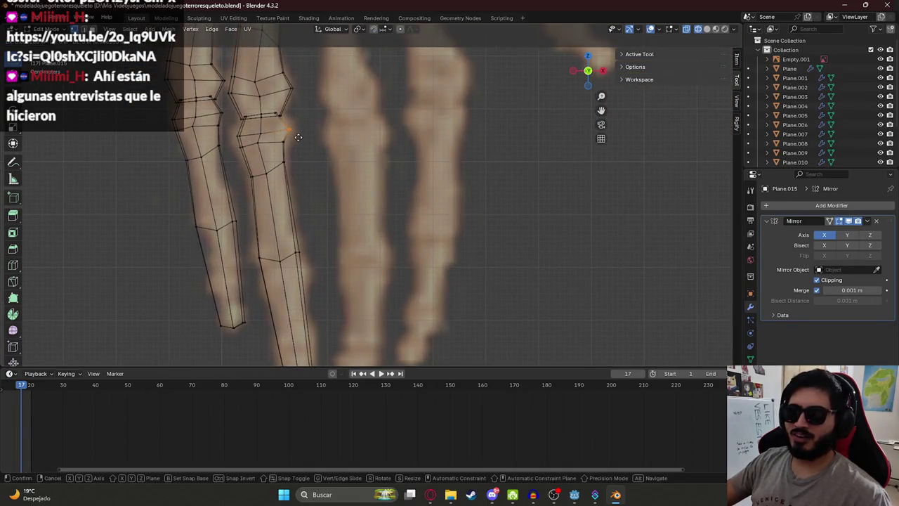
{"action": "left_click", "coordinate": [297, 137]}
{"action": "left_click_drag", "start_coordinate": [281, 145], "coordinate": [293, 140]}
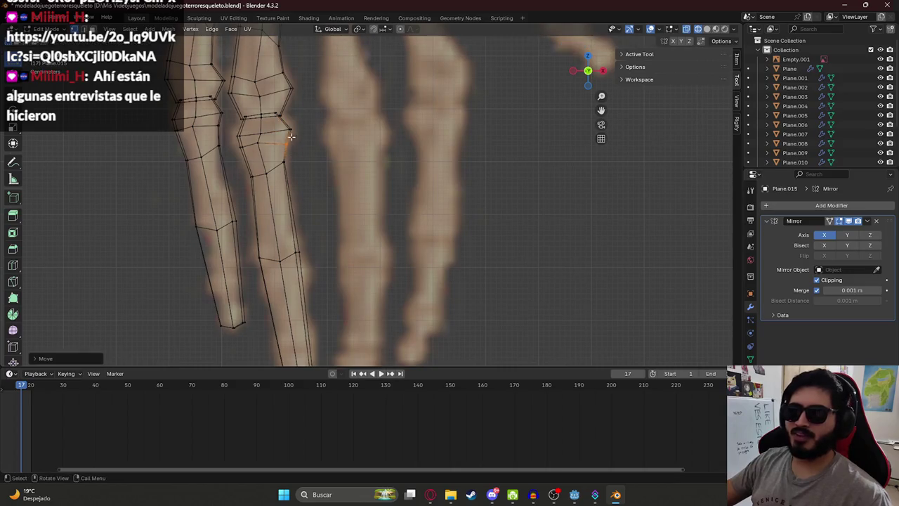
{"action": "key", "text": "g"}
{"action": "left_click", "coordinate": [266, 142]}
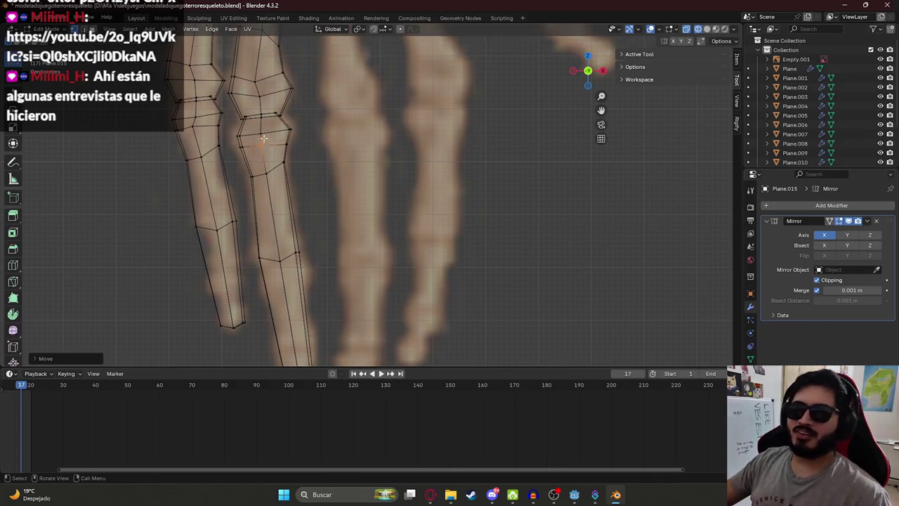
- Pull the outer joint vertex down the bone outline, then return to Object Mode
{"action": "left_click", "coordinate": [238, 130]}
{"action": "key", "text": "g"}
{"action": "left_click", "coordinate": [246, 141]}
{"action": "key", "text": "g"}
{"action": "left_click", "coordinate": [256, 164]}
{"action": "left_click", "coordinate": [287, 146]}
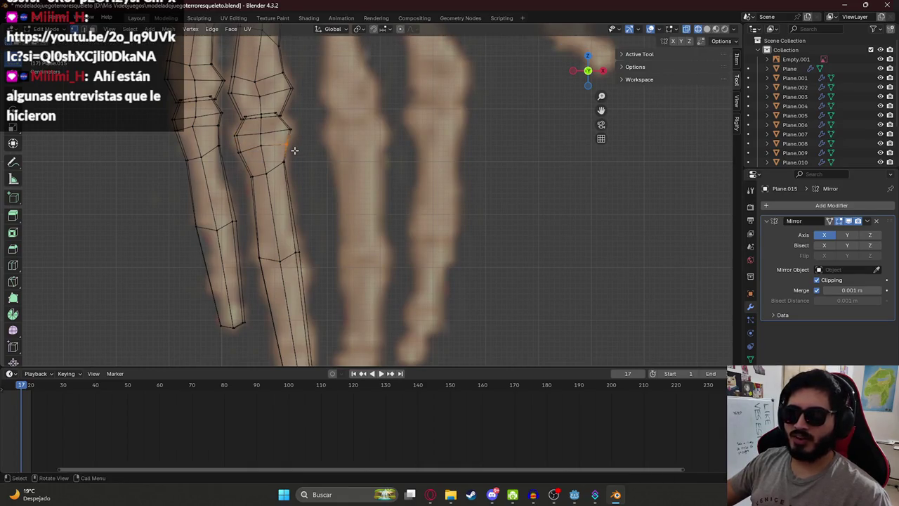
{"action": "key", "text": "Tab"}
{"action": "scroll", "scroll_direction": "down", "scroll_amount": 3}
{"action": "left_click", "coordinate": [317, 150]}
- Flatten the palm block's bottom edge loops by scaling them along Y
{"action": "left_click_drag", "start_coordinate": [317, 149], "coordinate": [258, 160]}
{"action": "key", "text": "Tab"}
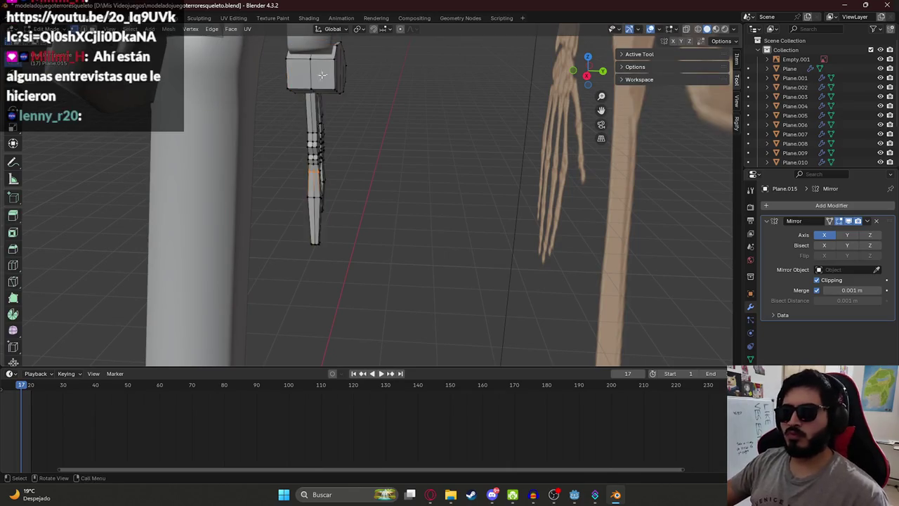
{"action": "left_click_drag", "start_coordinate": [324, 74], "coordinate": [579, 180]}
{"action": "left_click", "coordinate": [326, 136]}
{"action": "left_click", "coordinate": [380, 126]}
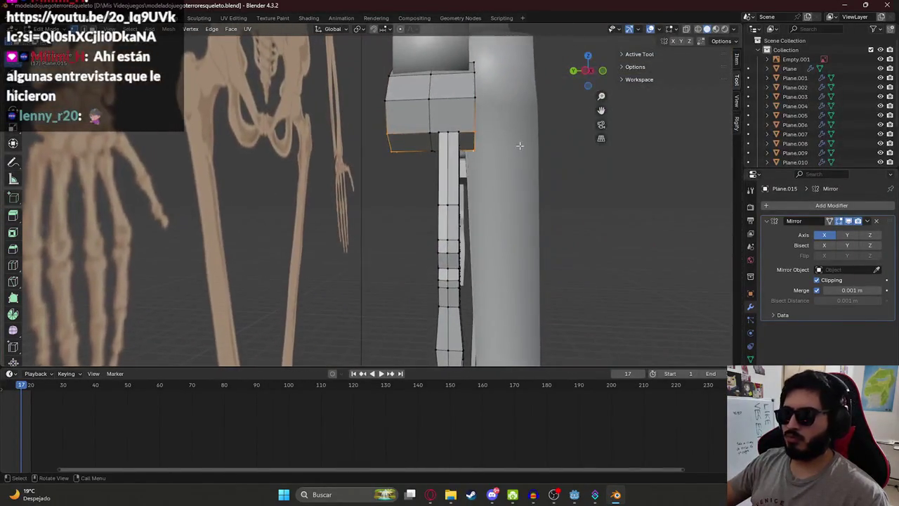
{"action": "key", "text": "s"}
{"action": "key", "text": "y"}
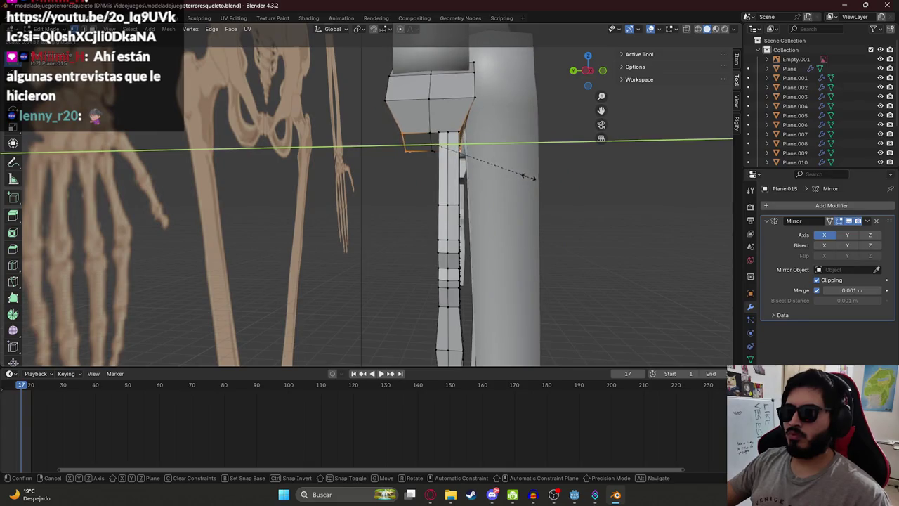
{"action": "left_click", "coordinate": [533, 177]}
- Move the block's bottom edges along Y until they meet the finger bones
{"action": "left_click_drag", "start_coordinate": [532, 177], "coordinate": [418, 162]}
{"action": "key", "text": "g"}
{"action": "key", "text": "y"}
{"action": "left_click", "coordinate": [411, 118]}
{"action": "key", "text": "Tab"}
{"action": "scroll", "scroll_direction": "up", "scroll_amount": 3}
{"action": "key", "text": "Tab"}
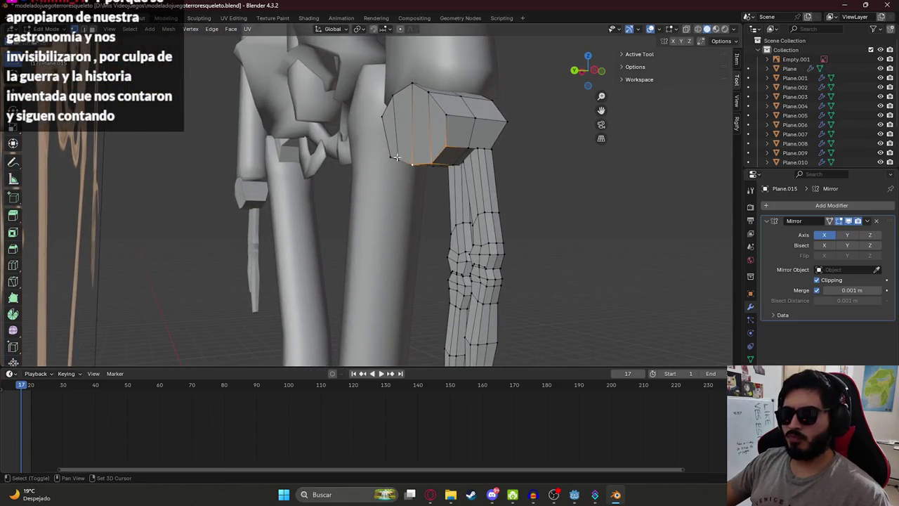
{"action": "scroll", "scroll_direction": "down", "scroll_amount": 3}
{"action": "key", "text": "g"}
{"action": "key", "text": "y"}
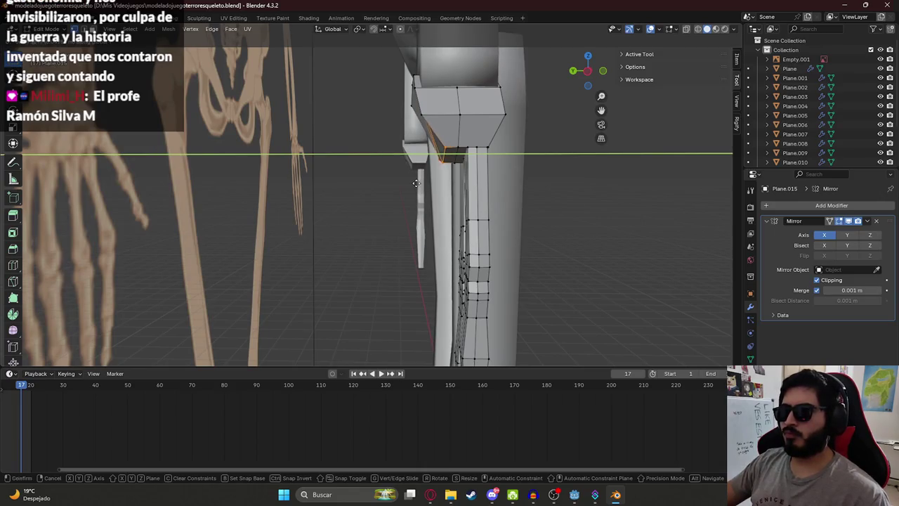
{"action": "left_click", "coordinate": [415, 184]}
{"action": "key", "text": "Tab"}
- Save the skeleton file with Ctrl+S
{"action": "left_click_drag", "start_coordinate": [416, 183], "coordinate": [317, 215]}
{"action": "key", "text": "Tab"}
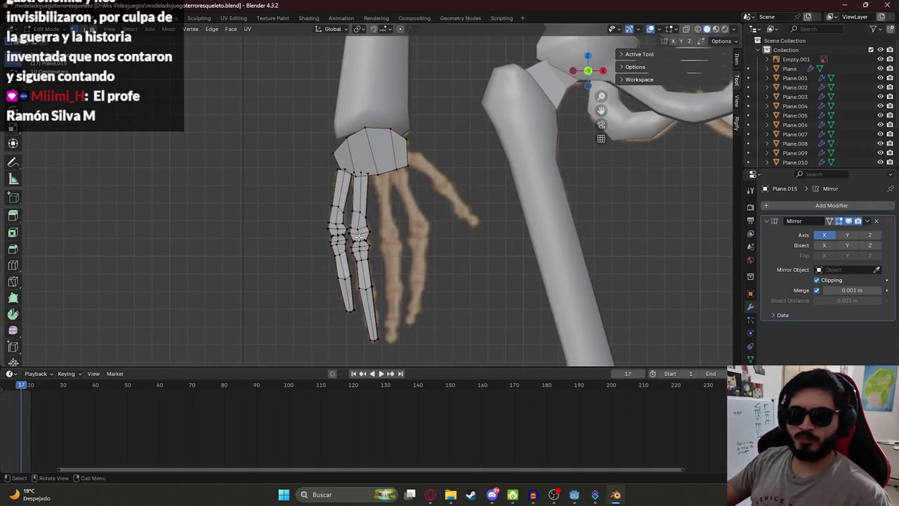
{"action": "key", "text": "ctrl+s"}
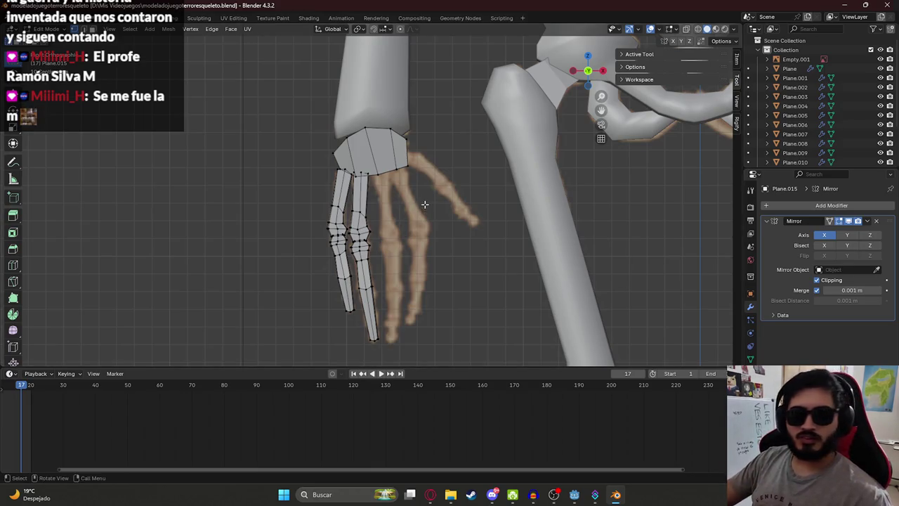
{"action": "scroll", "scroll_direction": "up", "scroll_amount": 3}
{"action": "left_click_drag", "start_coordinate": [423, 203], "coordinate": [405, 150]}
- Turn on X-ray and box-select the finger's top vertex loop
{"action": "key", "text": "alt+z"}
{"action": "key", "text": "b"}
{"action": "left_click_drag", "start_coordinate": [331, 110], "coordinate": [354, 117]}
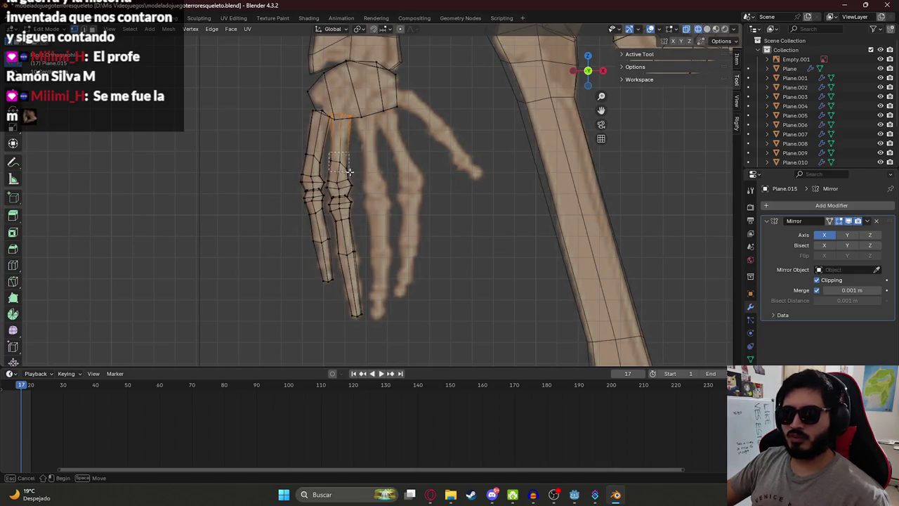
{"action": "scroll", "scroll_direction": "up", "scroll_amount": 3}
{"action": "left_click_drag", "start_coordinate": [325, 105], "coordinate": [349, 298]}
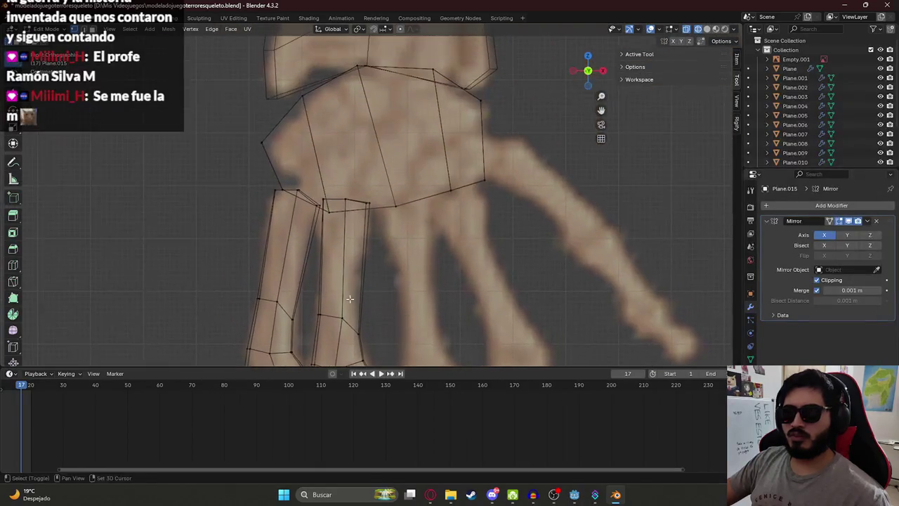
{"action": "key", "text": "b"}
{"action": "left_click_drag", "start_coordinate": [372, 206], "coordinate": [372, 206]}
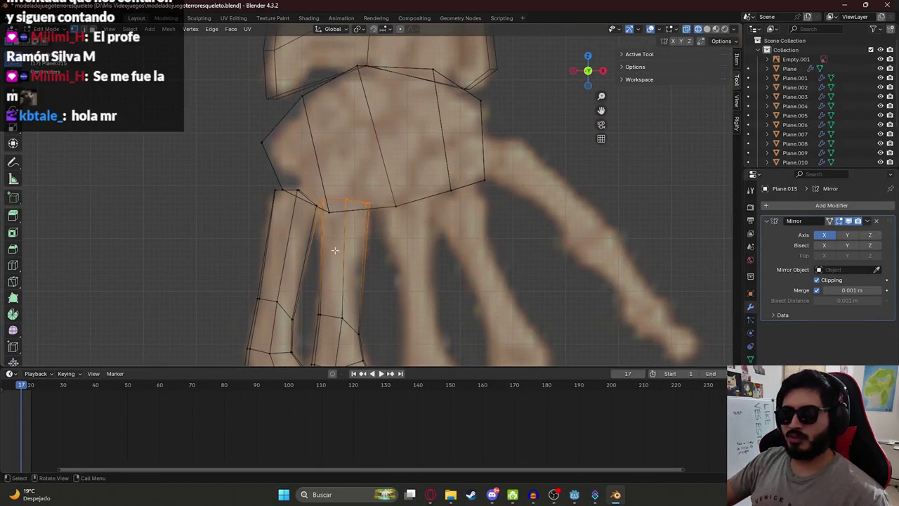
{"action": "scroll", "scroll_direction": "down", "scroll_amount": 3}
{"action": "scroll", "scroll_direction": "up", "scroll_amount": 3}
{"action": "key", "text": "b"}
{"action": "left_click_drag", "start_coordinate": [336, 197], "coordinate": [365, 204]}
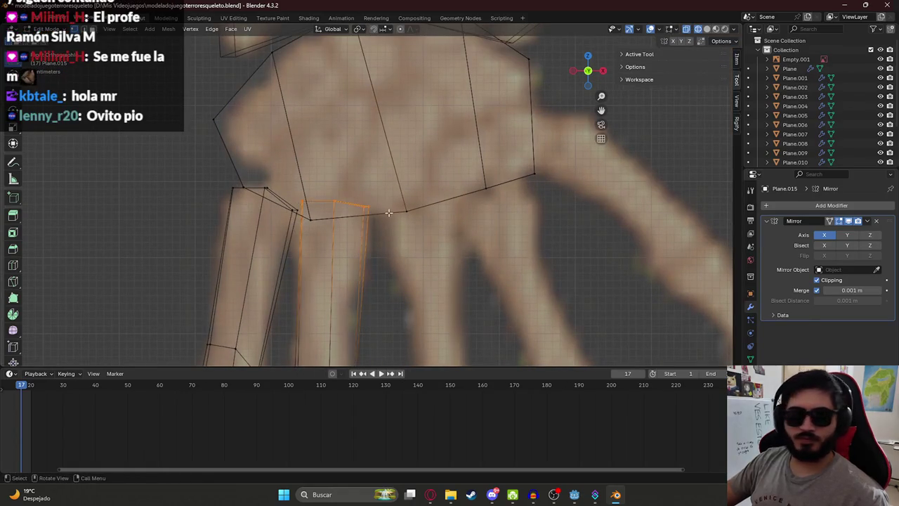
- Extend the selection down the finger's vertex loops to the whole connected finger mesh
{"action": "scroll", "scroll_direction": "down", "scroll_amount": 3}
{"action": "left_click_drag", "start_coordinate": [372, 191], "coordinate": [384, 281]}
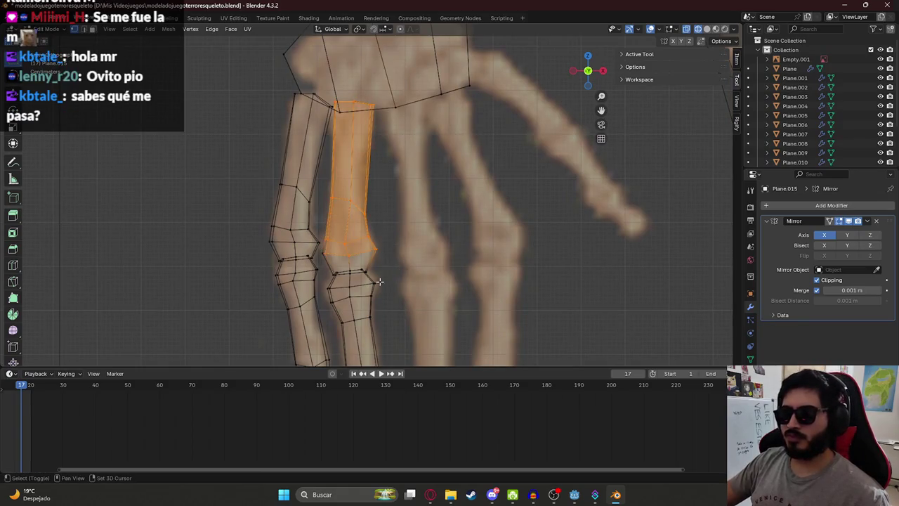
{"action": "left_click_drag", "start_coordinate": [324, 259], "coordinate": [380, 295]}
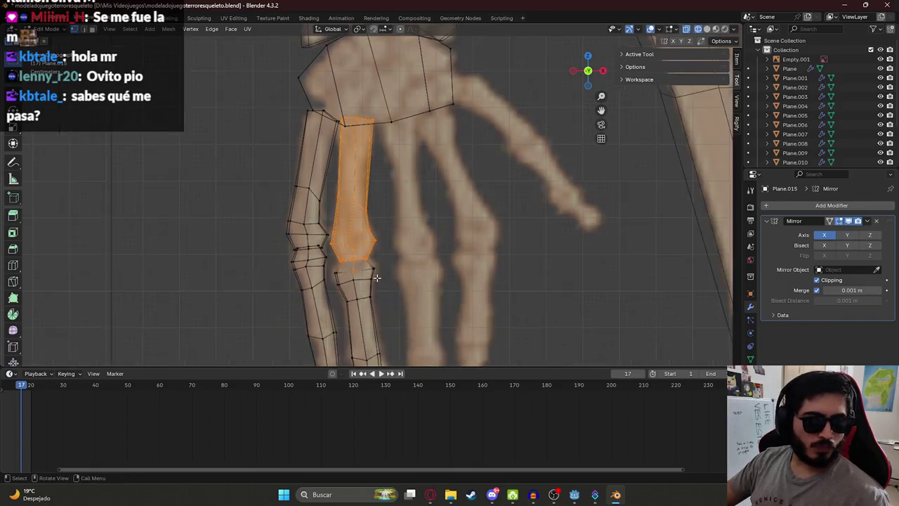
{"action": "left_click_drag", "start_coordinate": [380, 286], "coordinate": [347, 238]}
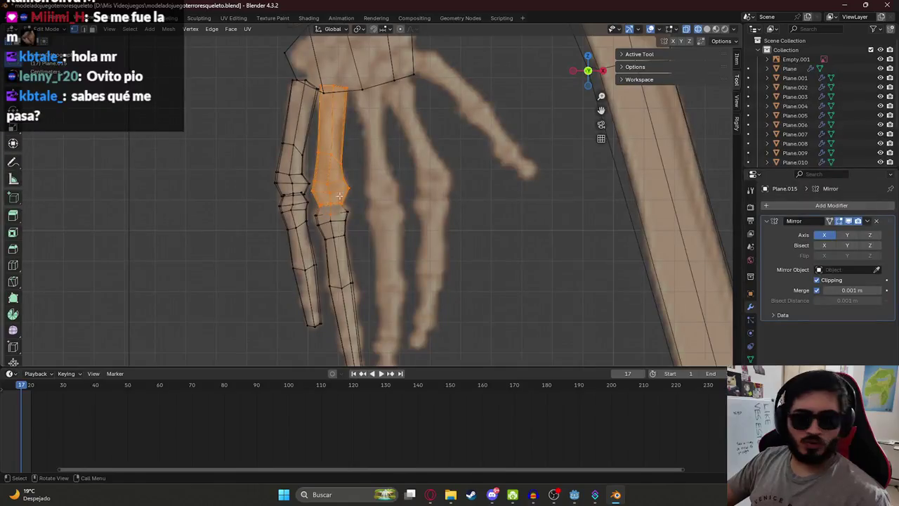
{"action": "left_click_drag", "start_coordinate": [312, 203], "coordinate": [361, 220]}
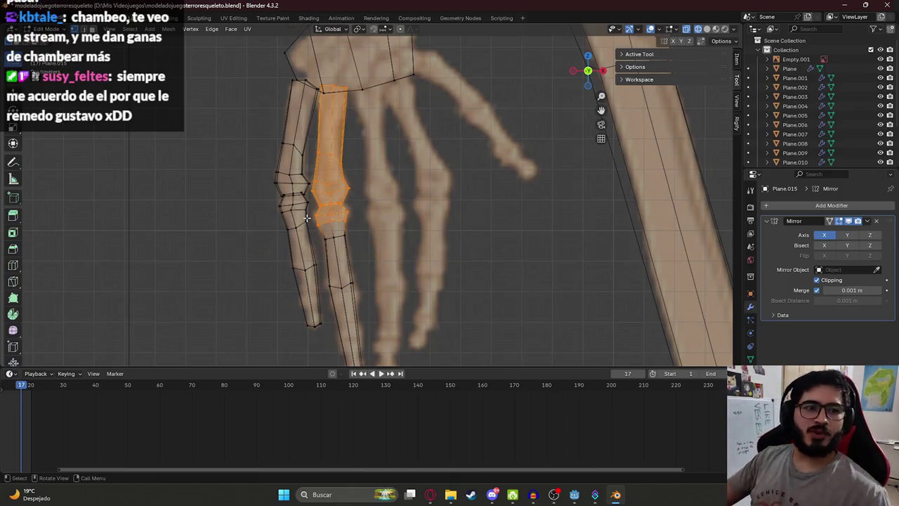
{"action": "left_click_drag", "start_coordinate": [300, 218], "coordinate": [276, 159]}
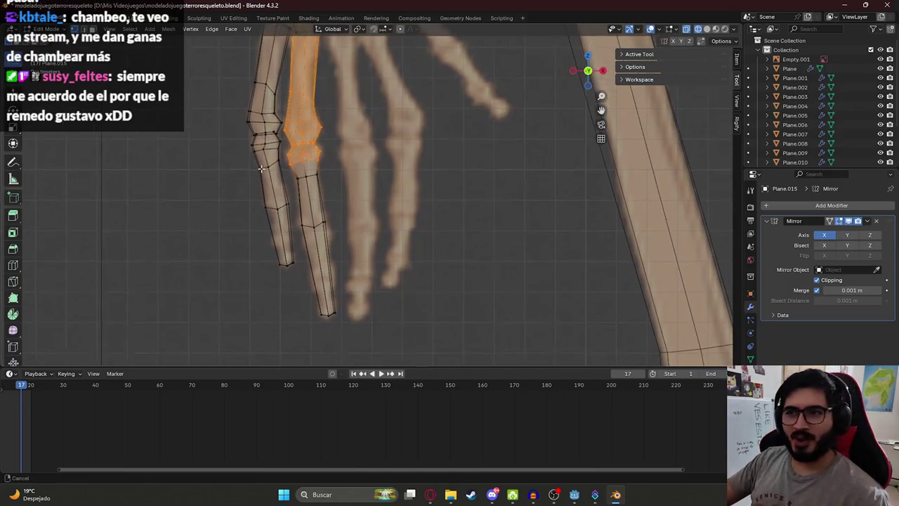
{"action": "left_click_drag", "start_coordinate": [300, 167], "coordinate": [350, 223]}
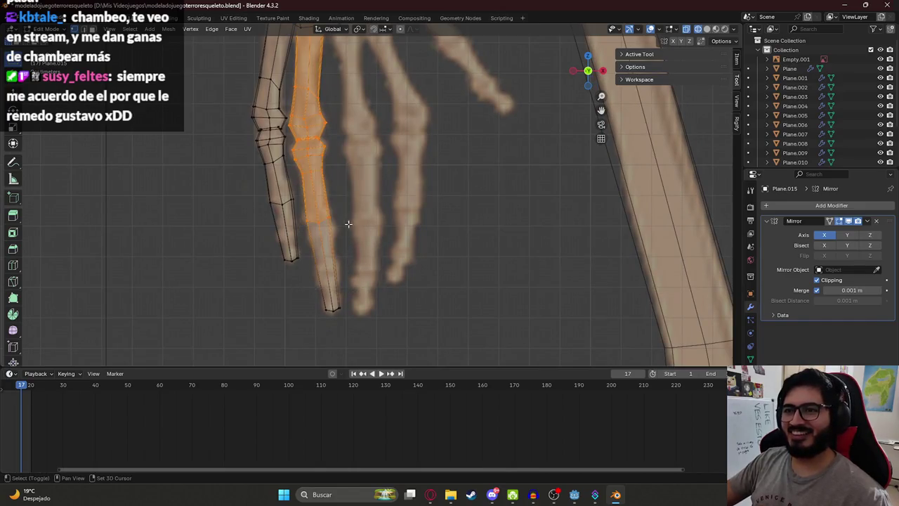
{"action": "key", "text": "l"}
{"action": "scroll", "scroll_direction": "down", "scroll_amount": 3}
{"action": "scroll", "scroll_direction": "up", "scroll_amount": 3}
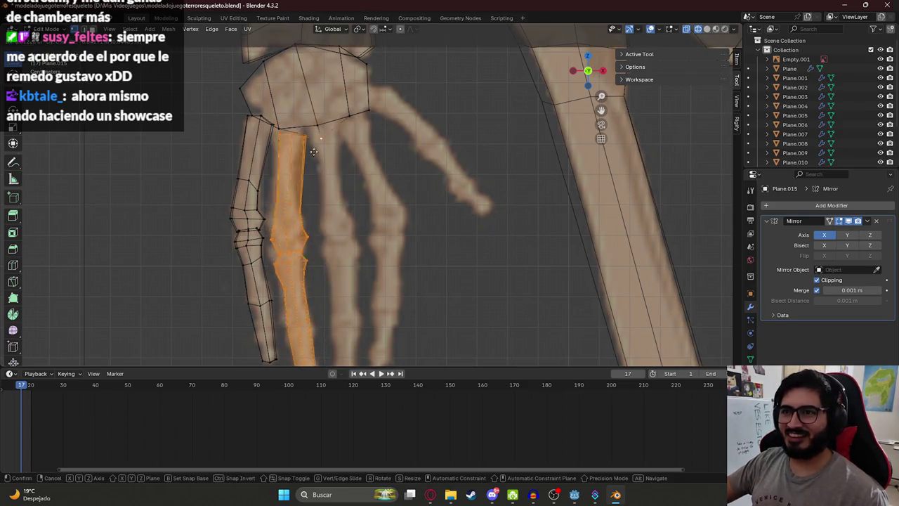
- In front view, duplicate the finger over the third finger and scale its top edges
{"action": "left_click_drag", "start_coordinate": [312, 122], "coordinate": [299, 100]}
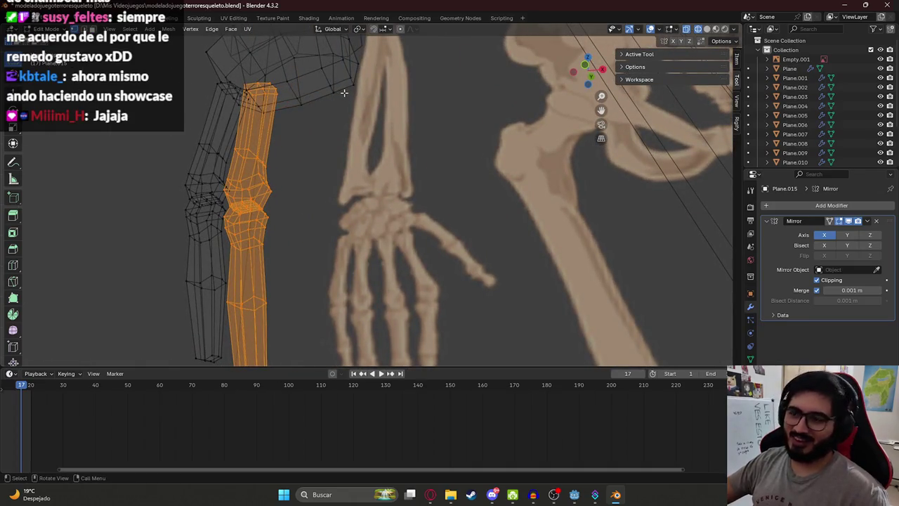
{"action": "key", "text": "KP_1"}
{"action": "key", "text": "shift+d"}
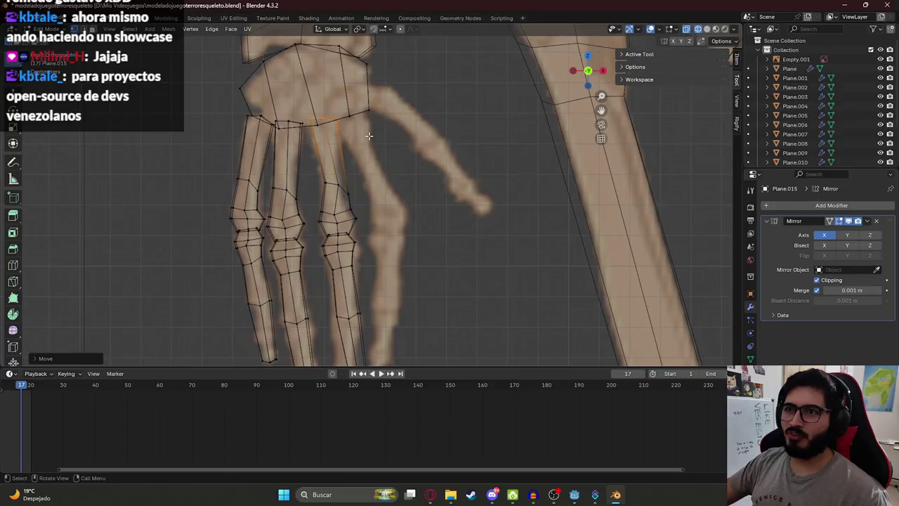
{"action": "left_click", "coordinate": [376, 124]}
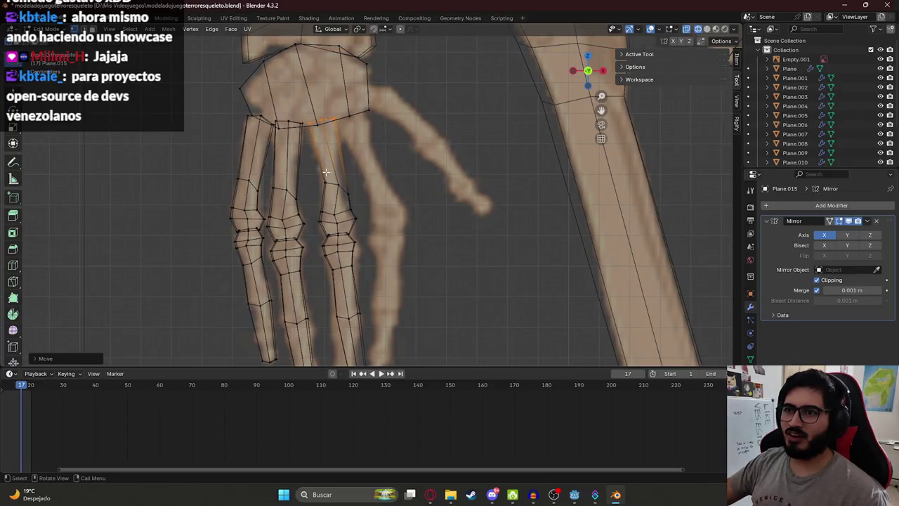
{"action": "left_click", "coordinate": [342, 190]}
{"action": "key", "text": "s"}
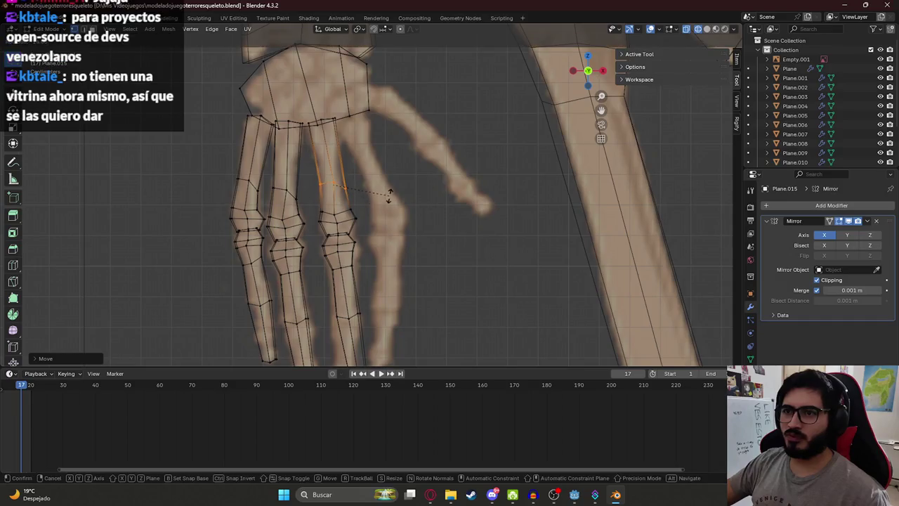
{"action": "left_click", "coordinate": [389, 191]}
{"action": "left_click_drag", "start_coordinate": [390, 191], "coordinate": [333, 201]}
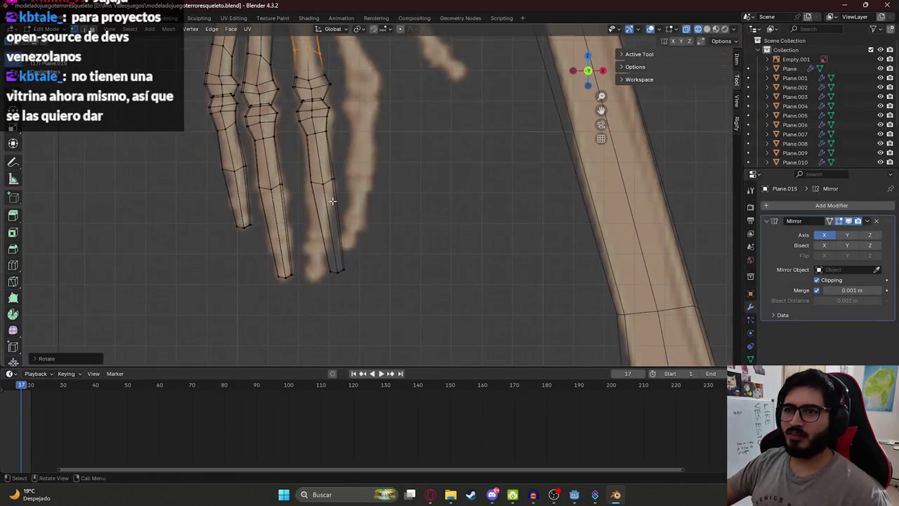
- Move the copy's tip vertices onto the reference's middle fingertip
{"action": "left_click_drag", "start_coordinate": [322, 184], "coordinate": [298, 193]}
{"action": "key", "text": "g"}
{"action": "left_click", "coordinate": [351, 274]}
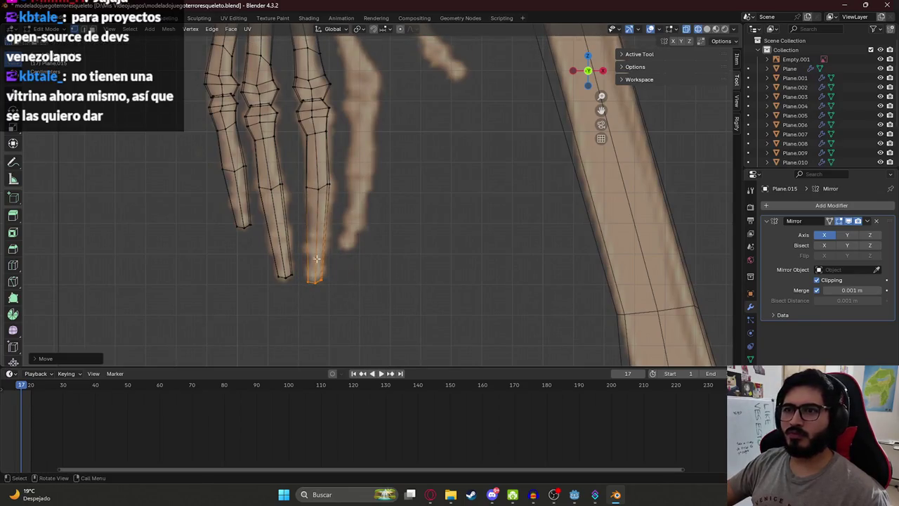
{"action": "left_click_drag", "start_coordinate": [317, 258], "coordinate": [345, 211]}
{"action": "key", "text": "ctrl+z"}
{"action": "key", "text": "g"}
{"action": "left_click", "coordinate": [361, 215]}
{"action": "scroll", "scroll_direction": "down", "scroll_amount": 3}
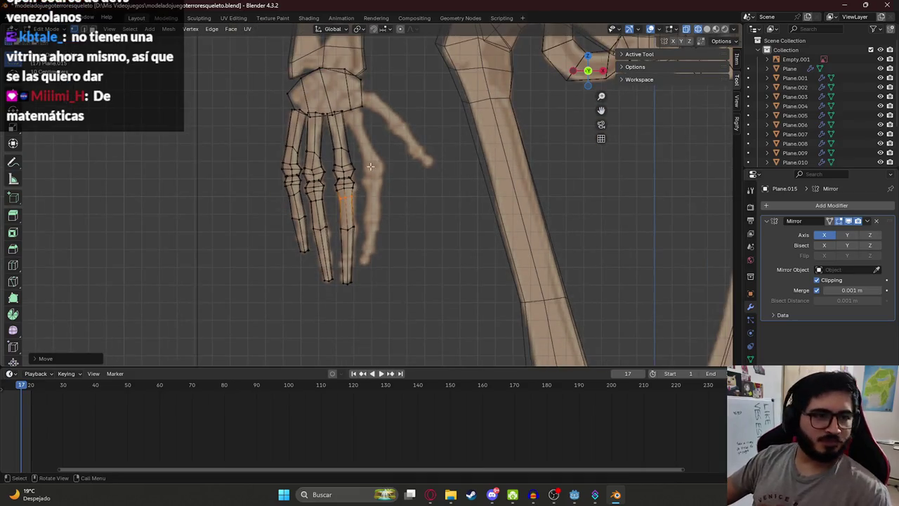
{"action": "key", "text": "ctrl+s"}
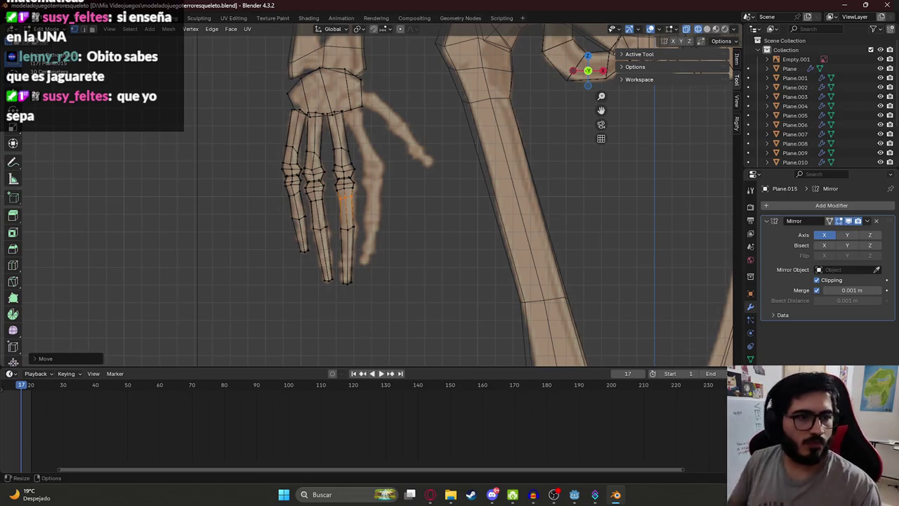
- Box-select the vertices of one traced finger, adding its top corner vertex
{"action": "scroll", "scroll_direction": "down", "scroll_amount": 3}
{"action": "key", "text": "Tab"}
{"action": "scroll", "scroll_direction": "up", "scroll_amount": 3}
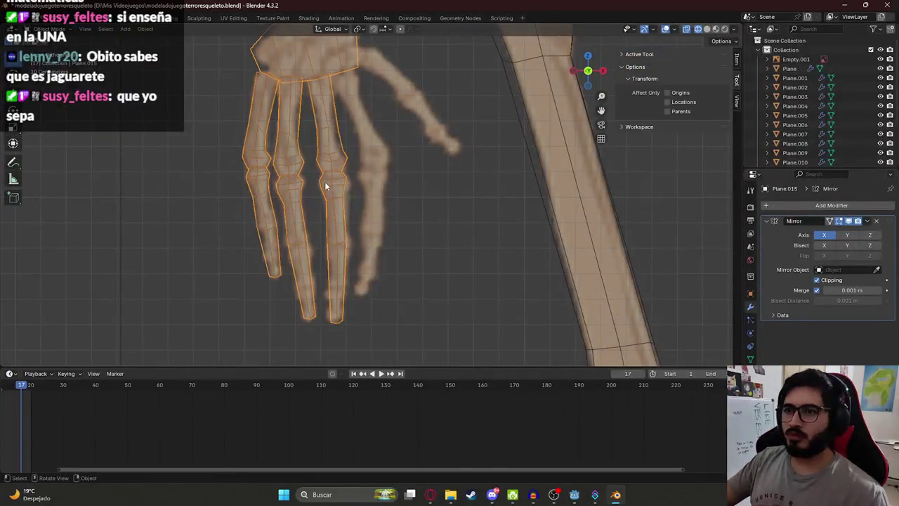
{"action": "key", "text": "Tab"}
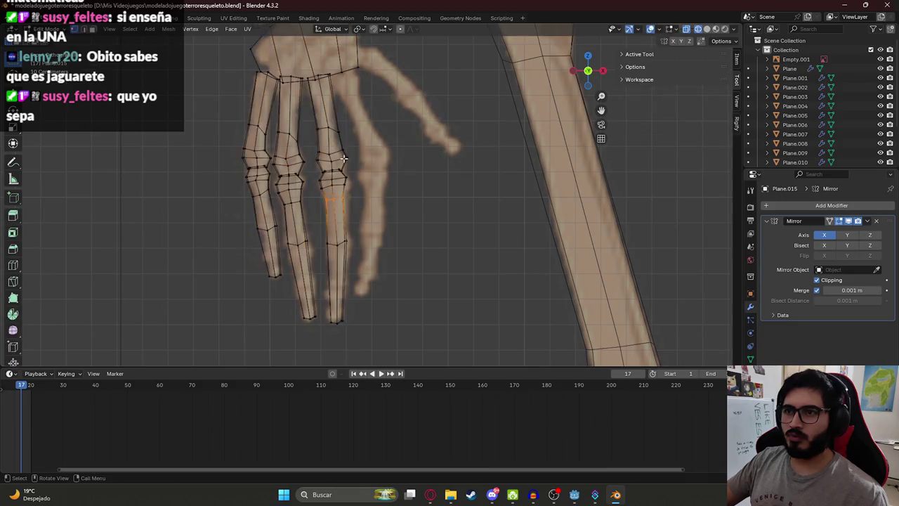
{"action": "scroll", "scroll_direction": "down", "scroll_amount": 3}
{"action": "key", "text": "b"}
{"action": "left_click_drag", "start_coordinate": [365, 286], "coordinate": [344, 172]}
{"action": "left_click_drag", "start_coordinate": [340, 166], "coordinate": [220, 150]}
{"action": "scroll", "scroll_direction": "up", "scroll_amount": 3}
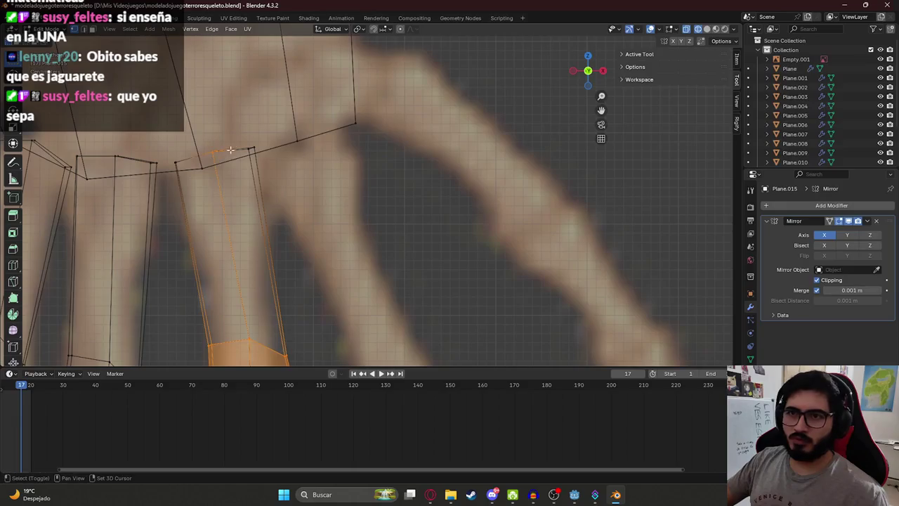
{"action": "left_click", "coordinate": [256, 150]}
- Duplicate the finger and place the copy over the next finger bone
{"action": "scroll", "scroll_direction": "down", "scroll_amount": 3}
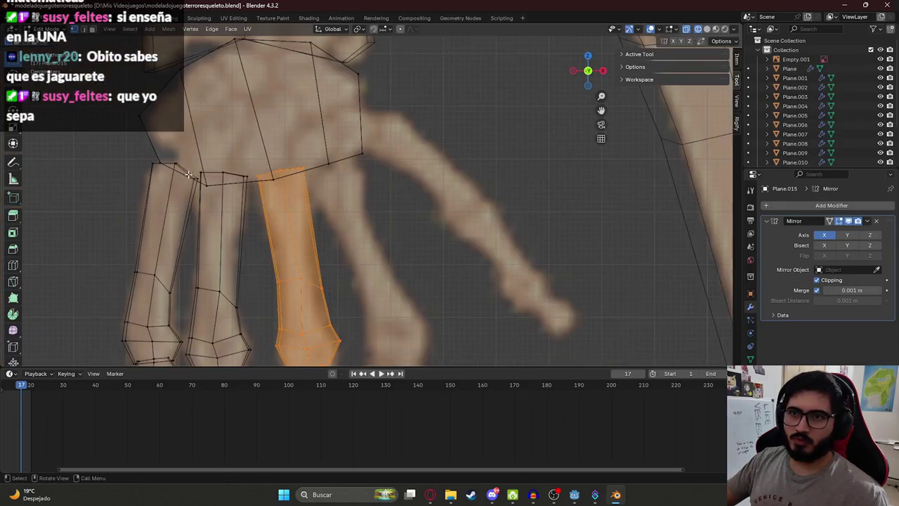
{"action": "scroll", "scroll_direction": "down", "scroll_amount": 3}
{"action": "key", "text": "g"}
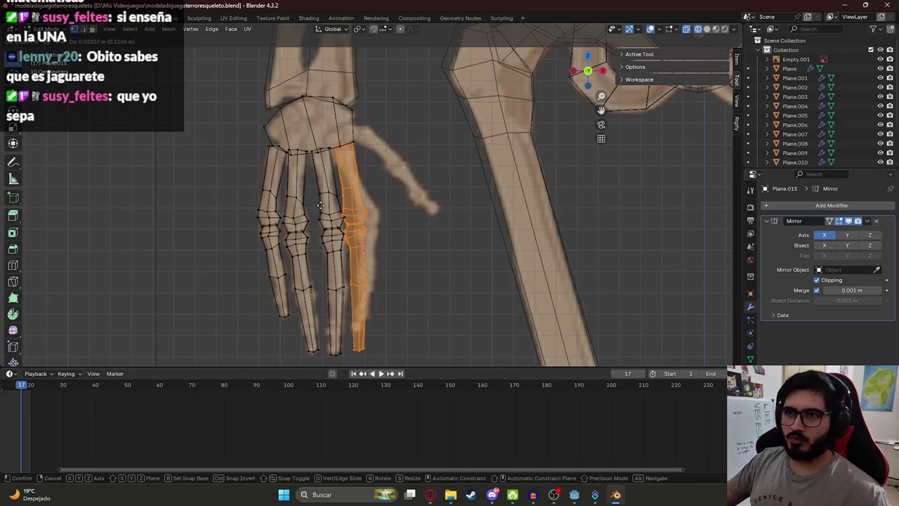
{"action": "left_click", "coordinate": [330, 206]}
{"action": "scroll", "scroll_direction": "up", "scroll_amount": 3}
- Move the copy's top vertices to the palm edge and its knuckle onto the reference joint
{"action": "left_click_drag", "start_coordinate": [338, 117], "coordinate": [327, 150]}
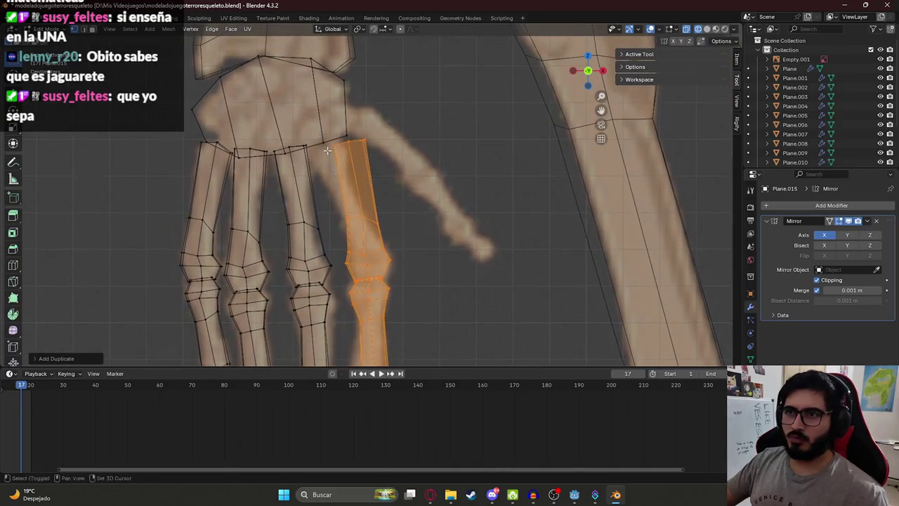
{"action": "left_click_drag", "start_coordinate": [329, 139], "coordinate": [386, 153]}
{"action": "key", "text": "g"}
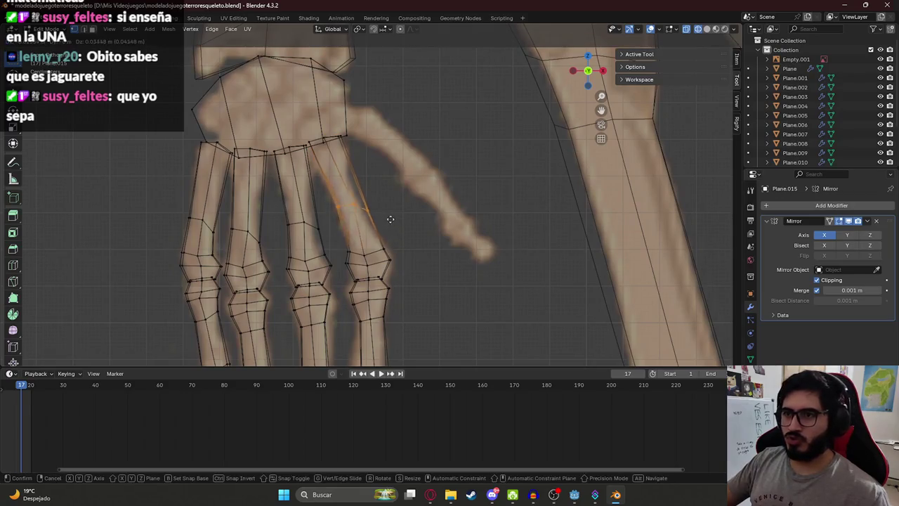
{"action": "left_click", "coordinate": [385, 215]}
{"action": "left_click_drag", "start_coordinate": [411, 203], "coordinate": [365, 168]}
{"action": "left_click_drag", "start_coordinate": [308, 144], "coordinate": [398, 219]}
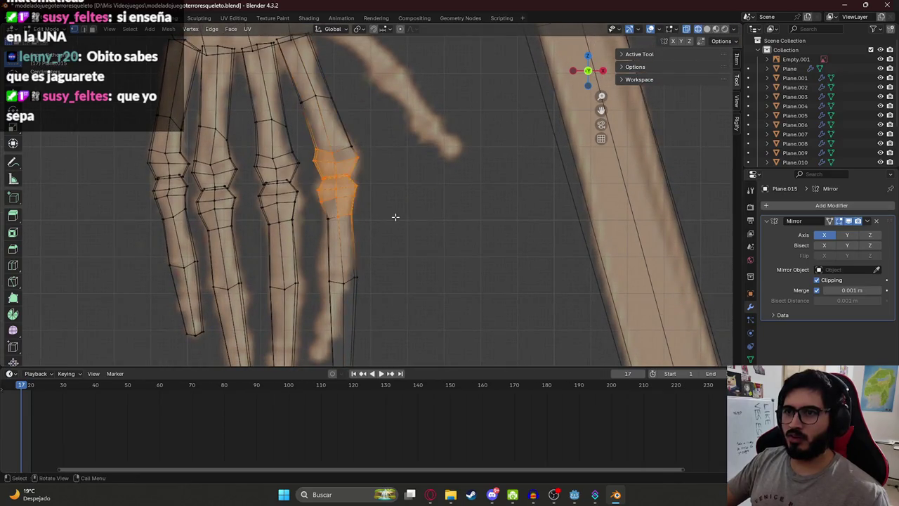
{"action": "key", "text": "g"}
{"action": "left_click", "coordinate": [397, 215]}
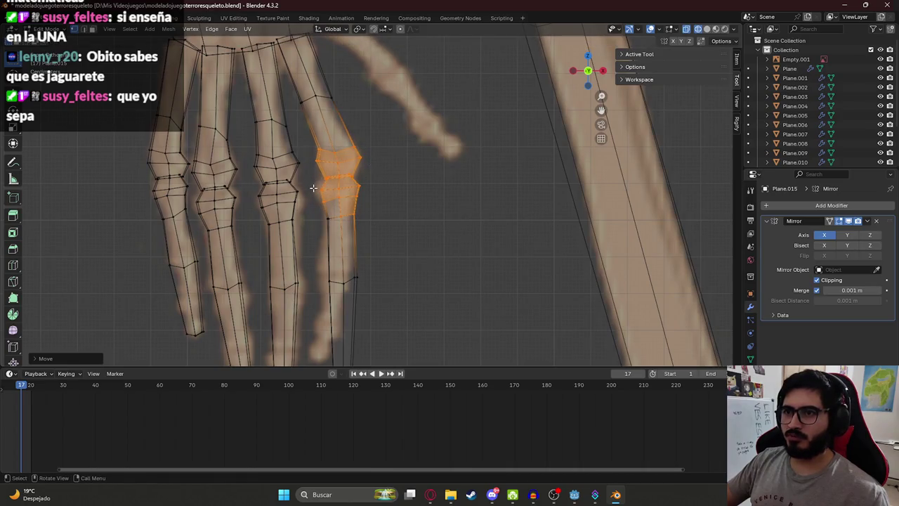
- Reposition the lower knuckle ring and lower vertices, and shorten the copied fingertip
{"action": "left_click_drag", "start_coordinate": [314, 184], "coordinate": [387, 219]}
{"action": "key", "text": "g"}
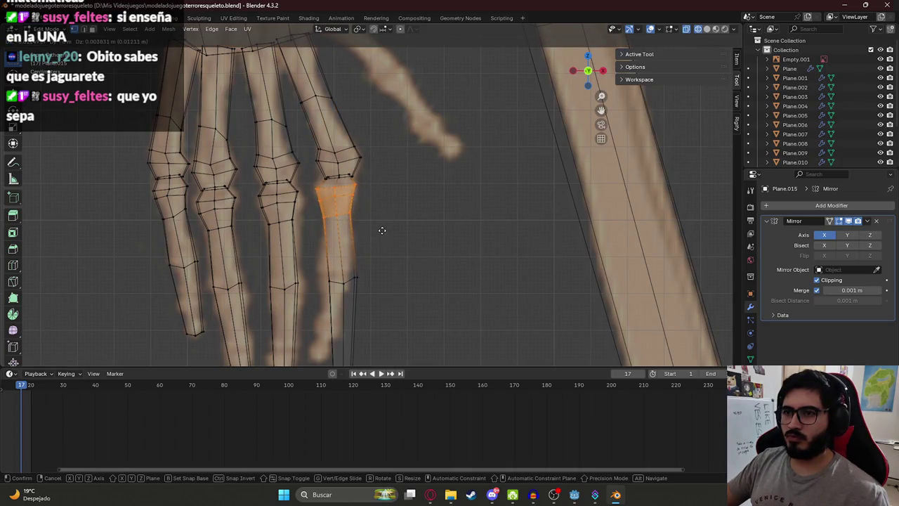
{"action": "left_click", "coordinate": [373, 228]}
{"action": "left_click", "coordinate": [371, 241]}
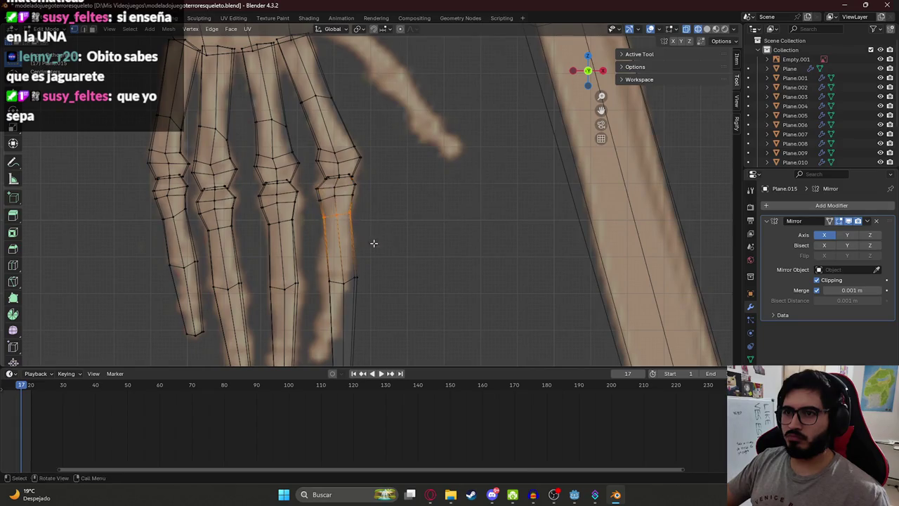
{"action": "left_click_drag", "start_coordinate": [371, 241], "coordinate": [390, 234]}
{"action": "left_click", "coordinate": [341, 232]}
{"action": "key", "text": "g"}
{"action": "left_click", "coordinate": [381, 224]}
{"action": "key", "text": "g"}
{"action": "left_click", "coordinate": [357, 298]}
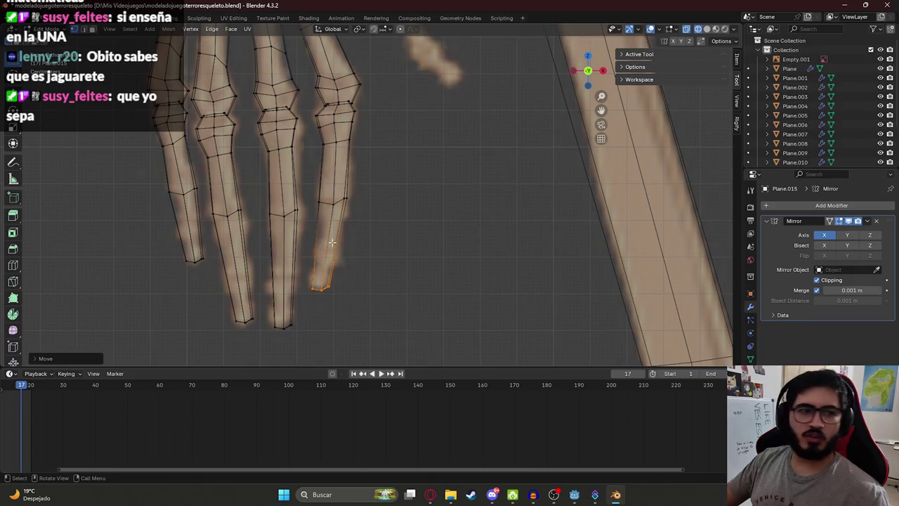
- Return to Object Mode with solid shading and orbit to a frontal view of the skeleton
{"action": "scroll", "scroll_direction": "down", "scroll_amount": 3}
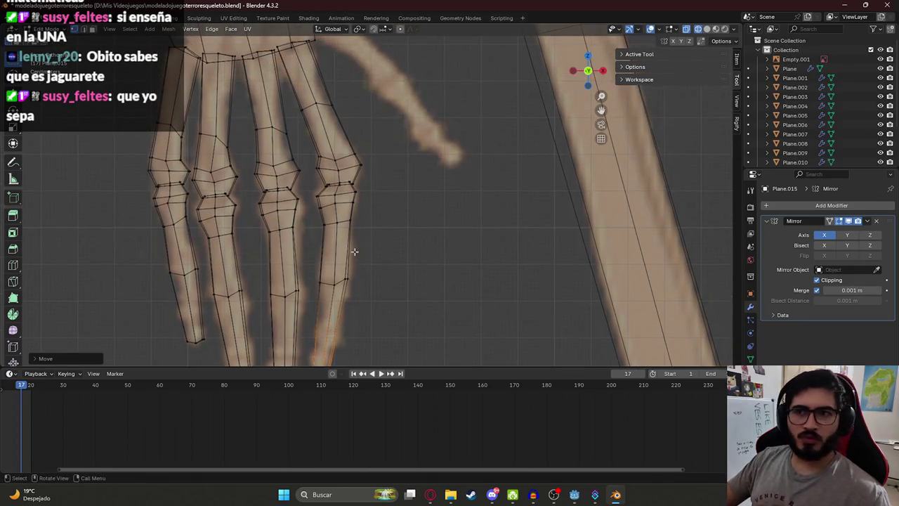
{"action": "scroll", "scroll_direction": "down", "scroll_amount": 3}
{"action": "scroll", "scroll_direction": "up", "scroll_amount": 3}
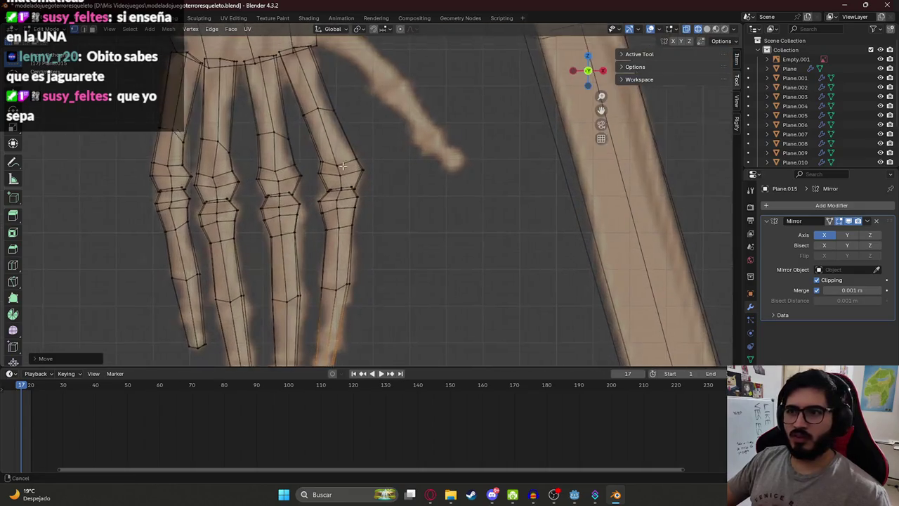
{"action": "scroll", "scroll_direction": "up", "scroll_amount": 3}
{"action": "left_click_drag", "start_coordinate": [351, 241], "coordinate": [326, 240]}
{"action": "key", "text": "Tab"}
{"action": "key", "text": "shift+z"}
{"action": "scroll", "scroll_direction": "down", "scroll_amount": 3}
{"action": "left_click_drag", "start_coordinate": [406, 200], "coordinate": [301, 247]}
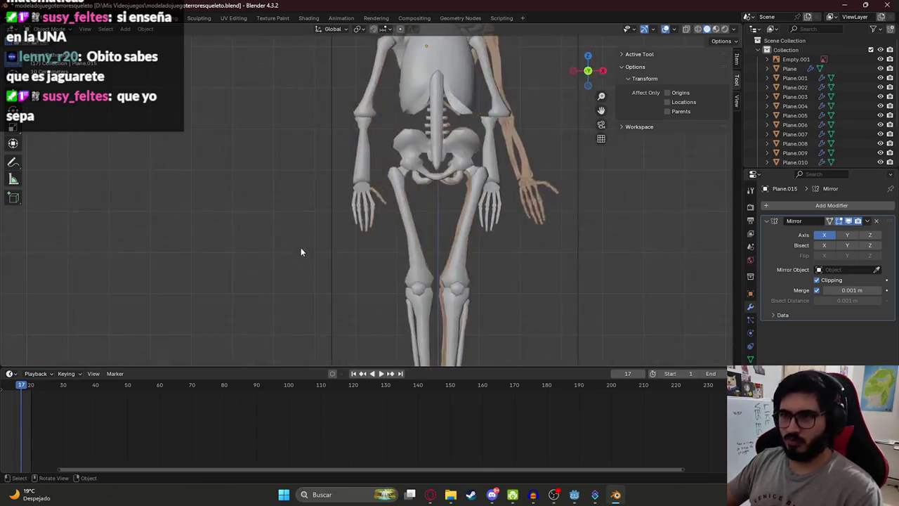
- Enter Edit Mode on the hand mesh with X-ray see-through turned on
{"action": "scroll", "scroll_direction": "up", "scroll_amount": 3}
{"action": "scroll", "scroll_direction": "up", "scroll_amount": 3}
{"action": "scroll", "scroll_direction": "up", "scroll_amount": 3}
{"action": "key", "text": "Tab"}
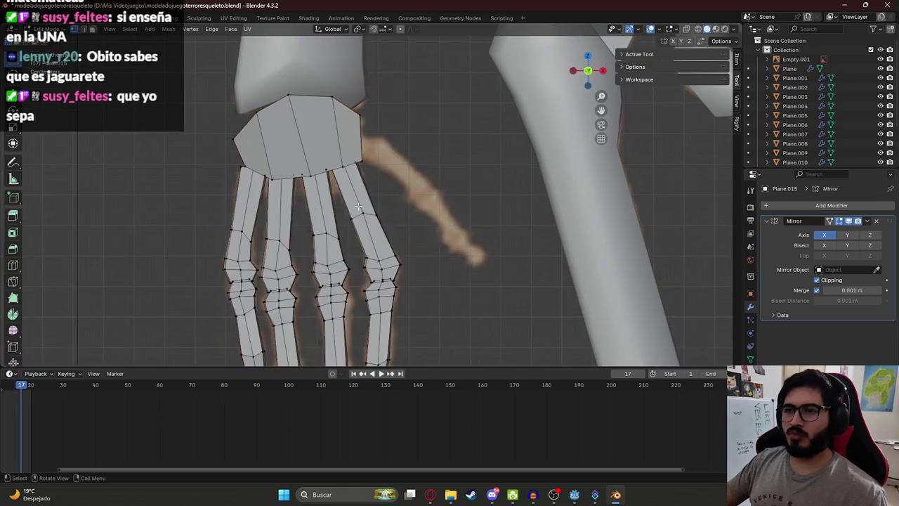
{"action": "key", "text": "alt+z"}
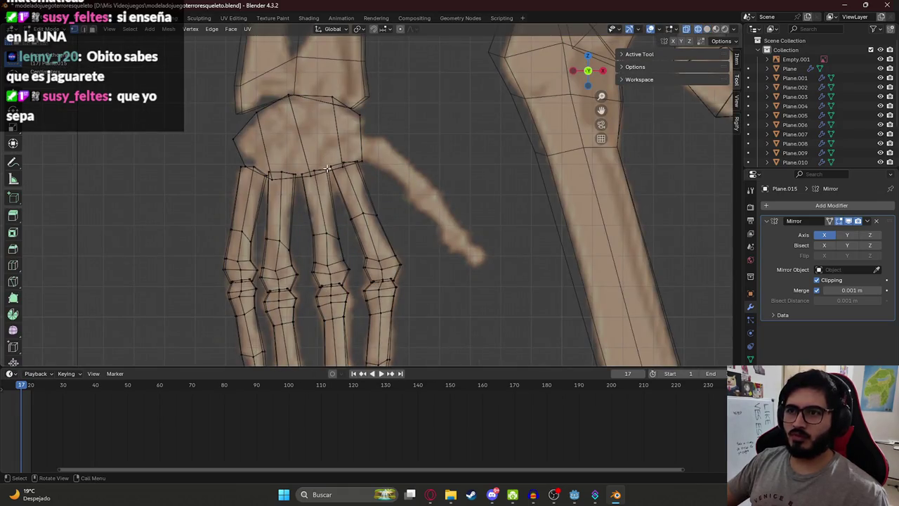
- Box-select the knuckle edge, extend the selection down the finger to its tip, and deselect the stray tube
{"action": "key", "text": "b"}
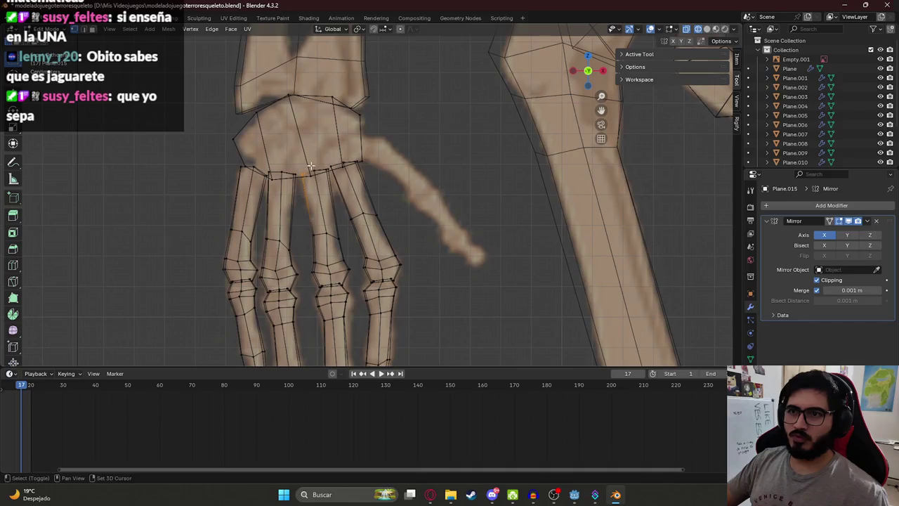
{"action": "left_click_drag", "start_coordinate": [307, 171], "coordinate": [311, 231]}
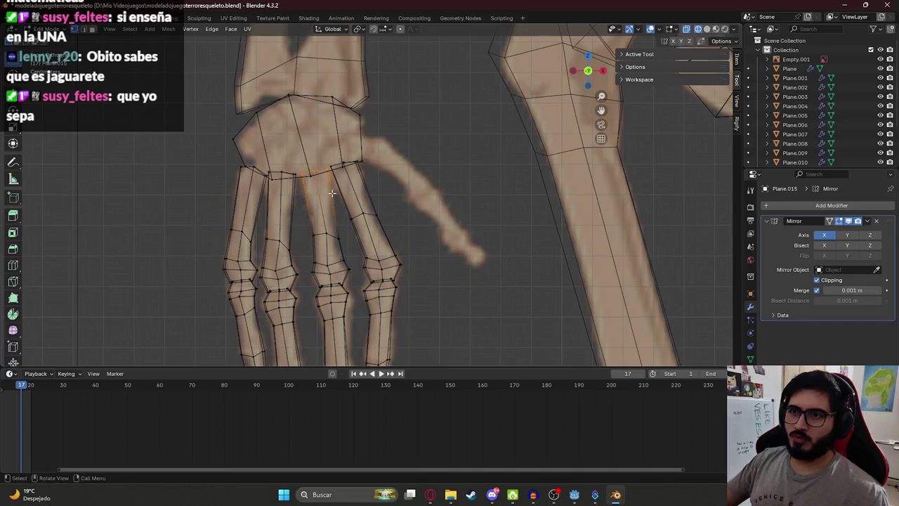
{"action": "scroll", "scroll_direction": "down", "scroll_amount": 3}
{"action": "left_click", "coordinate": [351, 173]}
{"action": "left_click", "coordinate": [345, 201]}
{"action": "left_click", "coordinate": [349, 221]}
{"action": "left_click", "coordinate": [352, 238]}
{"action": "left_click", "coordinate": [332, 286]}
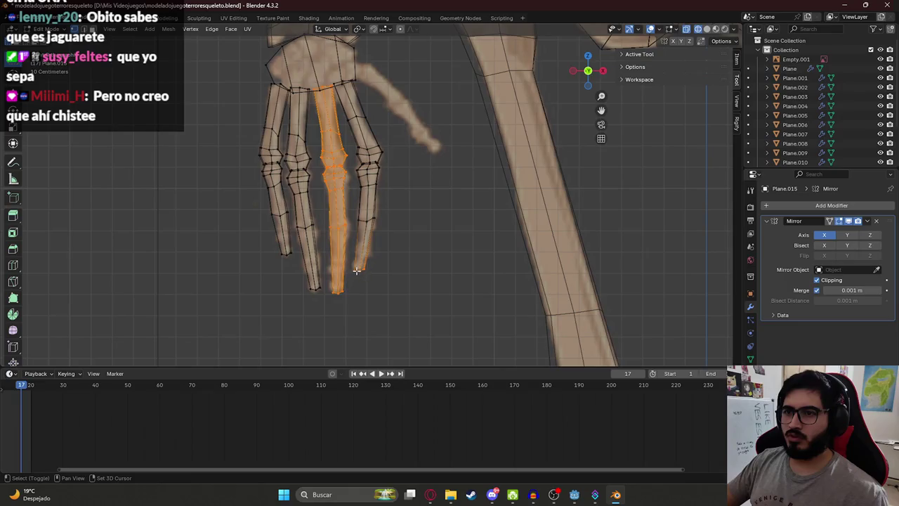
{"action": "left_click_drag", "start_coordinate": [358, 270], "coordinate": [333, 227]}
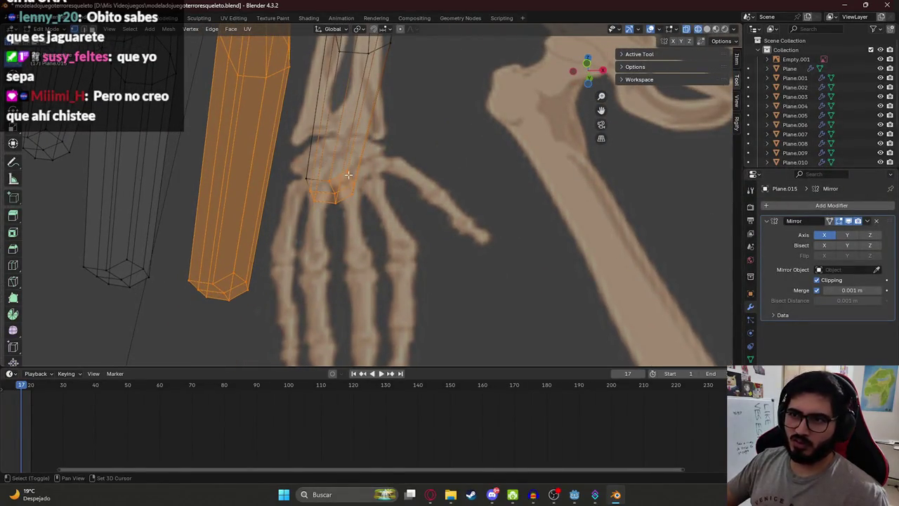
{"action": "left_click", "coordinate": [312, 191]}
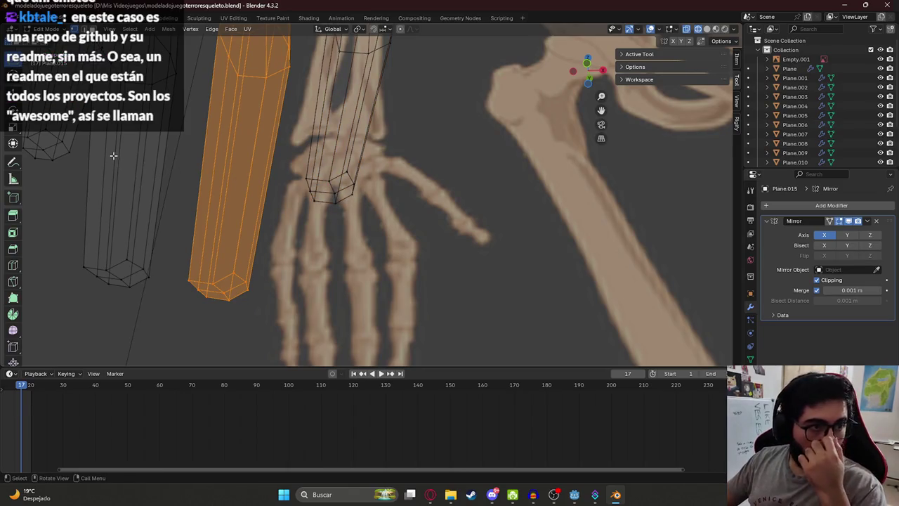
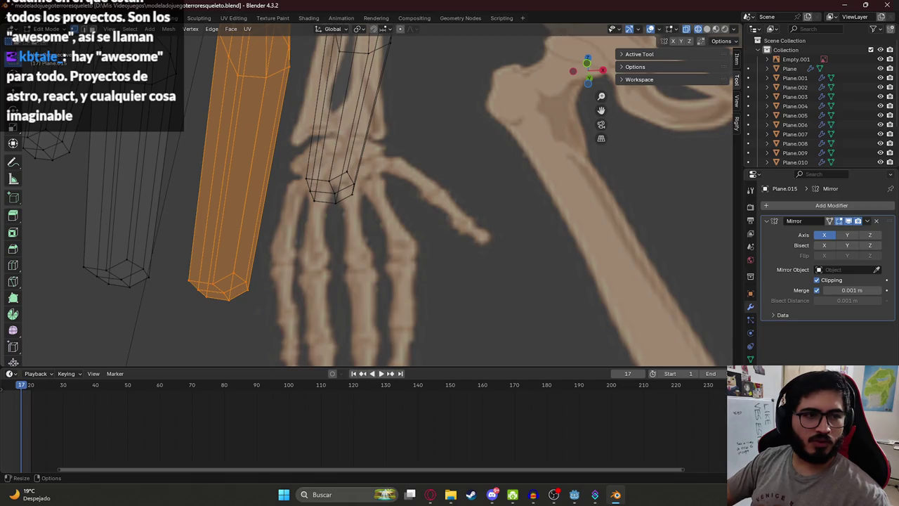
- Place a finger copy beside the hand, rotating and shortening it
{"action": "left_click_drag", "start_coordinate": [384, 154], "coordinate": [328, 92]}
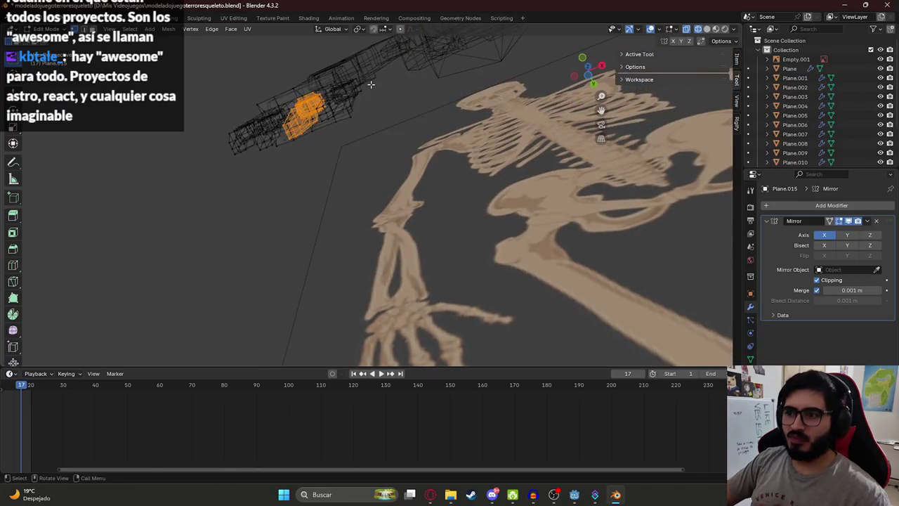
{"action": "scroll", "scroll_direction": "down", "scroll_amount": 3}
{"action": "scroll", "scroll_direction": "down", "scroll_amount": 3}
{"action": "scroll", "scroll_direction": "up", "scroll_amount": 3}
{"action": "key", "text": "g"}
{"action": "left_click", "coordinate": [413, 239]}
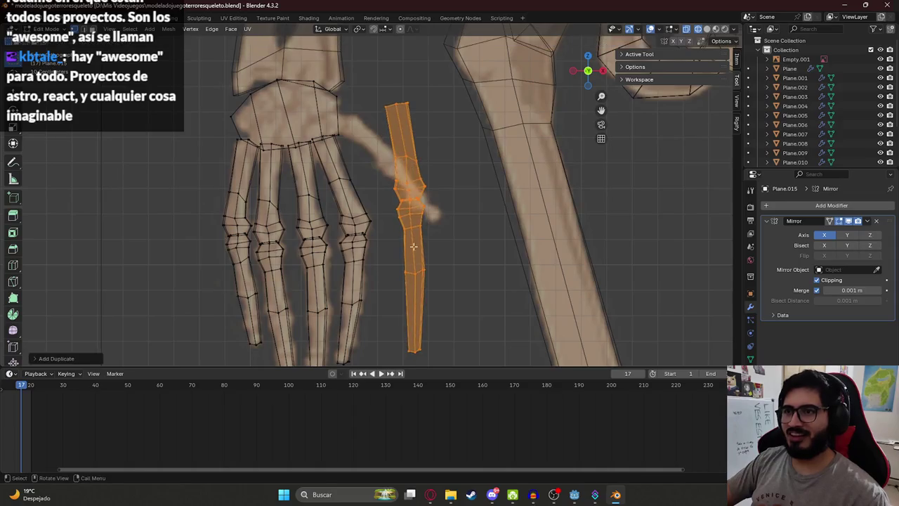
{"action": "key", "text": "r"}
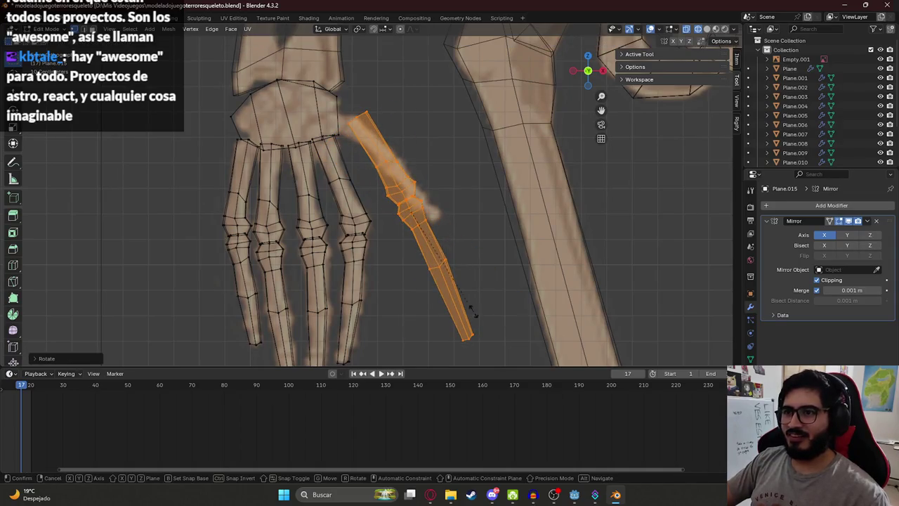
{"action": "key", "text": "s"}
{"action": "left_click", "coordinate": [427, 230]}
- Set the thumb copy against the hand's side and lengthen it
{"action": "key", "text": "g"}
{"action": "scroll", "scroll_direction": "up", "scroll_amount": 3}
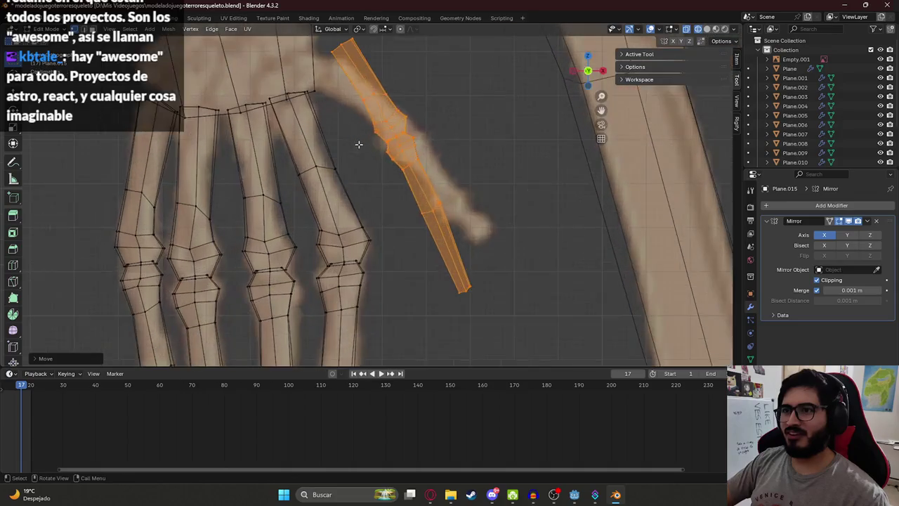
{"action": "left_click", "coordinate": [401, 249]}
{"action": "key", "text": "r"}
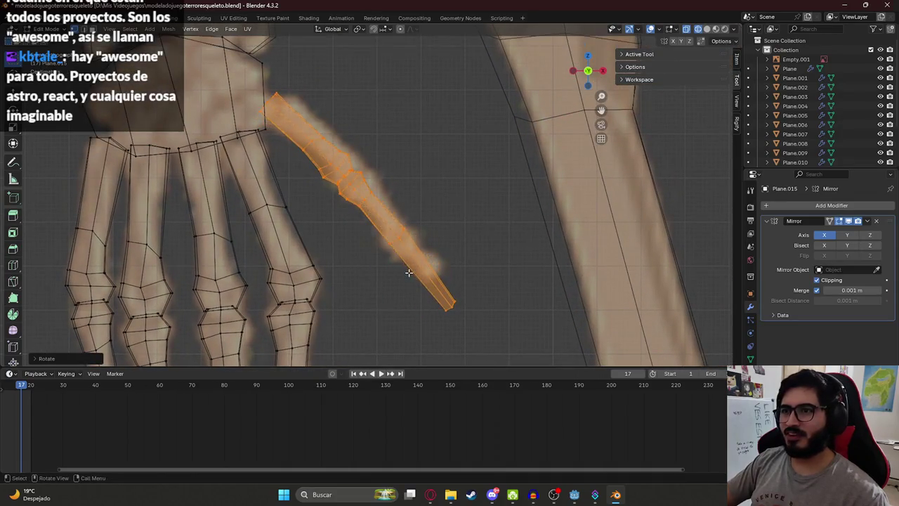
{"action": "right_click", "coordinate": [413, 249]}
{"action": "key", "text": "s"}
{"action": "left_click", "coordinate": [423, 256]}
- Raise the thumb's base vertex slightly and narrow the thumb joint
{"action": "left_click", "coordinate": [259, 104]}
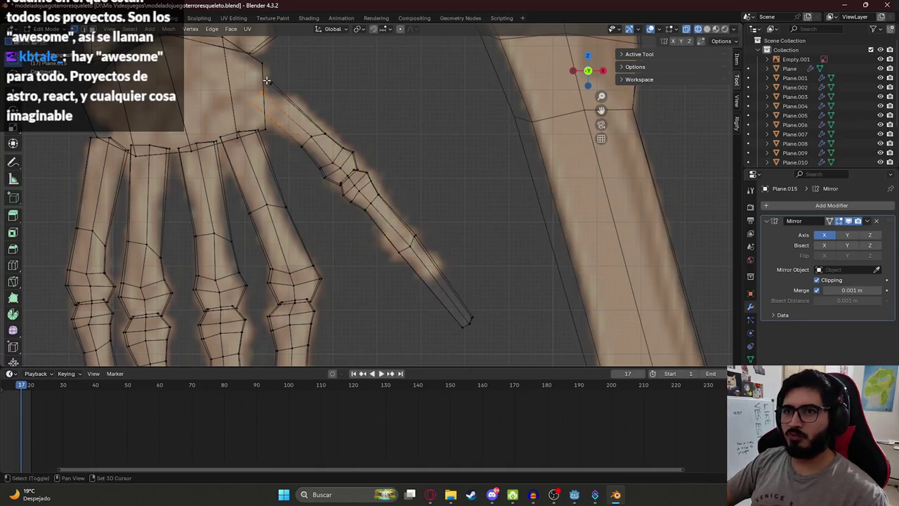
{"action": "key", "text": "g"}
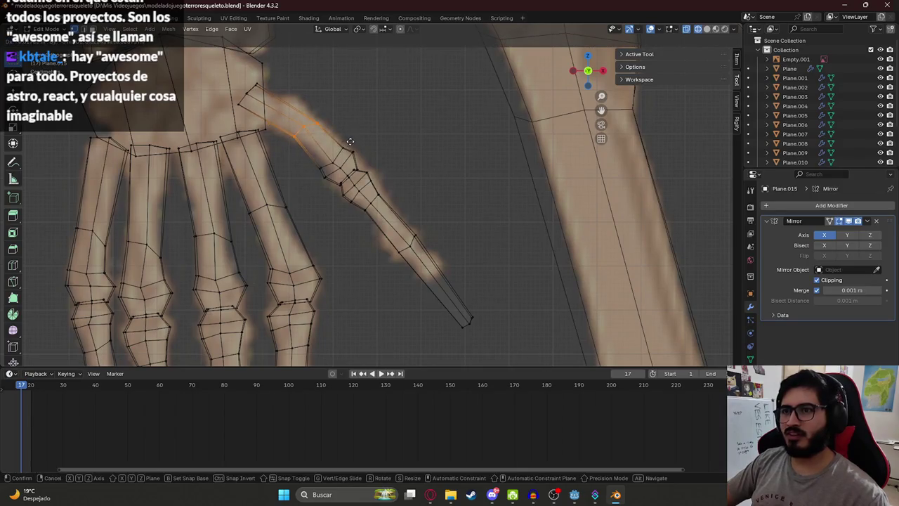
{"action": "left_click", "coordinate": [372, 136]}
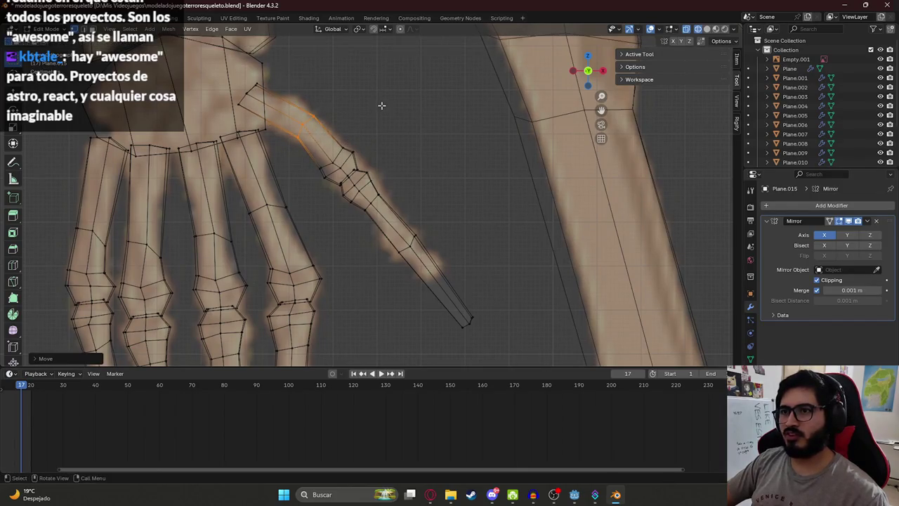
{"action": "left_click_drag", "start_coordinate": [328, 149], "coordinate": [344, 197]}
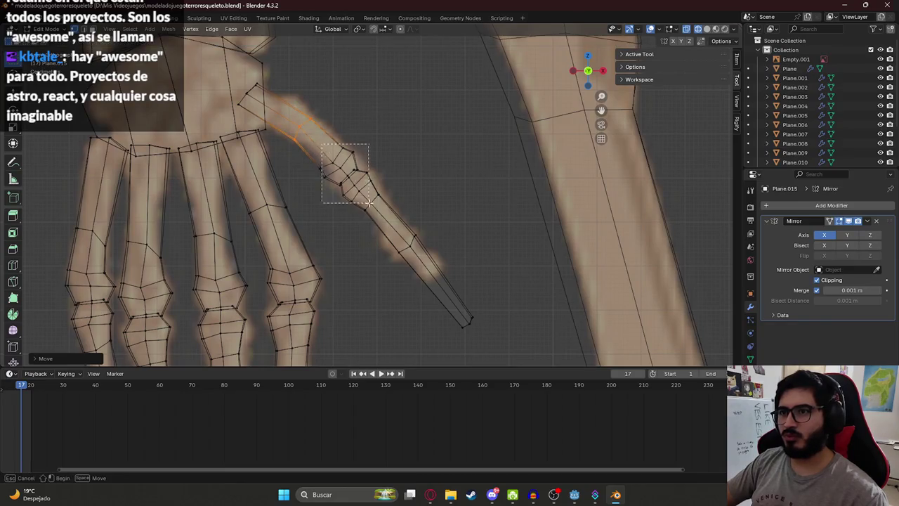
{"action": "key", "text": "s"}
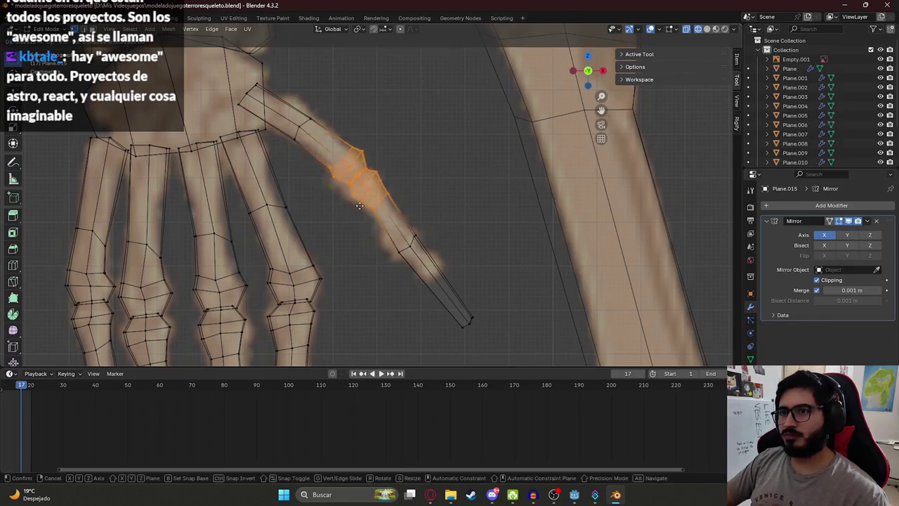
{"action": "left_click", "coordinate": [380, 200]}
{"action": "left_click", "coordinate": [393, 191]}
- Move the mid-thumb faces and pull the tip back to shorten the thumb, then leave Edit Mode
{"action": "left_click_drag", "start_coordinate": [386, 223], "coordinate": [491, 345]}
{"action": "key", "text": "g"}
{"action": "left_click", "coordinate": [441, 295]}
{"action": "key", "text": "g"}
{"action": "left_click", "coordinate": [456, 293]}
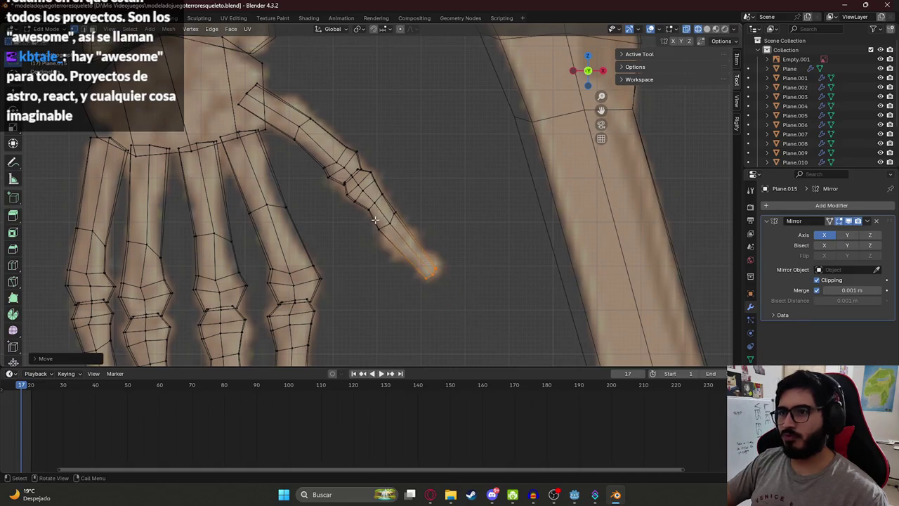
{"action": "left_click", "coordinate": [395, 223]}
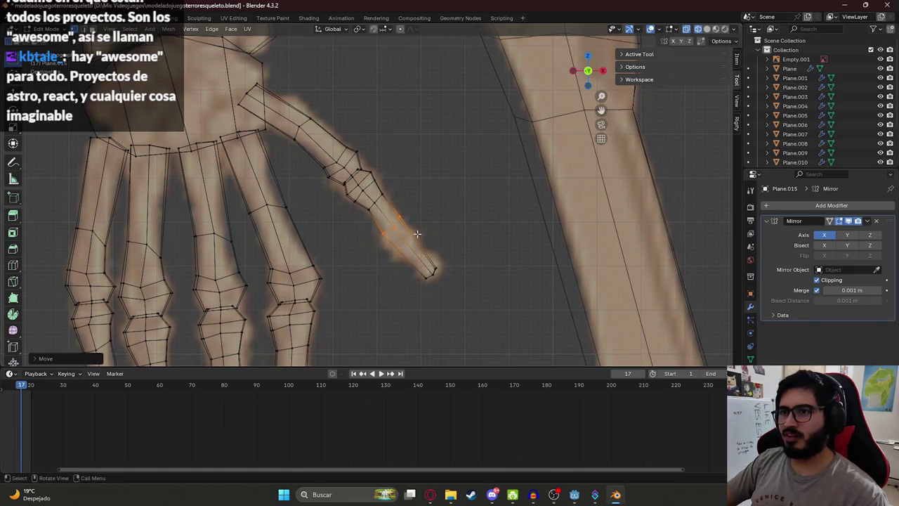
{"action": "scroll", "scroll_direction": "down", "scroll_amount": 3}
{"action": "scroll", "scroll_direction": "down", "scroll_amount": 3}
{"action": "left_click_drag", "start_coordinate": [423, 194], "coordinate": [370, 223]}
{"action": "key", "text": "alt+z"}
{"action": "key", "text": "Tab"}
{"action": "key", "text": "Tab"}
- Move the hand's top wrist edge along the Y axis in two passes
{"action": "left_click", "coordinate": [362, 201]}
{"action": "key", "text": "g"}
{"action": "key", "text": "y"}
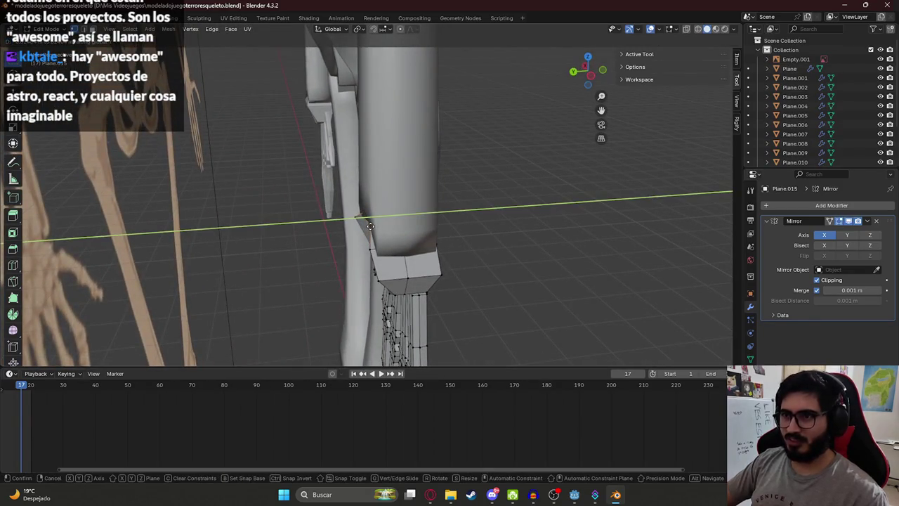
{"action": "left_click", "coordinate": [370, 226]}
{"action": "key", "text": "g"}
{"action": "key", "text": "y"}
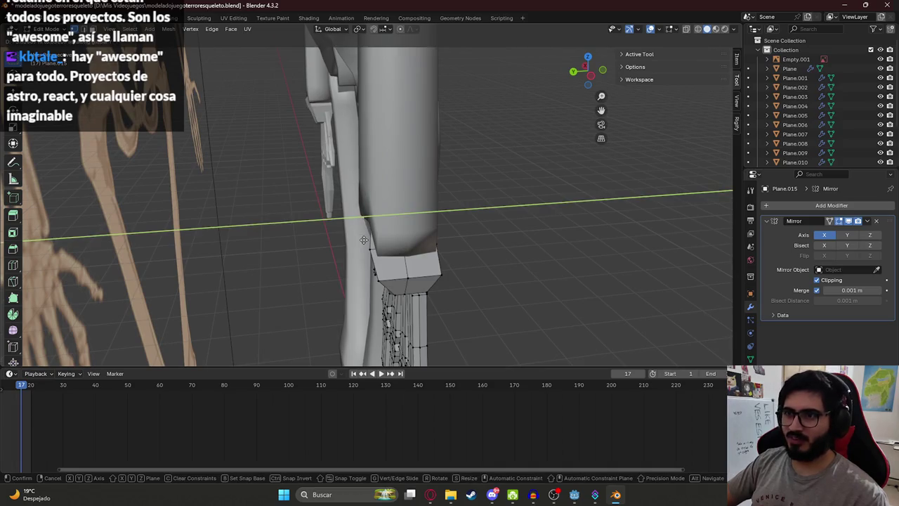
{"action": "left_click", "coordinate": [363, 240]}
- Return to Object Mode and apply Shade Smooth to the hand
{"action": "key", "text": "Tab"}
{"action": "left_click_drag", "start_coordinate": [363, 240], "coordinate": [329, 233]}
{"action": "right_click", "coordinate": [258, 212]}
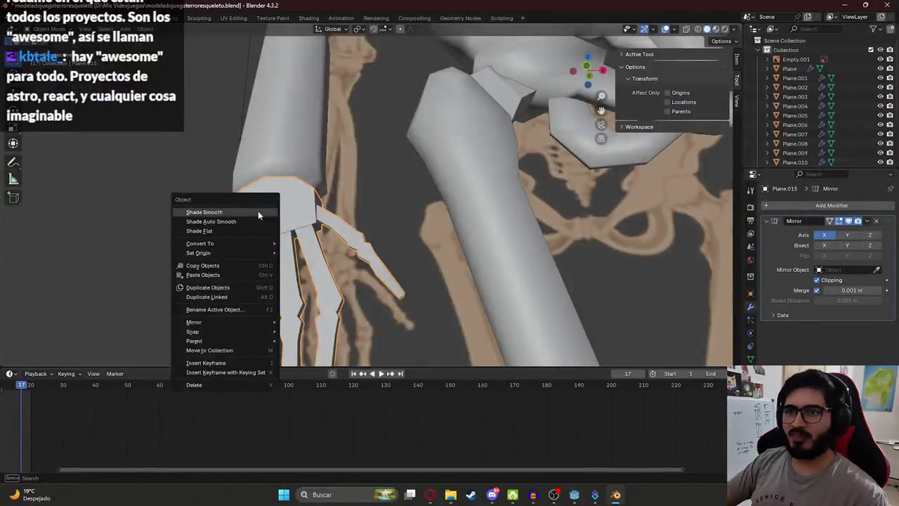
{"action": "left_click", "coordinate": [258, 213]}
- Hide the reference skeleton image empty
{"action": "scroll", "scroll_direction": "down", "scroll_amount": 3}
{"action": "left_click_drag", "start_coordinate": [222, 227], "coordinate": [356, 190]}
{"action": "scroll", "scroll_direction": "down", "scroll_amount": 3}
{"action": "left_click", "coordinate": [357, 189]}
{"action": "key", "text": "h"}
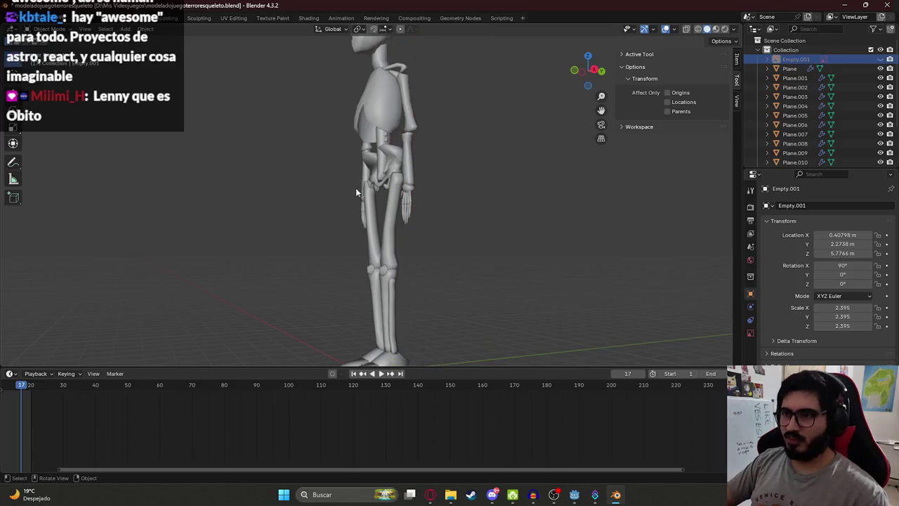
{"action": "left_click", "coordinate": [357, 190]}
{"action": "key", "text": "KP_1"}
{"action": "left_click_drag", "start_coordinate": [290, 69], "coordinate": [487, 220]}
{"action": "key", "text": "ctrl+z"}
{"action": "scroll", "scroll_direction": "up", "scroll_amount": 3}
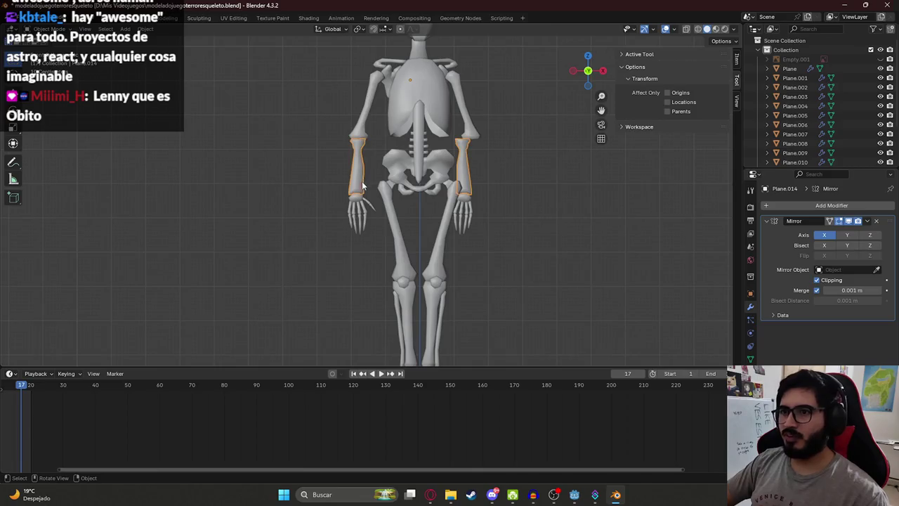
{"action": "left_click", "coordinate": [357, 210]}
{"action": "scroll", "scroll_direction": "up", "scroll_amount": 3}
{"action": "scroll", "scroll_direction": "up", "scroll_amount": 3}
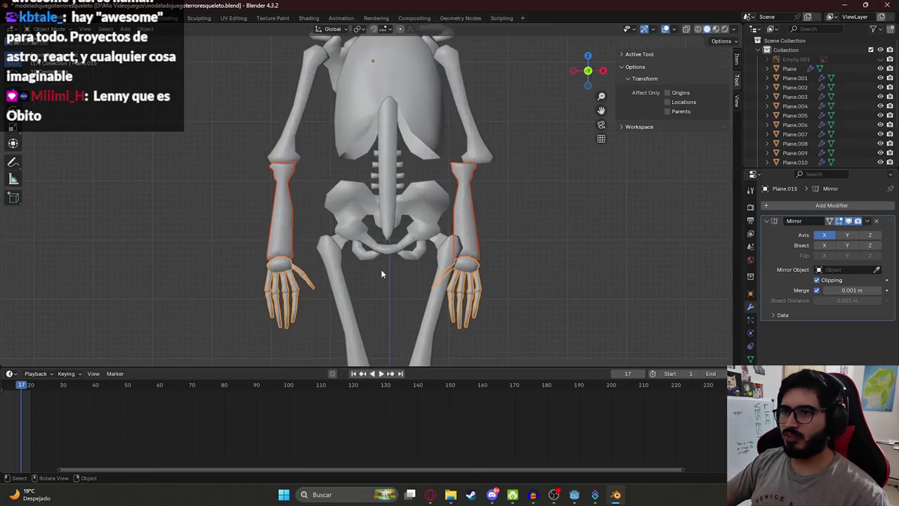
{"action": "key", "text": "g"}
{"action": "left_click", "coordinate": [394, 276]}
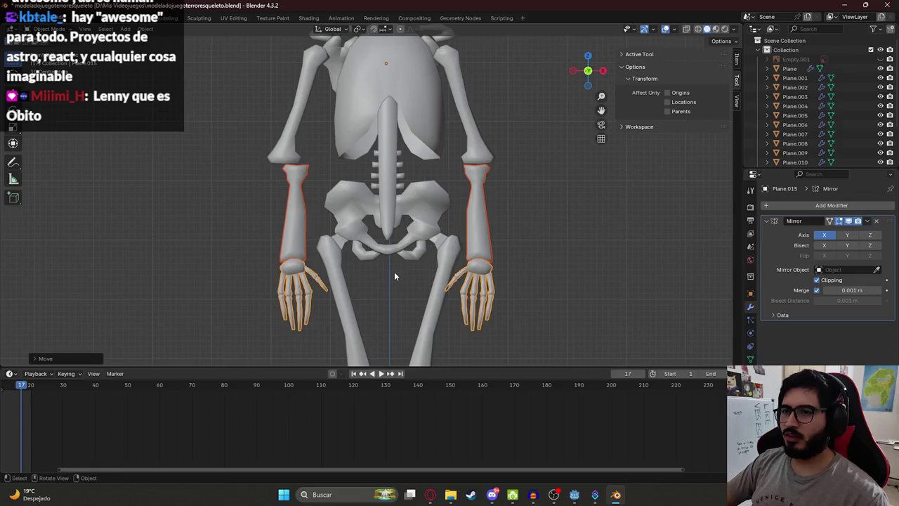
{"action": "key", "text": "ctrl+z"}
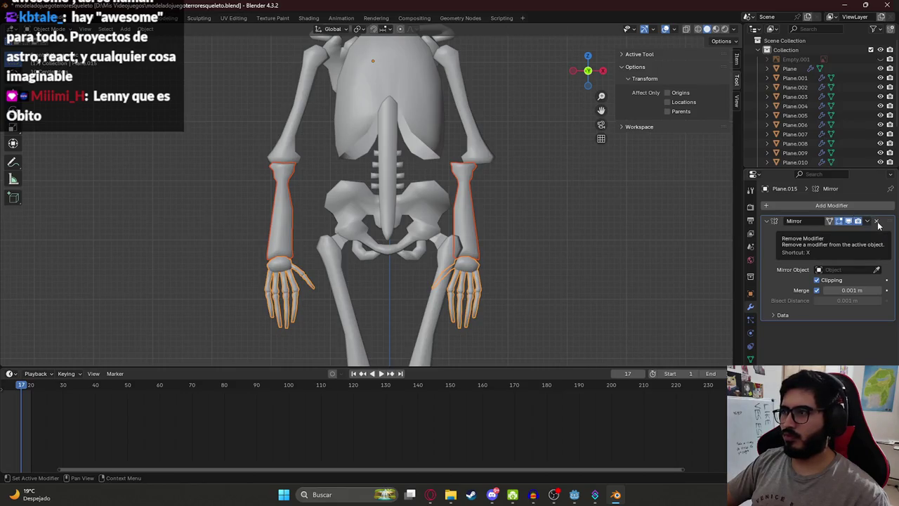
{"action": "left_click", "coordinate": [877, 221]}
{"action": "key", "text": "ctrl+z"}
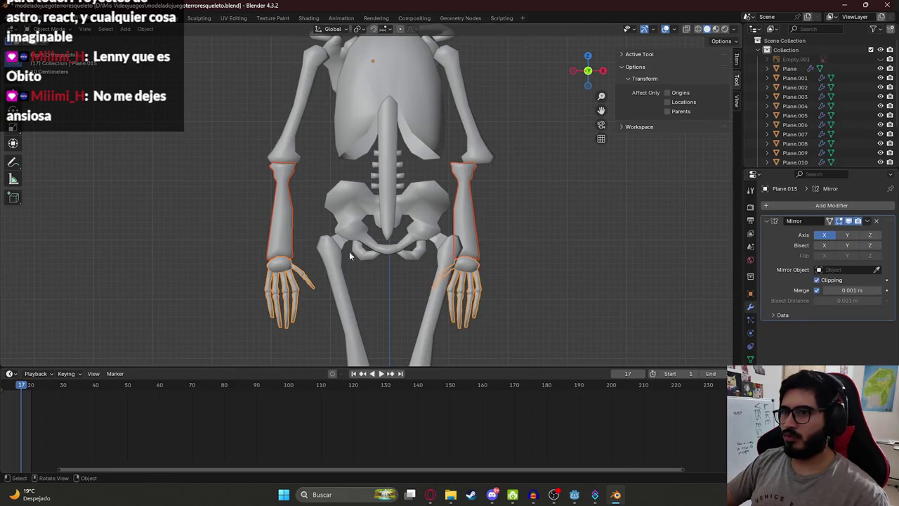
{"action": "left_click", "coordinate": [277, 220]}
{"action": "key", "text": "g"}
{"action": "key", "text": "Escape"}
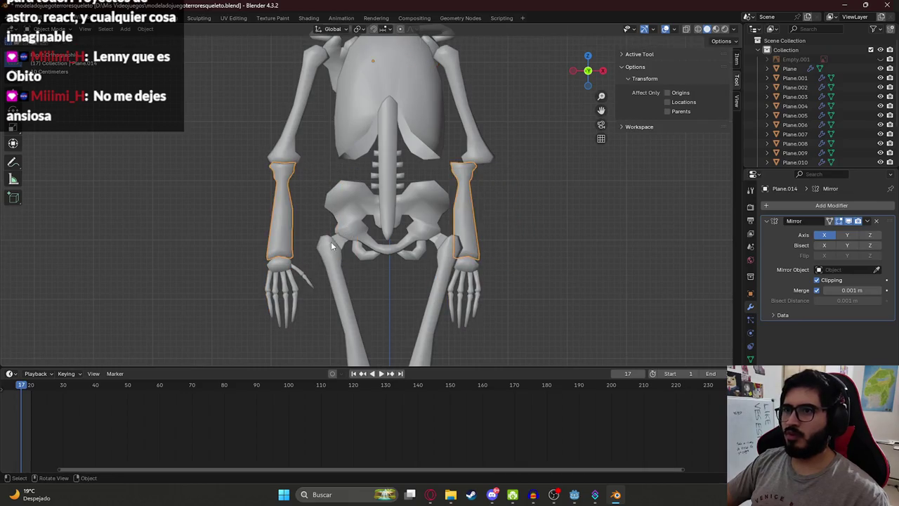
{"action": "left_click_drag", "start_coordinate": [323, 244], "coordinate": [447, 110]}
{"action": "scroll", "scroll_direction": "up", "scroll_amount": 3}
{"action": "scroll", "scroll_direction": "up", "scroll_amount": 3}
{"action": "scroll", "scroll_direction": "down", "scroll_amount": 3}
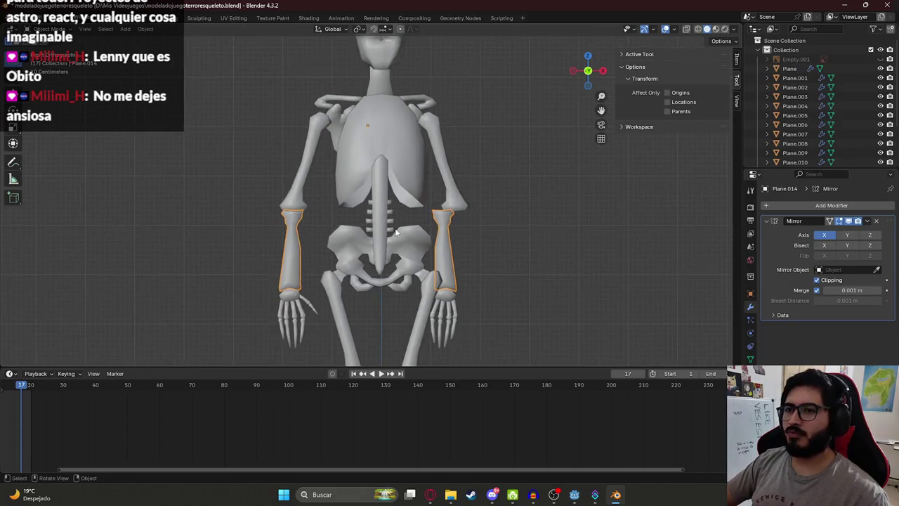
{"action": "left_click", "coordinate": [455, 186]}
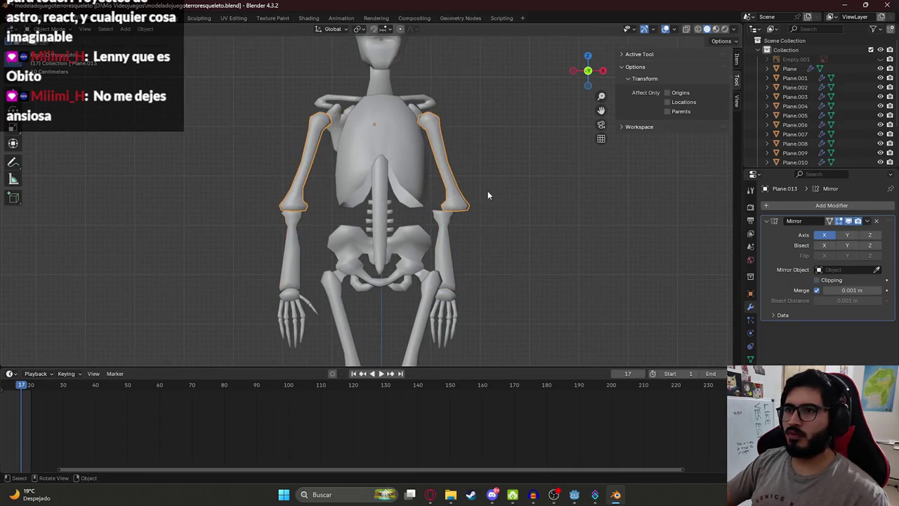
{"action": "left_click", "coordinate": [301, 246]}
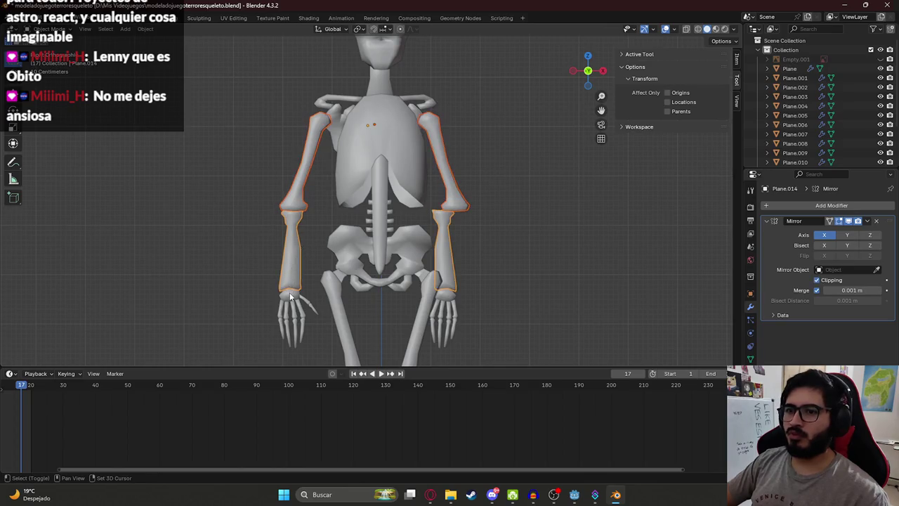
{"action": "left_click", "coordinate": [291, 296]}
{"action": "key", "text": "g"}
{"action": "right_click", "coordinate": [453, 295]}
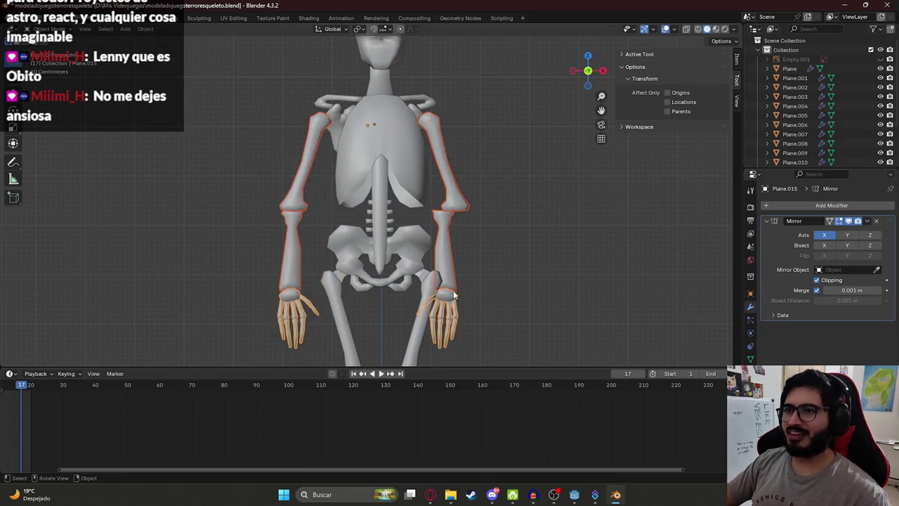
{"action": "key", "text": "g"}
{"action": "key", "text": "x"}
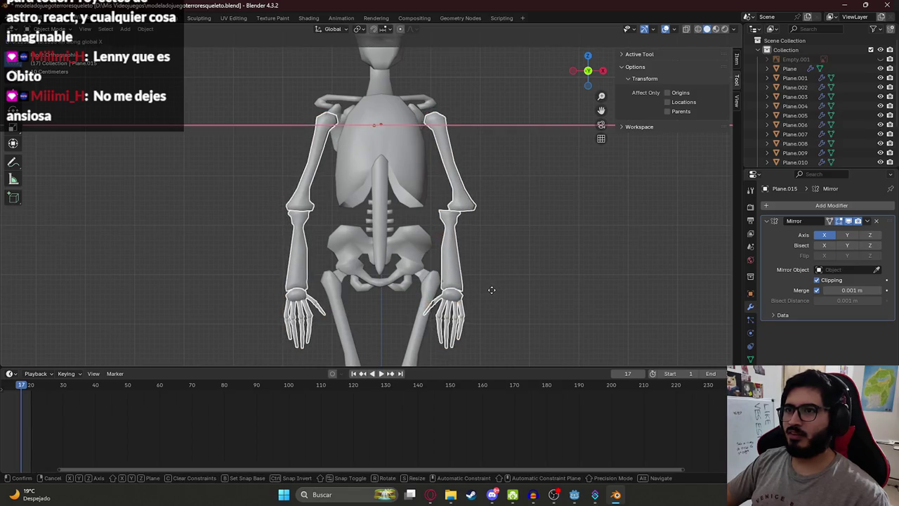
{"action": "right_click", "coordinate": [492, 292]}
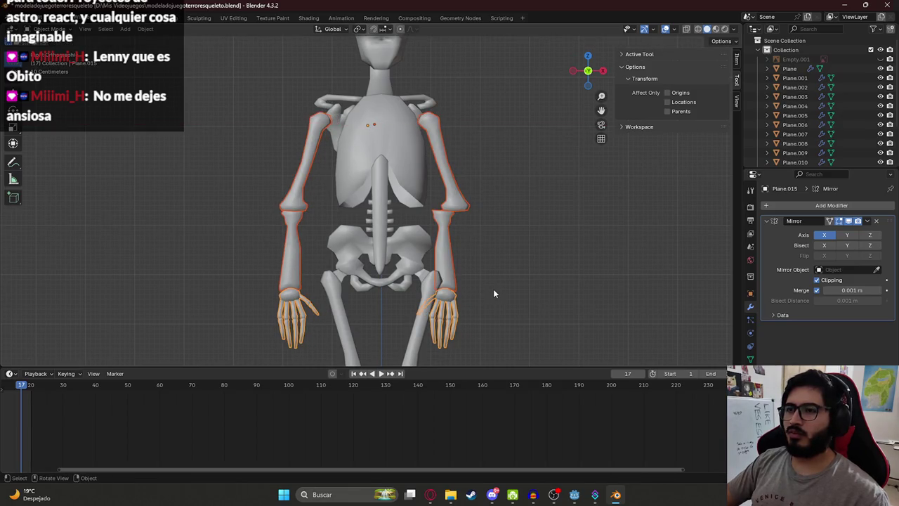
- Remove the existing Mirror modifiers from the hand, forearm and upper arm
{"action": "left_click", "coordinate": [877, 221]}
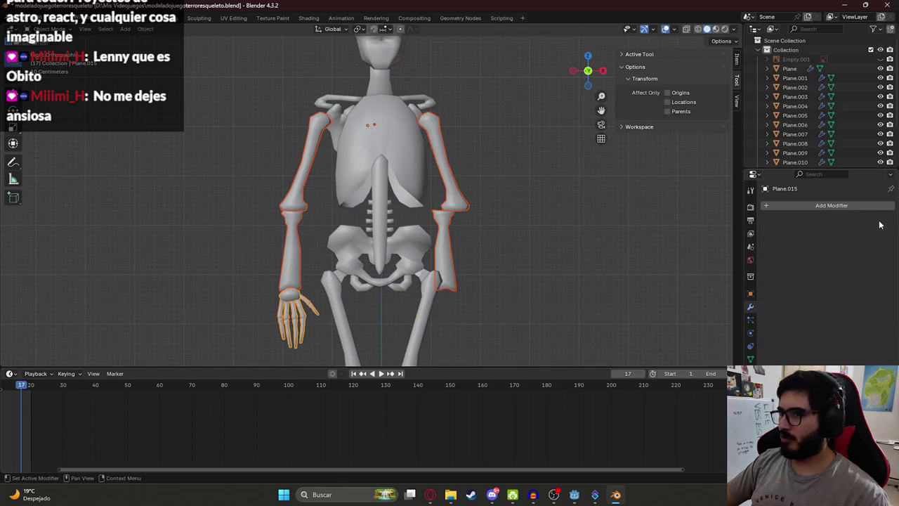
{"action": "left_click", "coordinate": [446, 263]}
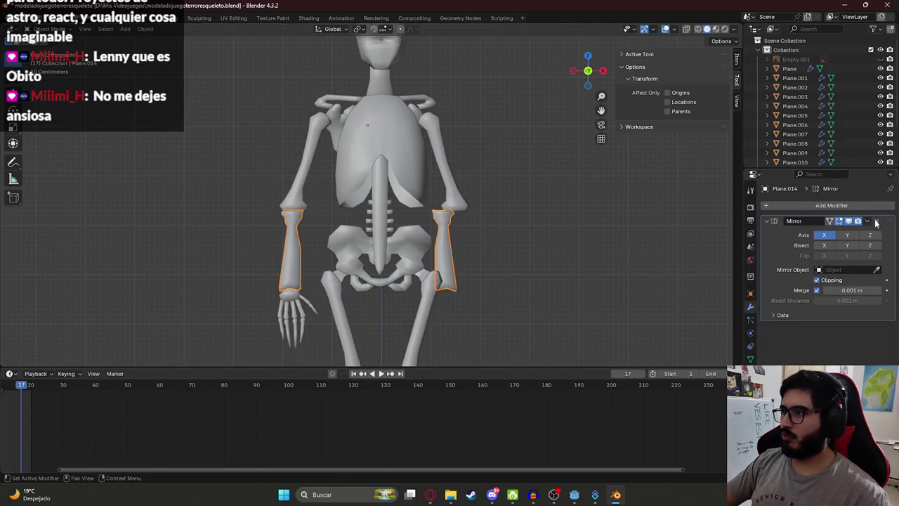
{"action": "left_click", "coordinate": [876, 221]}
{"action": "left_click", "coordinate": [460, 198]}
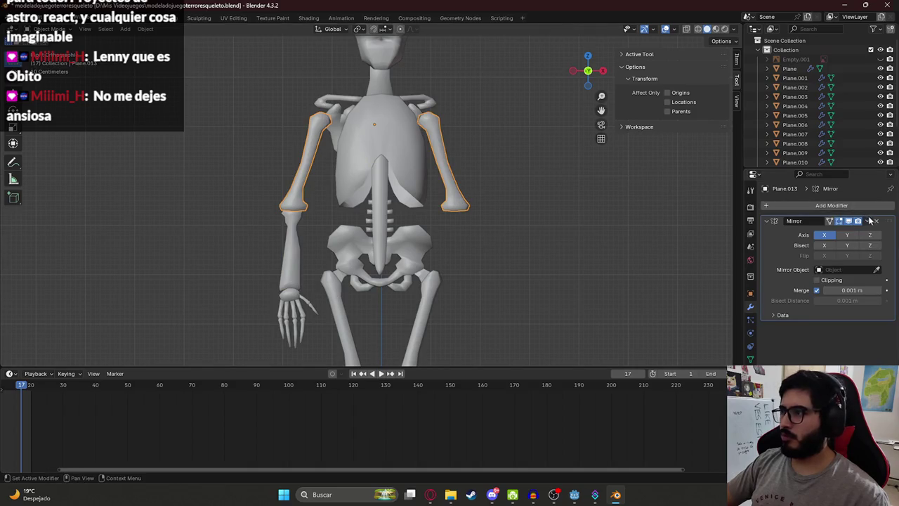
{"action": "left_click", "coordinate": [876, 222]}
- Apply all transforms to the upper arm, forearm and hand
{"action": "left_click", "coordinate": [298, 239]}
{"action": "left_click", "coordinate": [297, 312]}
{"action": "key", "text": "ctrl+a"}
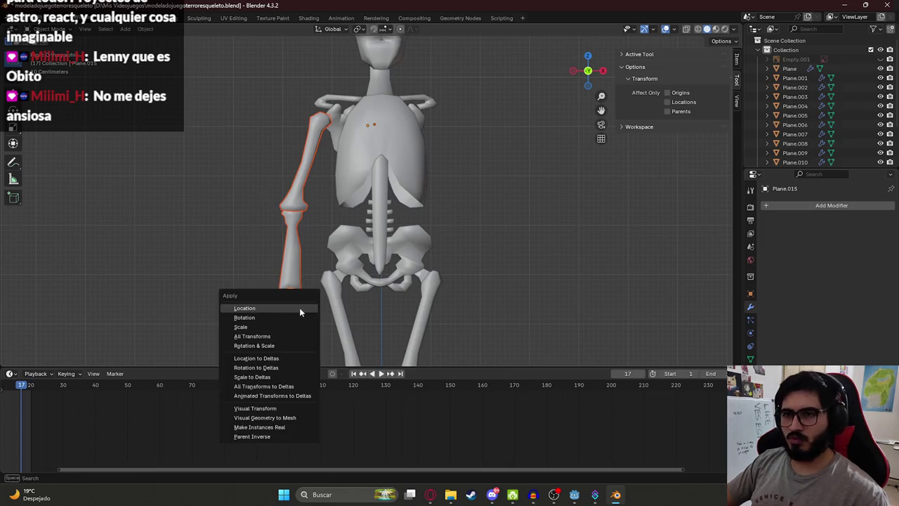
{"action": "left_click", "coordinate": [291, 334]}
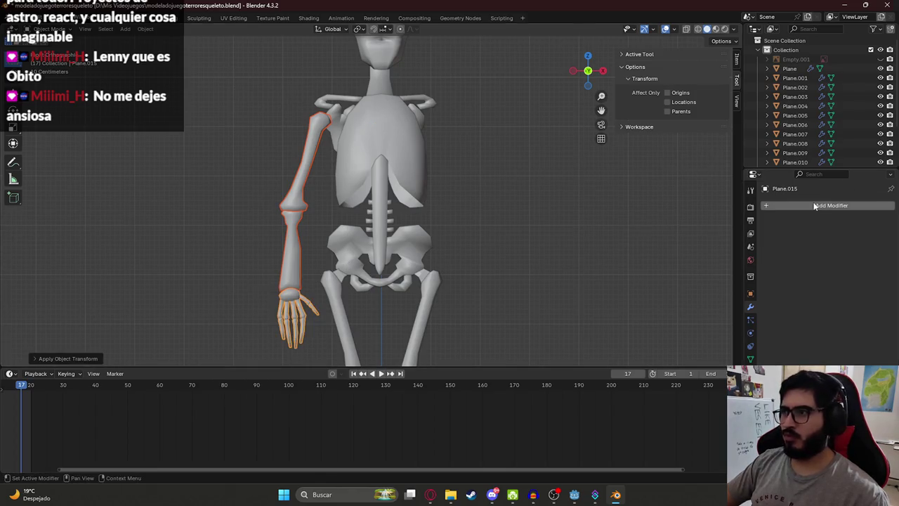
- Add a new Mirror modifier to the hand, forearm and upper arm
{"action": "left_click", "coordinate": [826, 203]}
{"action": "type", "text": "mir"}
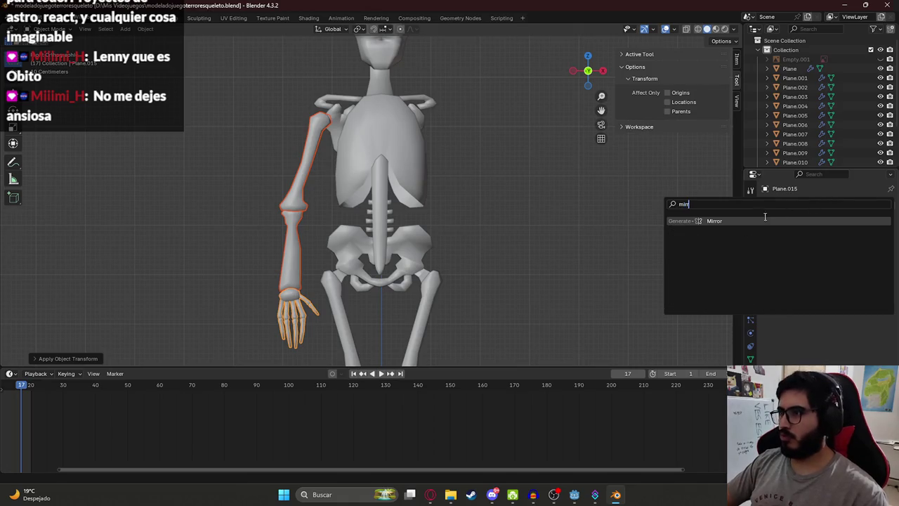
{"action": "left_click", "coordinate": [733, 221]}
{"action": "left_click", "coordinate": [293, 264]}
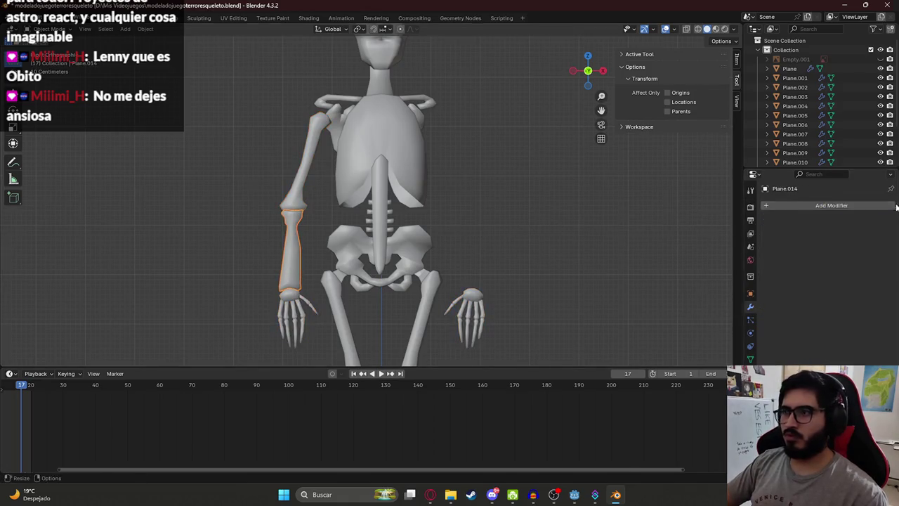
{"action": "left_click", "coordinate": [819, 203]}
{"action": "type", "text": "mr"}
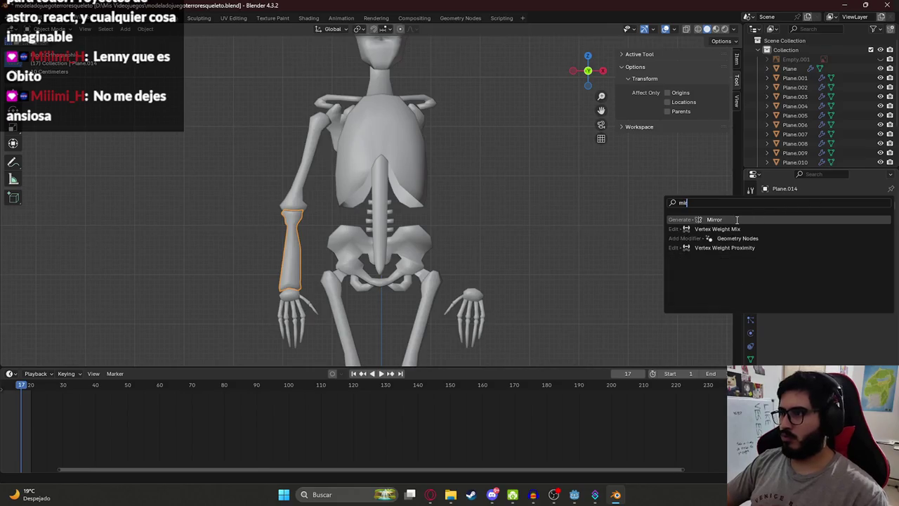
{"action": "left_click", "coordinate": [709, 220]}
{"action": "left_click", "coordinate": [308, 168]}
{"action": "left_click", "coordinate": [819, 205]}
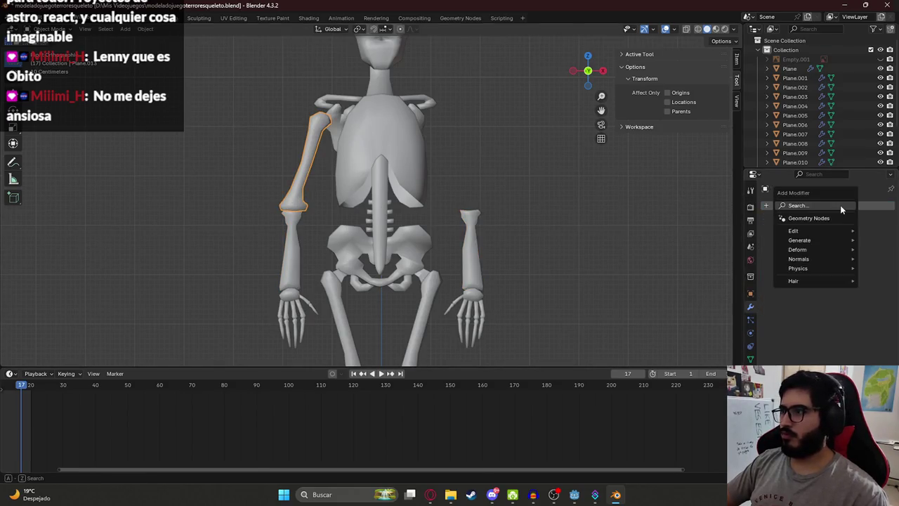
{"action": "type", "text": "mirr"}
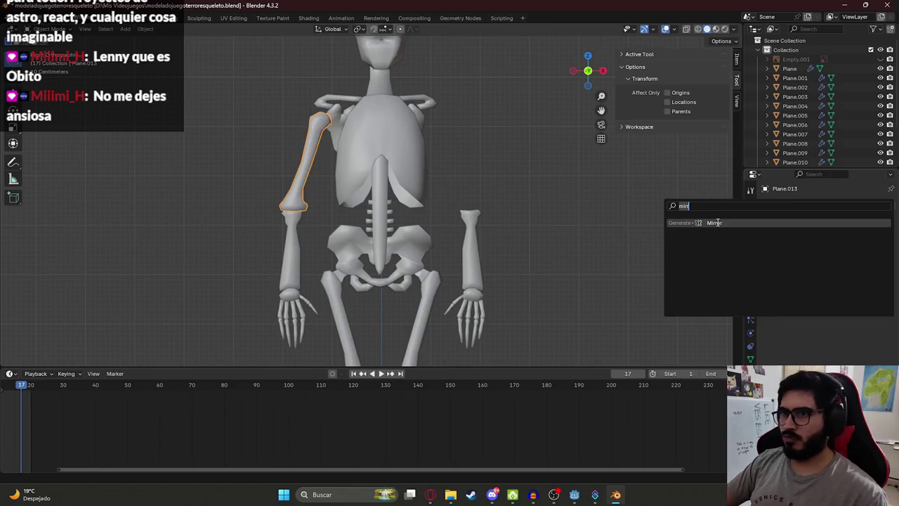
{"action": "left_click", "coordinate": [715, 222]}
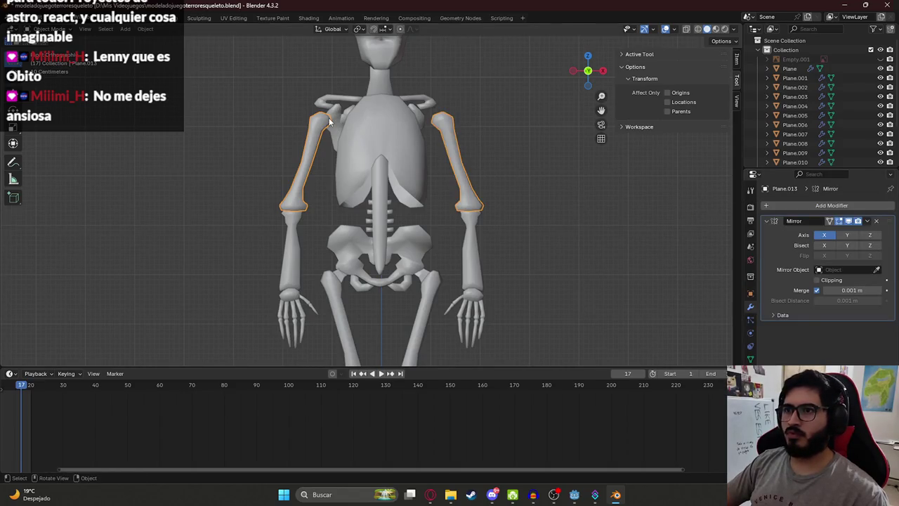
{"action": "left_click", "coordinate": [359, 116]}
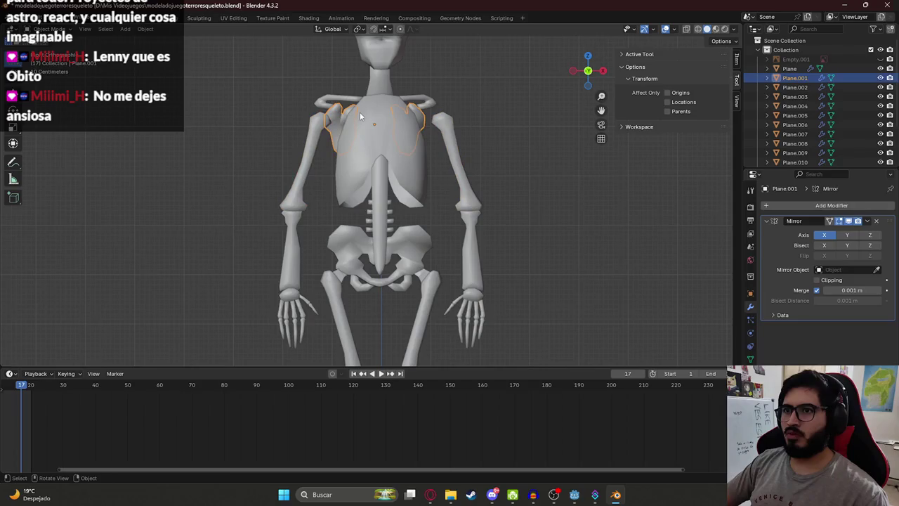
- Apply all transforms to the shoulder piece and the clavicle
{"action": "key", "text": "ctrl+a"}
{"action": "left_click", "coordinate": [411, 165]}
{"action": "left_click", "coordinate": [494, 115]}
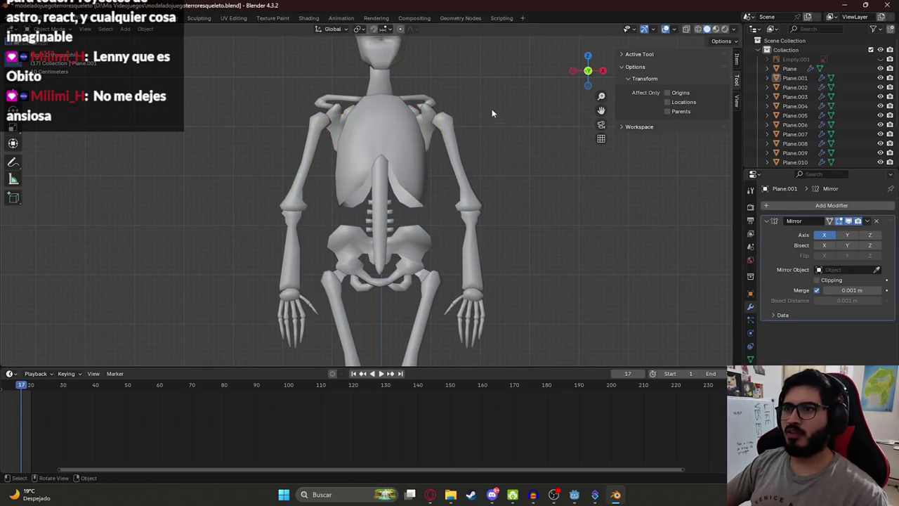
{"action": "left_click", "coordinate": [418, 101]}
{"action": "key", "text": "ctrl+a"}
{"action": "left_click", "coordinate": [342, 96]}
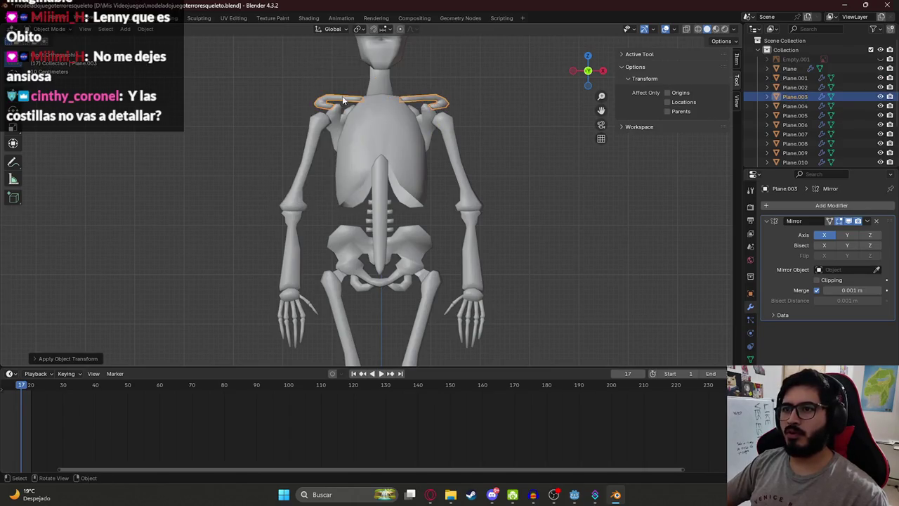
{"action": "left_click", "coordinate": [529, 106]}
- Select the spine piece and apply all its transforms
{"action": "left_click_drag", "start_coordinate": [386, 120], "coordinate": [383, 147]}
{"action": "left_click", "coordinate": [383, 149]}
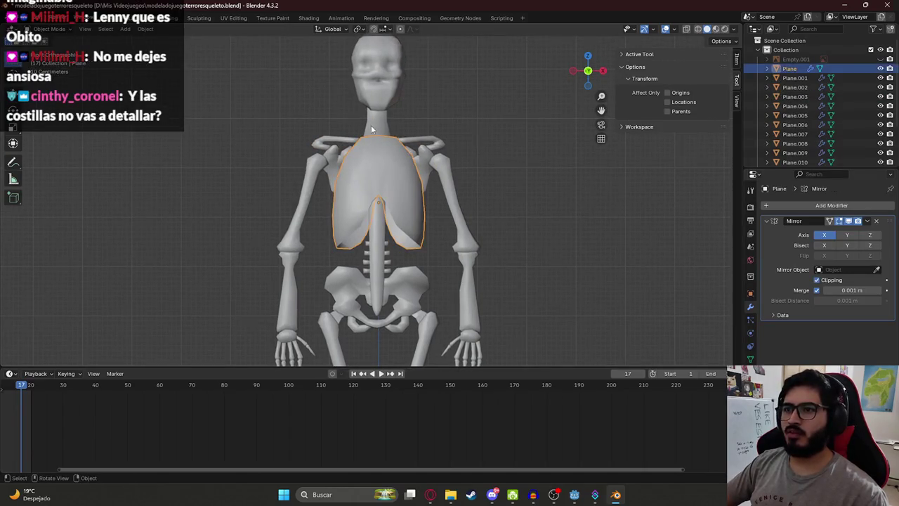
{"action": "left_click", "coordinate": [371, 125]}
{"action": "left_click", "coordinate": [363, 94]}
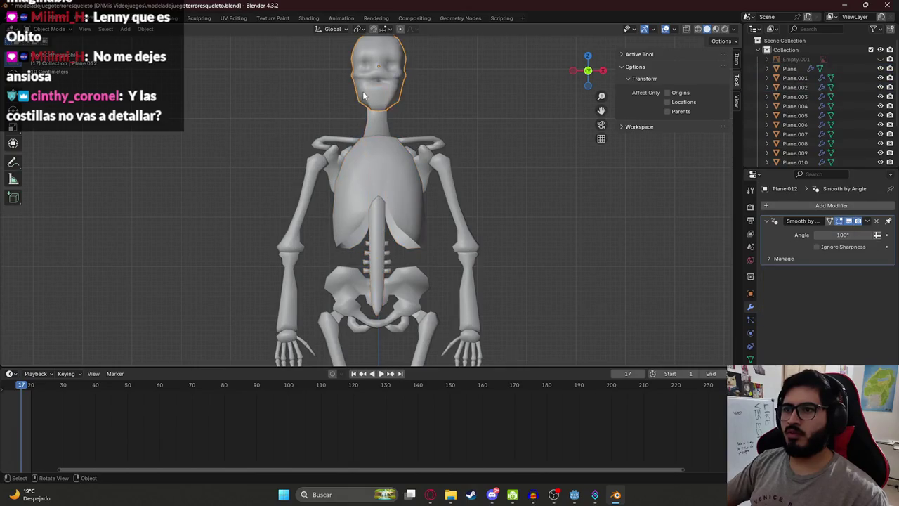
{"action": "left_click", "coordinate": [378, 128]}
{"action": "key", "text": "ctrl+a"}
{"action": "left_click", "coordinate": [373, 124]}
- Move the selected spine vertices in Edit Mode, then return to Object Mode
{"action": "scroll", "scroll_direction": "up", "scroll_amount": 3}
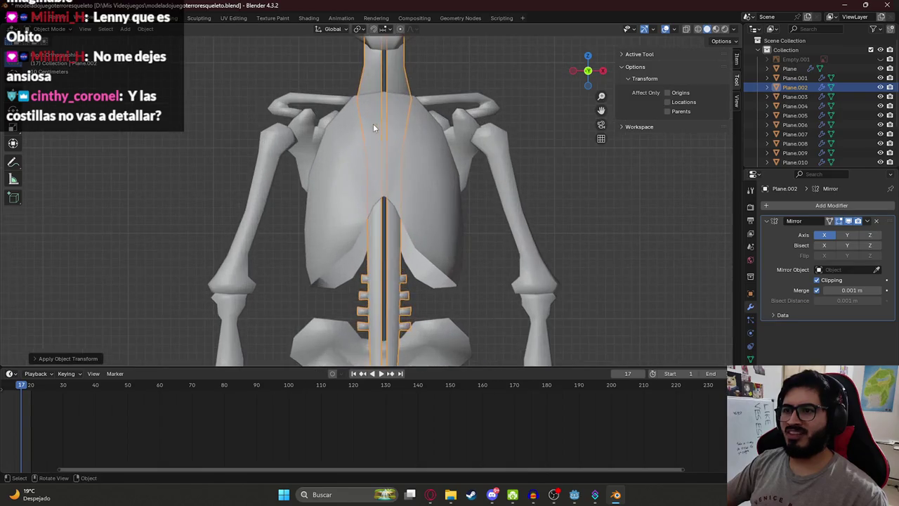
{"action": "key", "text": "Tab"}
{"action": "scroll", "scroll_direction": "up", "scroll_amount": 3}
{"action": "key", "text": "g"}
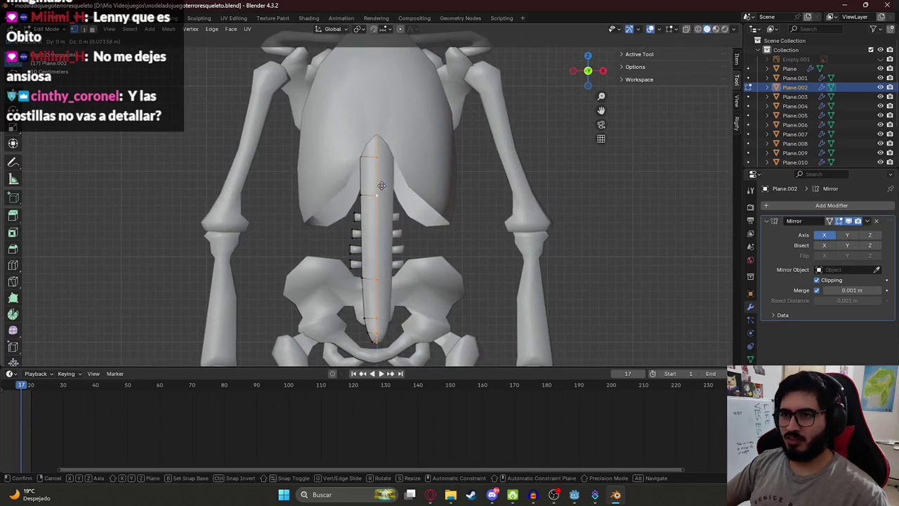
{"action": "left_click", "coordinate": [392, 184]}
{"action": "left_click_drag", "start_coordinate": [393, 105], "coordinate": [389, 182]}
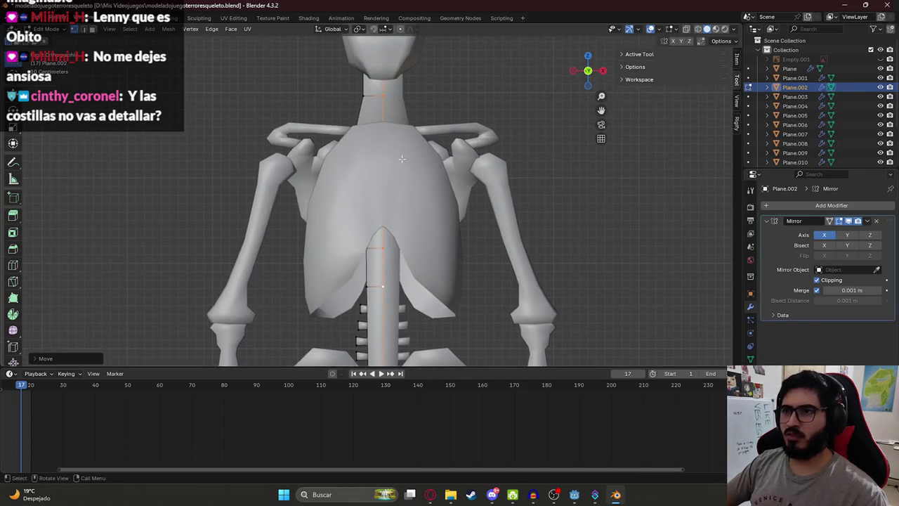
{"action": "key", "text": "Tab"}
{"action": "scroll", "scroll_direction": "up", "scroll_amount": 3}
{"action": "left_click", "coordinate": [354, 177]}
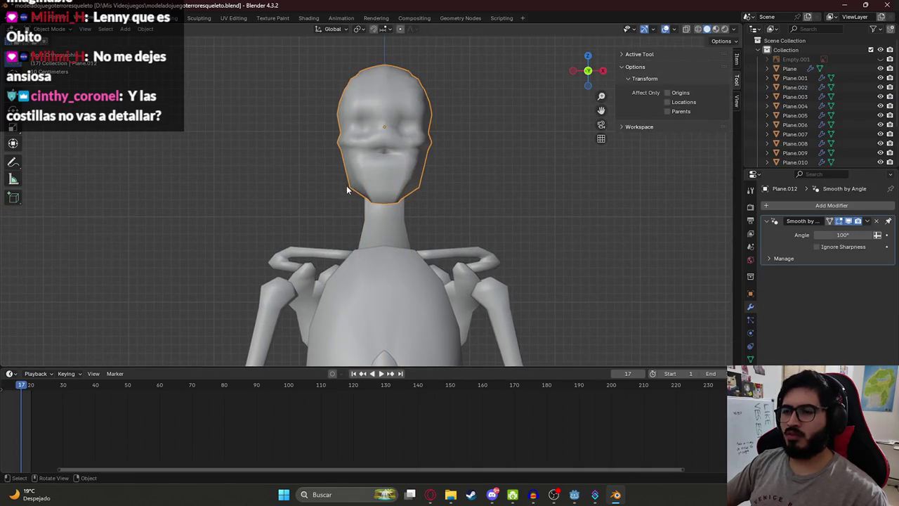
- Select all of the head's geometry, then reframe the view so the feet sit on the ground line
{"action": "key", "text": "Tab"}
{"action": "key", "text": "a"}
{"action": "key", "text": "Tab"}
{"action": "scroll", "scroll_direction": "down", "scroll_amount": 3}
{"action": "scroll", "scroll_direction": "down", "scroll_amount": 3}
{"action": "scroll", "scroll_direction": "down", "scroll_amount": 3}
{"action": "scroll", "scroll_direction": "up", "scroll_amount": 3}
{"action": "left_click_drag", "start_coordinate": [457, 170], "coordinate": [378, 158]}
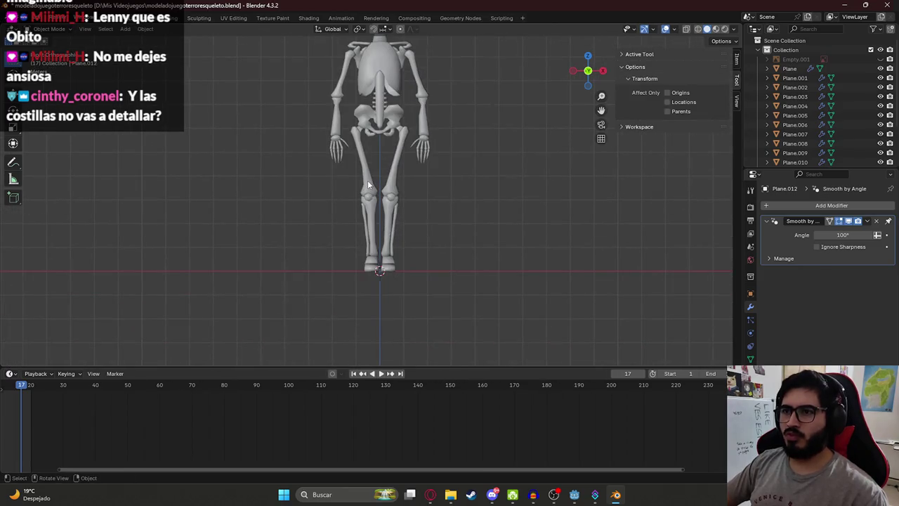
- Apply all transforms to the femurs, kneecaps, tibias and fibulas
{"action": "left_click", "coordinate": [368, 185]}
{"action": "scroll", "scroll_direction": "up", "scroll_amount": 3}
{"action": "key", "text": "ctrl+a"}
{"action": "left_click", "coordinate": [360, 144]}
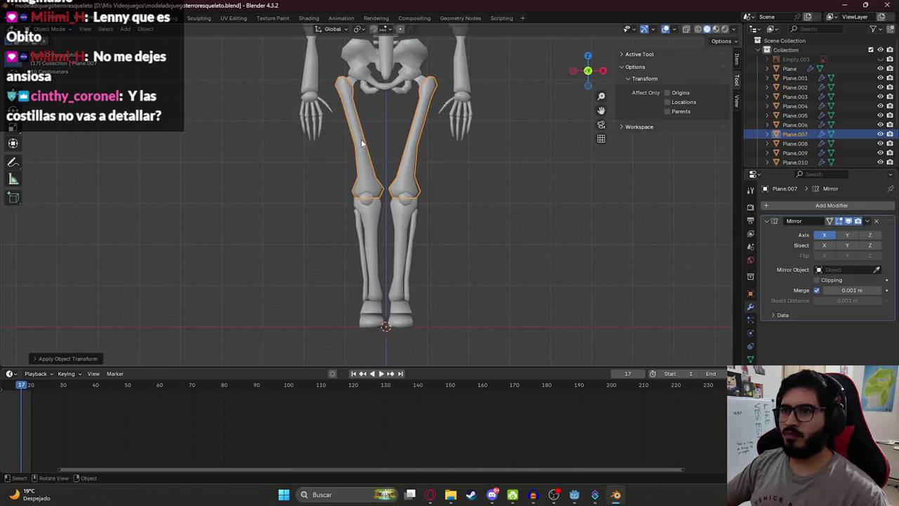
{"action": "left_click", "coordinate": [366, 204]}
{"action": "key", "text": "ctrl+a"}
{"action": "left_click", "coordinate": [364, 216]}
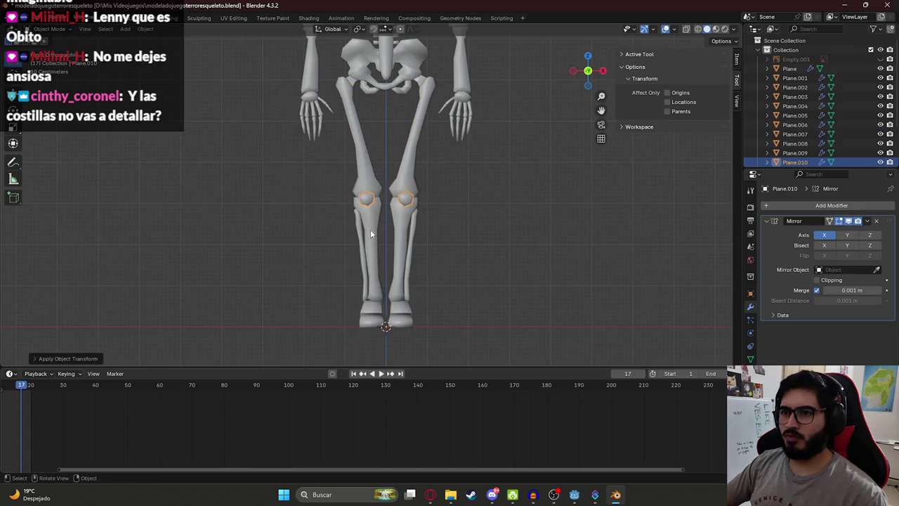
{"action": "left_click", "coordinate": [370, 232]}
{"action": "key", "text": "ctrl+a"}
{"action": "left_click", "coordinate": [362, 232]}
{"action": "left_click", "coordinate": [357, 237]}
{"action": "key", "text": "ctrl+a"}
{"action": "left_click", "coordinate": [359, 238]}
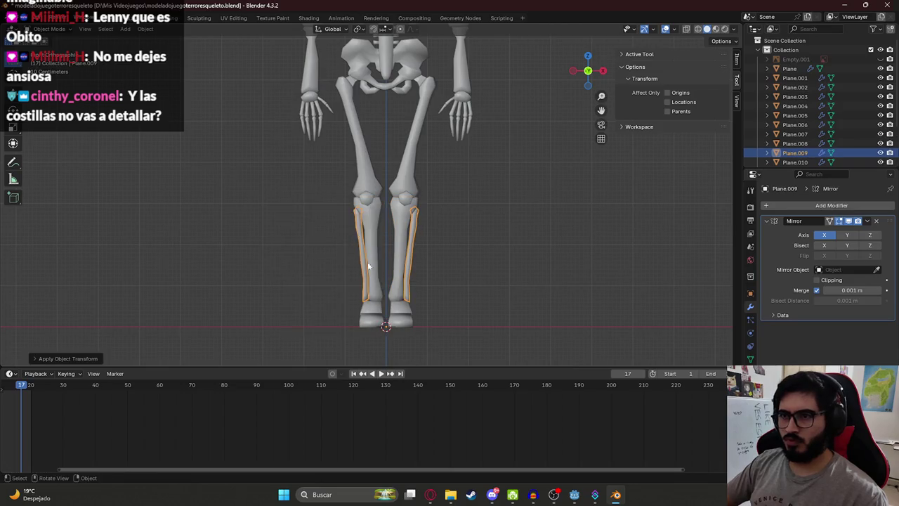
- Apply all transforms to the feet, the lower pelvis piece and the pelvis
{"action": "left_click", "coordinate": [375, 311]}
{"action": "key", "text": "ctrl+a"}
{"action": "left_click", "coordinate": [373, 306]}
{"action": "scroll", "scroll_direction": "down", "scroll_amount": 3}
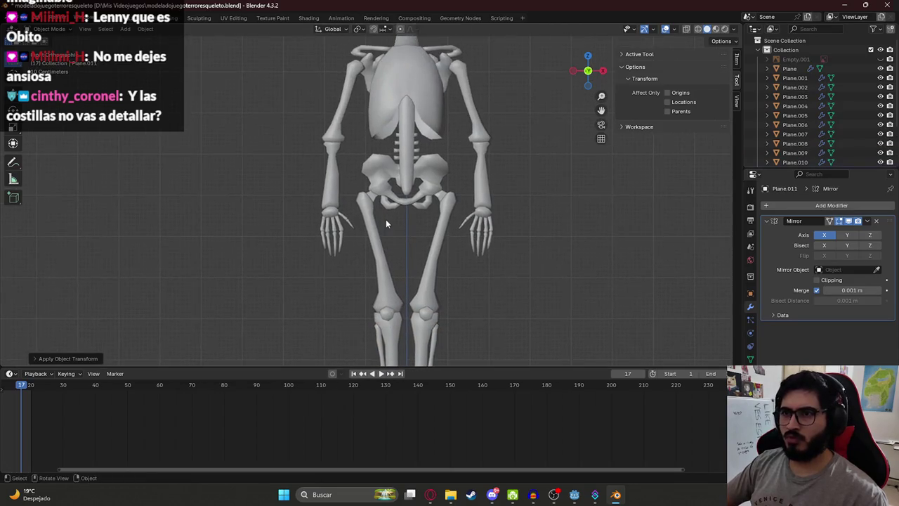
{"action": "left_click", "coordinate": [389, 205]}
{"action": "key", "text": "ctrl+a"}
{"action": "left_click", "coordinate": [392, 200]}
{"action": "left_click", "coordinate": [388, 174]}
{"action": "key", "text": "ctrl+a"}
{"action": "left_click", "coordinate": [379, 172]}
- In wireframe Edit Mode, reposition the pelvis's central vertex strip and a small vertex group
{"action": "scroll", "scroll_direction": "up", "scroll_amount": 3}
{"action": "key", "text": "Tab"}
{"action": "key", "text": "z"}
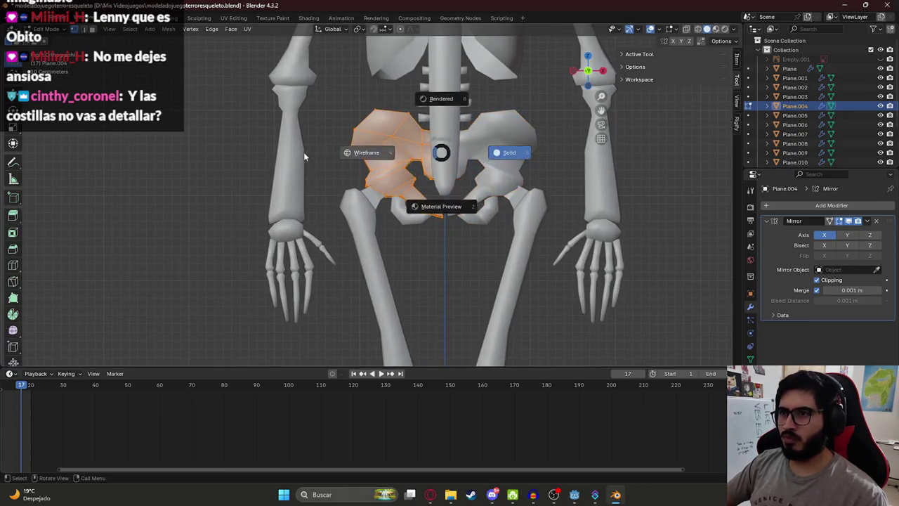
{"action": "left_click_drag", "start_coordinate": [447, 180], "coordinate": [446, 180]}
{"action": "key", "text": "g"}
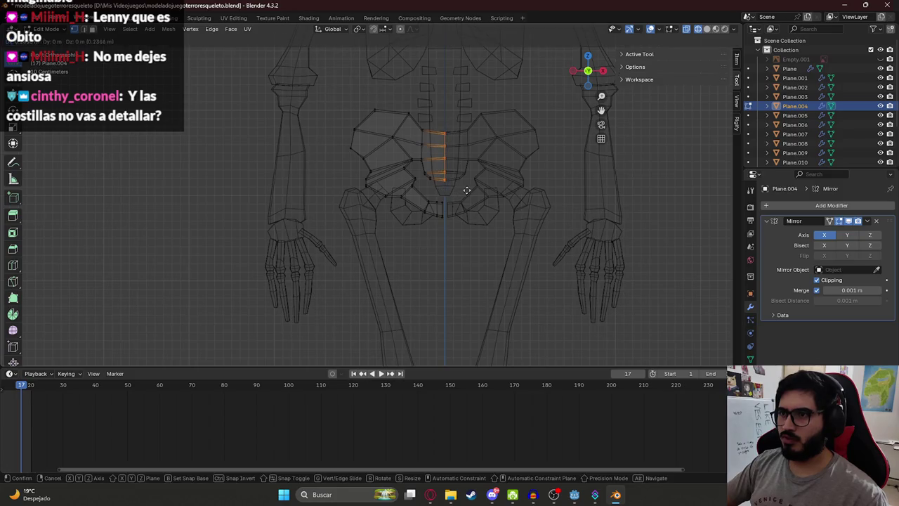
{"action": "left_click", "coordinate": [467, 191]}
{"action": "left_click_drag", "start_coordinate": [447, 224], "coordinate": [448, 224]}
{"action": "key", "text": "g"}
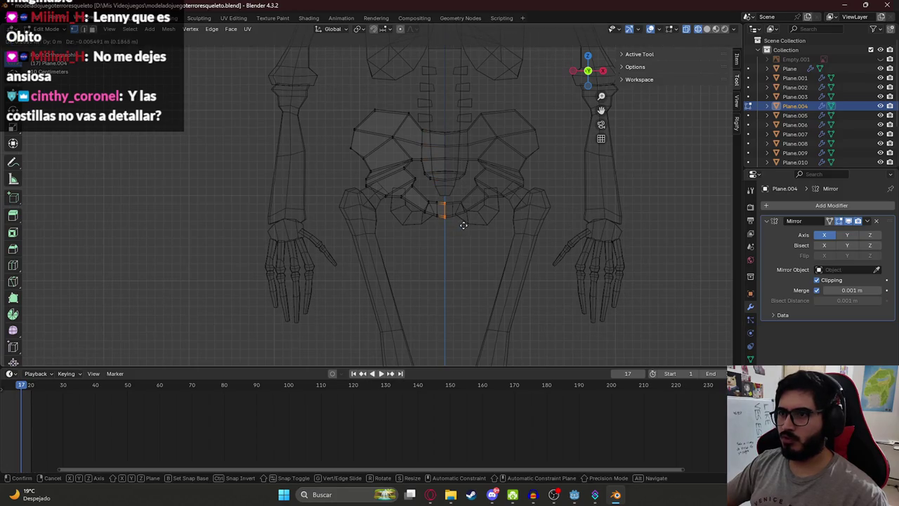
{"action": "left_click", "coordinate": [464, 224]}
- Return to solid Object Mode, select the clavicle, head and rib cage, and orbit behind the skeleton
{"action": "key", "text": "Tab"}
{"action": "key", "text": "z"}
{"action": "left_click", "coordinate": [391, 161]}
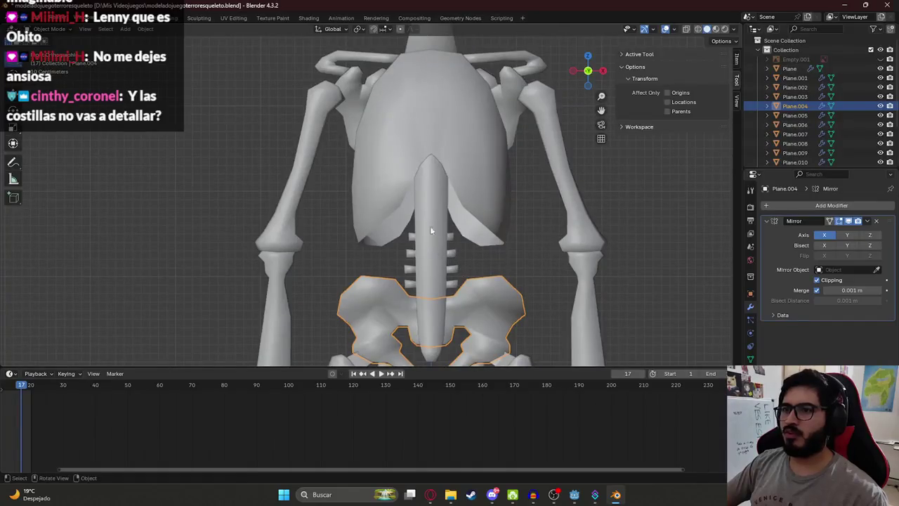
{"action": "scroll", "scroll_direction": "up", "scroll_amount": 3}
{"action": "scroll", "scroll_direction": "down", "scroll_amount": 3}
{"action": "left_click", "coordinate": [379, 163]}
{"action": "left_click", "coordinate": [419, 171]}
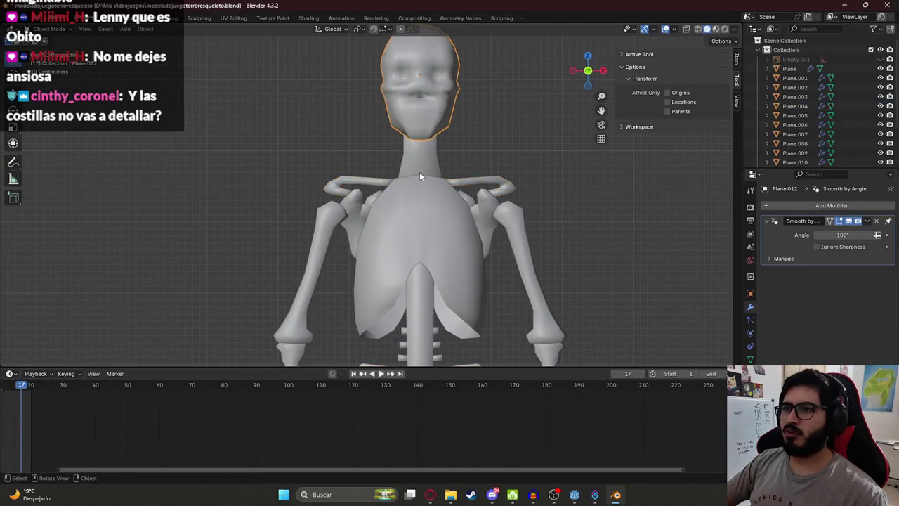
{"action": "left_click", "coordinate": [420, 172]}
{"action": "scroll", "scroll_direction": "down", "scroll_amount": 3}
{"action": "scroll", "scroll_direction": "down", "scroll_amount": 3}
{"action": "scroll", "scroll_direction": "down", "scroll_amount": 3}
{"action": "left_click_drag", "start_coordinate": [339, 203], "coordinate": [528, 207]}
{"action": "scroll", "scroll_direction": "up", "scroll_amount": 3}
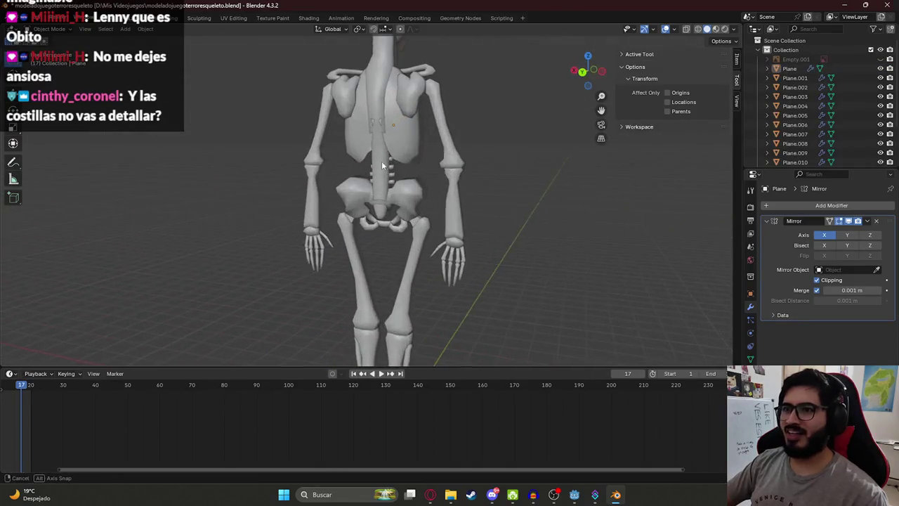
- Enter Edit Mode on the rib cage and save the blend file
{"action": "scroll", "scroll_direction": "up", "scroll_amount": 3}
{"action": "scroll", "scroll_direction": "up", "scroll_amount": 3}
{"action": "key", "text": "Tab"}
{"action": "scroll", "scroll_direction": "up", "scroll_amount": 3}
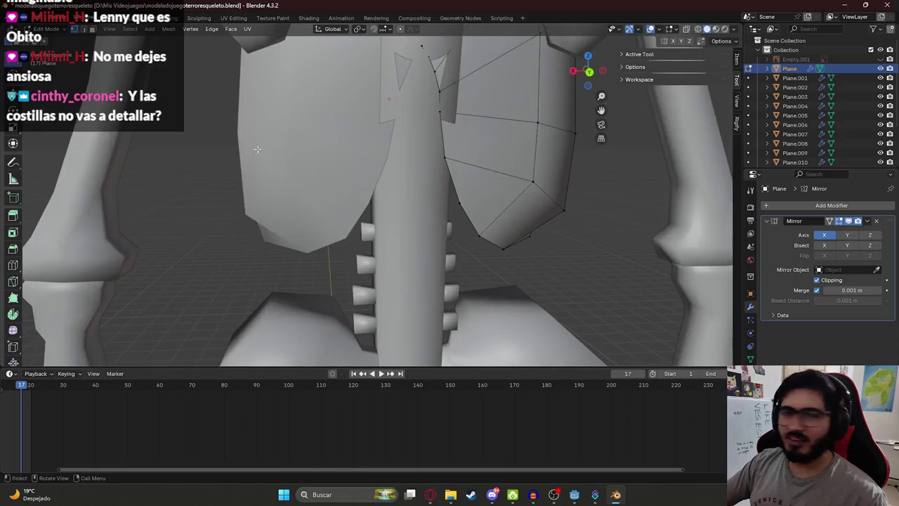
{"action": "key", "text": "ctrl+s"}
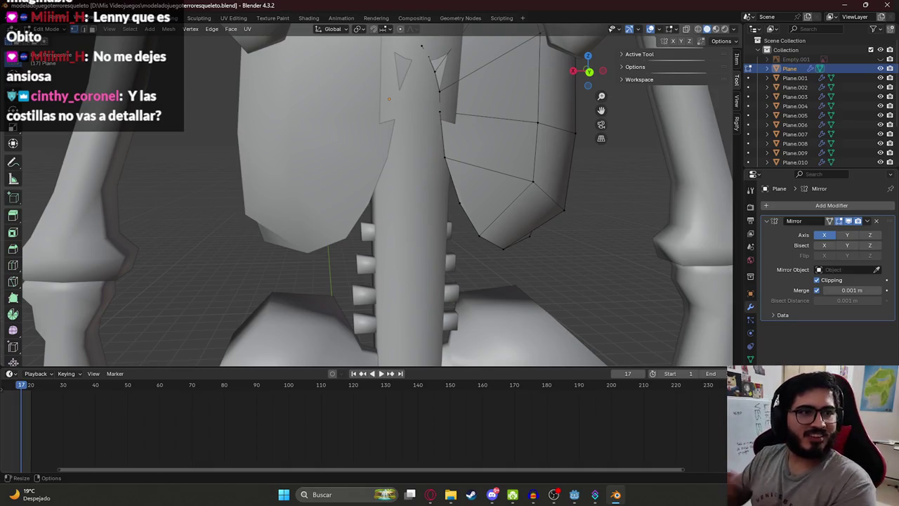
- Orbit the skeleton from a front view to its side in Object Mode
{"action": "scroll", "scroll_direction": "down", "scroll_amount": 3}
{"action": "left_click_drag", "start_coordinate": [395, 154], "coordinate": [292, 137]}
{"action": "key", "text": "Tab"}
{"action": "scroll", "scroll_direction": "down", "scroll_amount": 3}
{"action": "scroll", "scroll_direction": "up", "scroll_amount": 3}
{"action": "left_click_drag", "start_coordinate": [339, 184], "coordinate": [446, 230]}
{"action": "scroll", "scroll_direction": "up", "scroll_amount": 3}
- Shift the first torso vertices along the Y axis in the rib cage's Edit Mode
{"action": "key", "text": "Tab"}
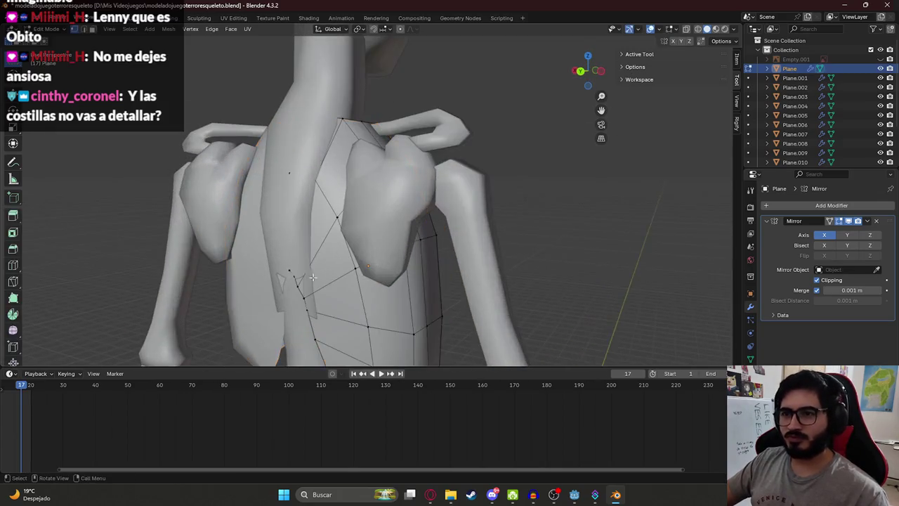
{"action": "left_click_drag", "start_coordinate": [316, 276], "coordinate": [344, 236]}
{"action": "scroll", "scroll_direction": "up", "scroll_amount": 3}
{"action": "scroll", "scroll_direction": "up", "scroll_amount": 3}
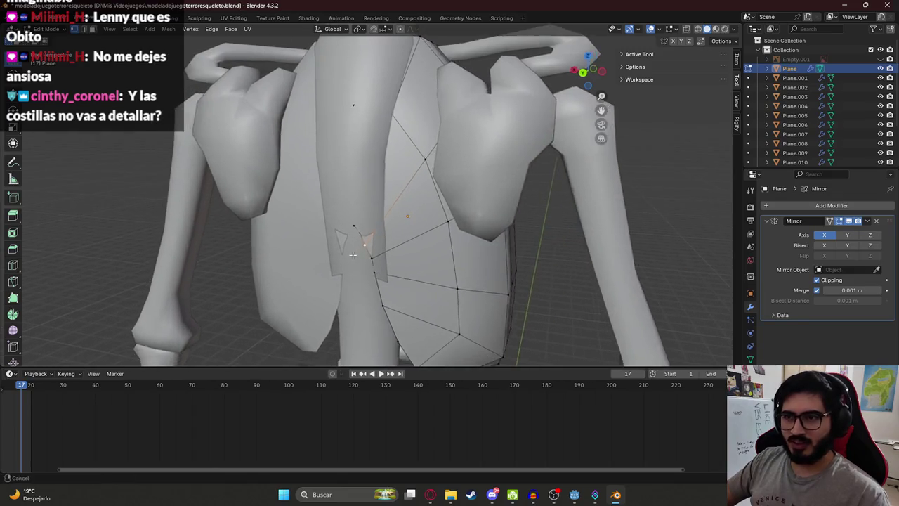
{"action": "scroll", "scroll_direction": "up", "scroll_amount": 3}
{"action": "left_click_drag", "start_coordinate": [347, 241], "coordinate": [358, 260]}
{"action": "key", "text": "g"}
{"action": "key", "text": "y"}
{"action": "left_click", "coordinate": [372, 289]}
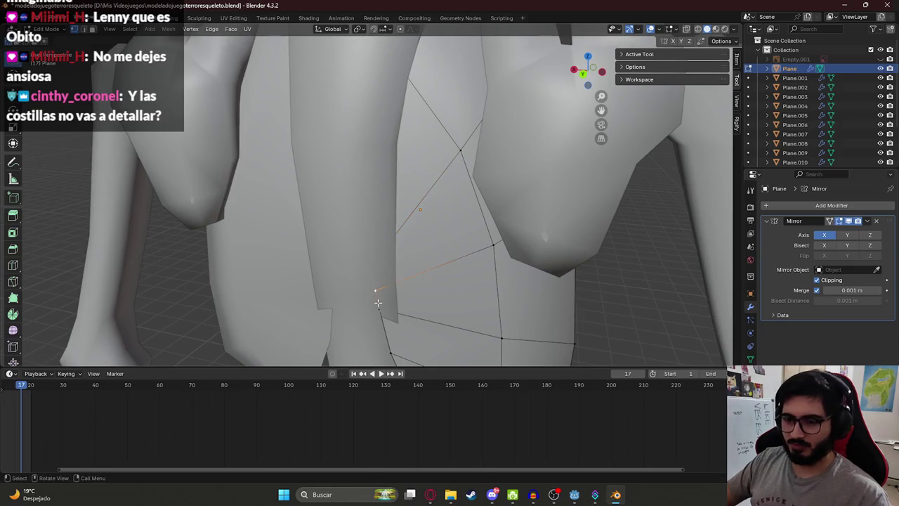
{"action": "key", "text": "g"}
{"action": "key", "text": "y"}
{"action": "left_click", "coordinate": [381, 307]}
- Move three more torso vertices along the Y axis to finish reshaping the rib cage
{"action": "key", "text": "g"}
{"action": "key", "text": "y"}
{"action": "left_click", "coordinate": [387, 333]}
{"action": "scroll", "scroll_direction": "down", "scroll_amount": 3}
{"action": "left_click_drag", "start_coordinate": [387, 334], "coordinate": [362, 308]}
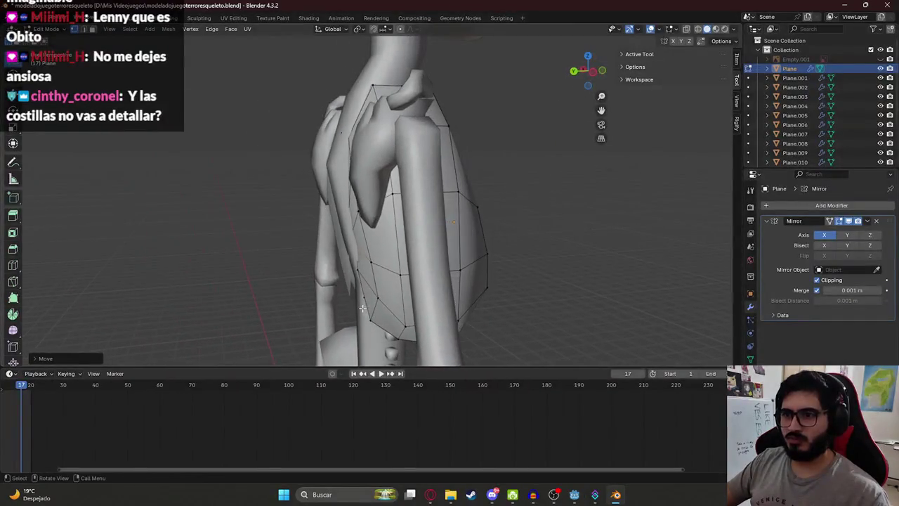
{"action": "key", "text": "g"}
{"action": "key", "text": "y"}
{"action": "left_click", "coordinate": [364, 303]}
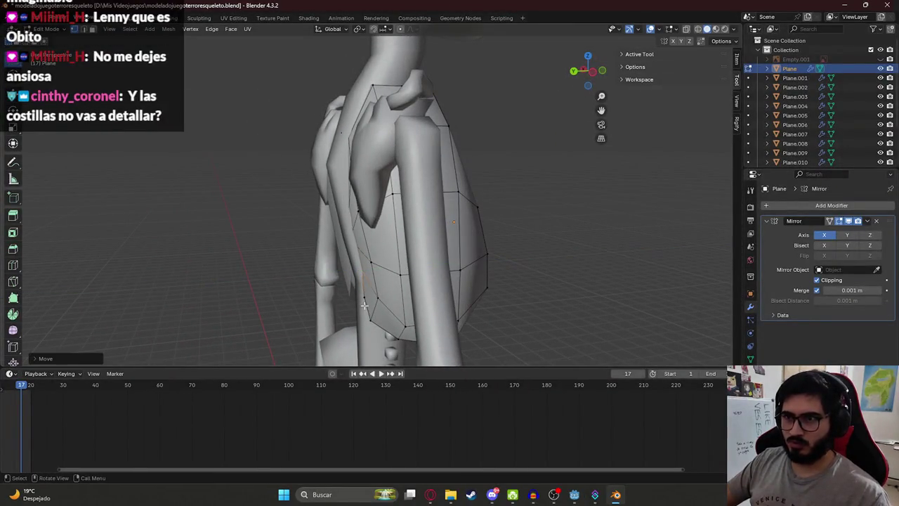
{"action": "key", "text": "g"}
{"action": "key", "text": "y"}
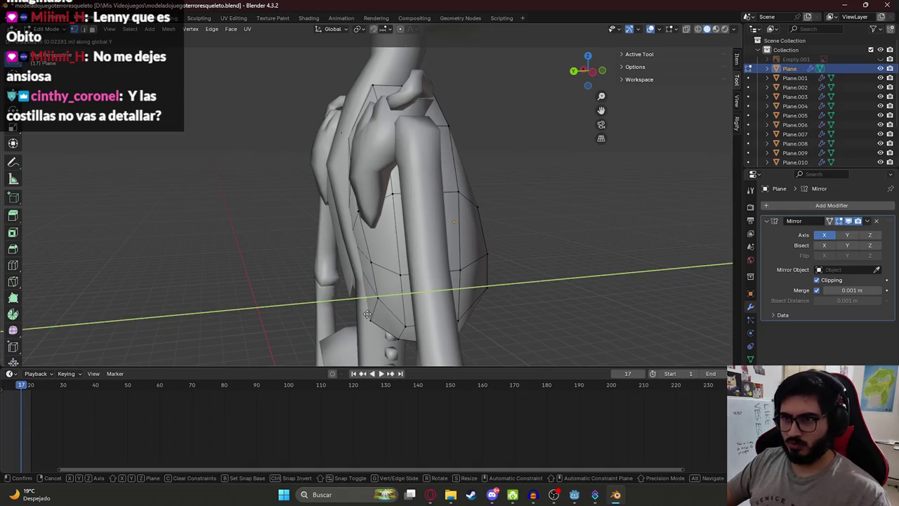
{"action": "left_click", "coordinate": [366, 314]}
- Return to Object Mode, save modeladojuegoterroresqueleto.blend, then select the skull from a side view
{"action": "key", "text": "Tab"}
{"action": "left_click", "coordinate": [504, 206]}
{"action": "left_click_drag", "start_coordinate": [499, 206], "coordinate": [445, 243]}
{"action": "key", "text": "ctrl+s"}
{"action": "key", "text": "a"}
{"action": "scroll", "scroll_direction": "down", "scroll_amount": 3}
{"action": "key", "text": "alt+a"}
{"action": "scroll", "scroll_direction": "up", "scroll_amount": 3}
{"action": "left_click_drag", "start_coordinate": [406, 139], "coordinate": [303, 128]}
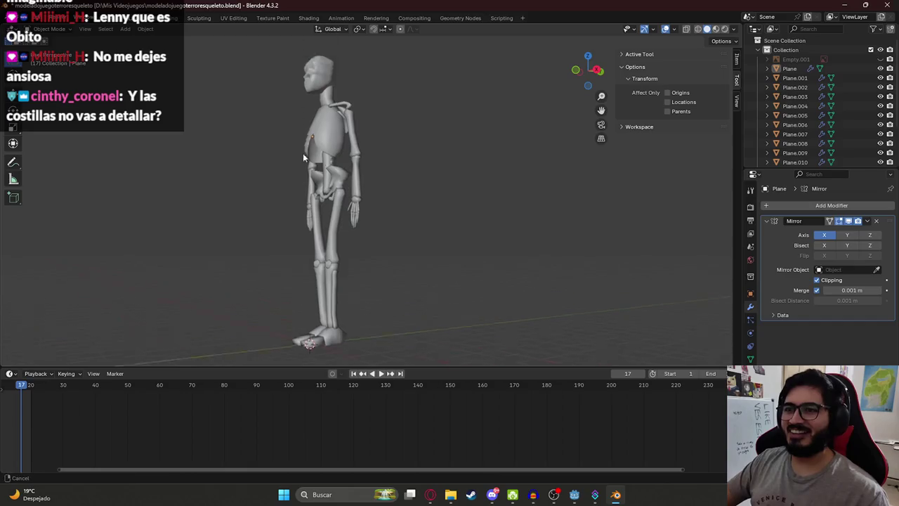
{"action": "scroll", "scroll_direction": "up", "scroll_amount": 3}
{"action": "left_click", "coordinate": [213, 248]}
- Frame the skull from the front and raise a face vertex along the Z axis
{"action": "key", "text": "KP_1"}
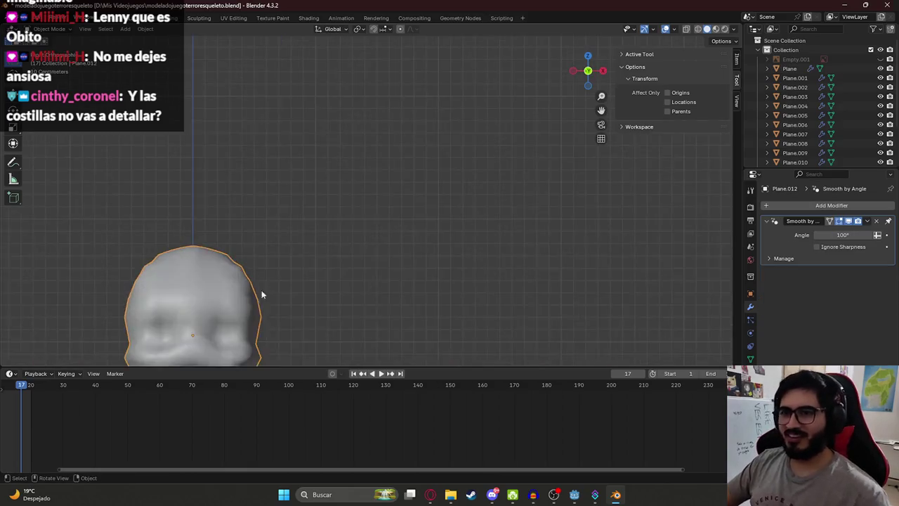
{"action": "left_click_drag", "start_coordinate": [259, 291], "coordinate": [400, 113]}
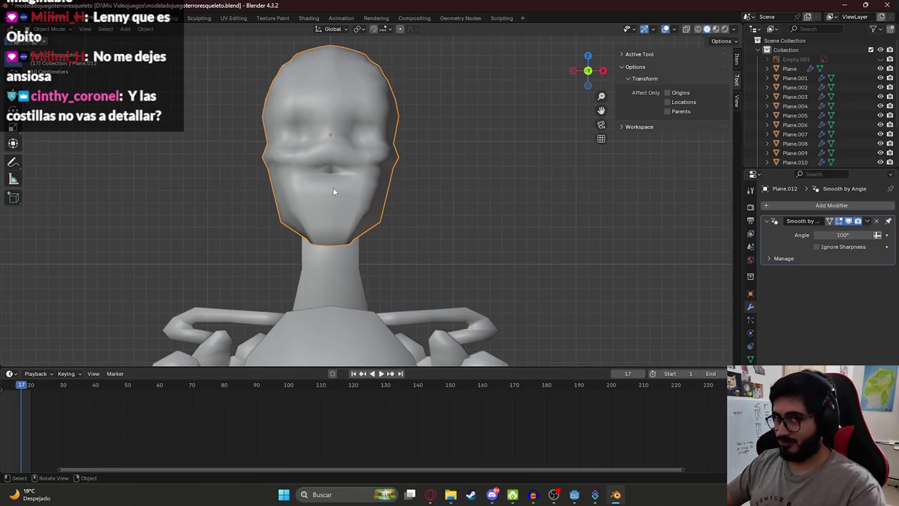
{"action": "key", "text": "Tab"}
{"action": "scroll", "scroll_direction": "up", "scroll_amount": 3}
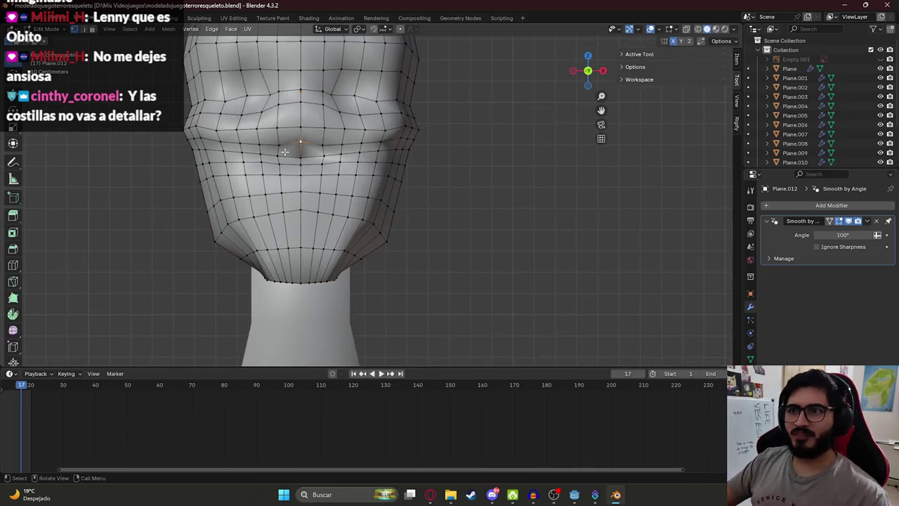
{"action": "key", "text": "Tab"}
{"action": "scroll", "scroll_direction": "down", "scroll_amount": 3}
{"action": "left_click_drag", "start_coordinate": [268, 158], "coordinate": [352, 186]}
{"action": "key", "text": "Tab"}
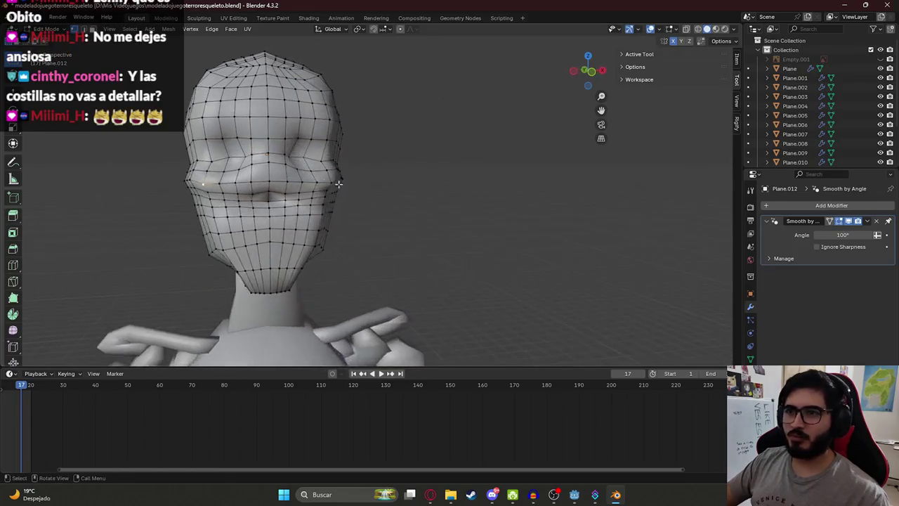
{"action": "key", "text": "g"}
{"action": "key", "text": "z"}
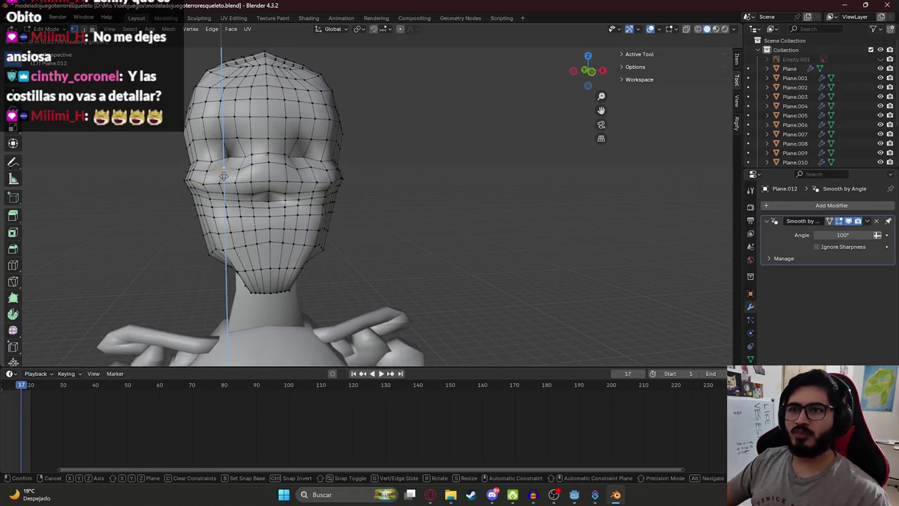
{"action": "left_click", "coordinate": [224, 176]}
{"action": "key", "text": "Tab"}
- Slide two face vertices along the Y axis from a three-quarter side view
{"action": "left_click_drag", "start_coordinate": [223, 176], "coordinate": [282, 161]}
{"action": "key", "text": "Tab"}
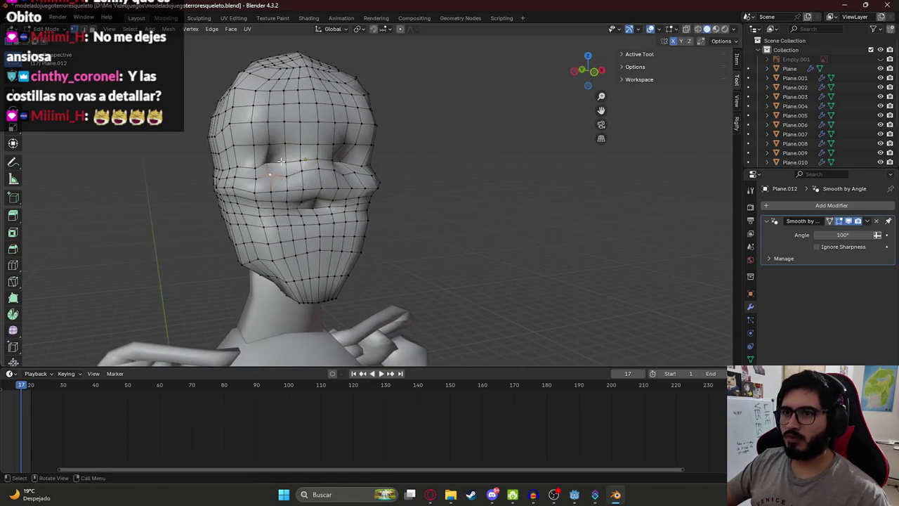
{"action": "key", "text": "g"}
{"action": "key", "text": "y"}
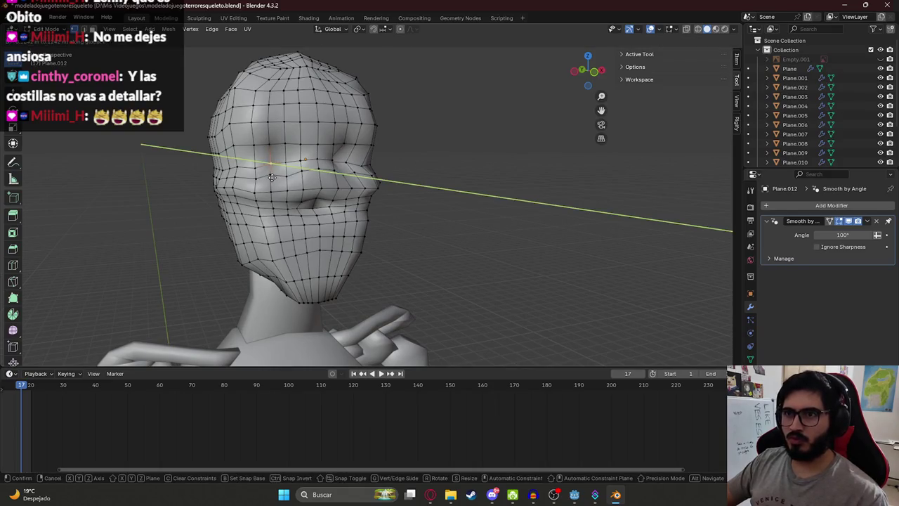
{"action": "left_click", "coordinate": [272, 177]}
{"action": "key", "text": "Tab"}
- Narrow the lips by scaling their vertices along the X axis
{"action": "scroll", "scroll_direction": "down", "scroll_amount": 3}
{"action": "left_click_drag", "start_coordinate": [281, 182], "coordinate": [445, 250]}
{"action": "key", "text": "Tab"}
{"action": "scroll", "scroll_direction": "up", "scroll_amount": 3}
{"action": "key", "text": "g"}
{"action": "key", "text": "Escape"}
{"action": "key", "text": "Tab"}
{"action": "key", "text": "Tab"}
{"action": "left_click_drag", "start_coordinate": [399, 231], "coordinate": [383, 218]}
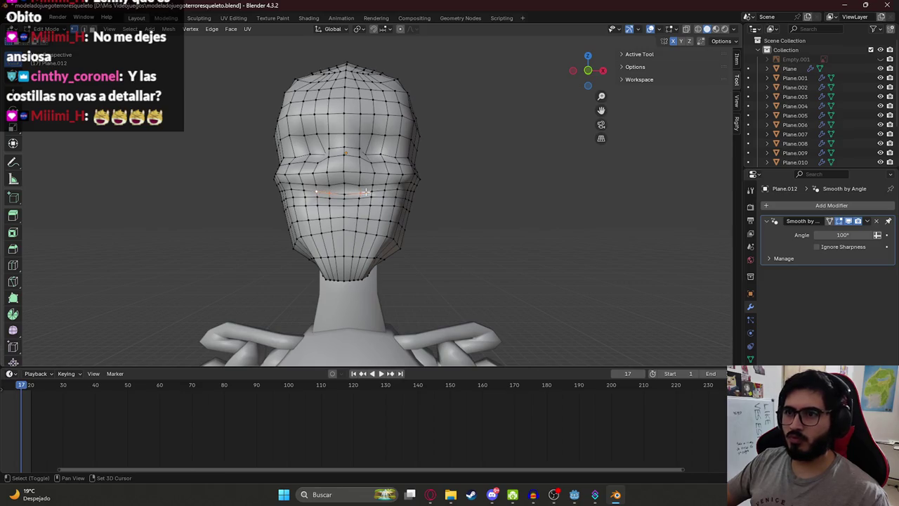
{"action": "key", "text": "s"}
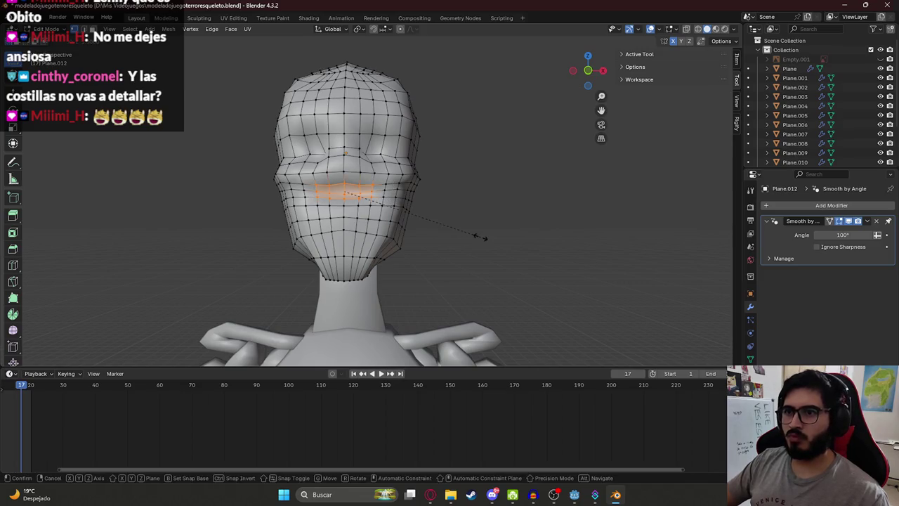
{"action": "key", "text": "x"}
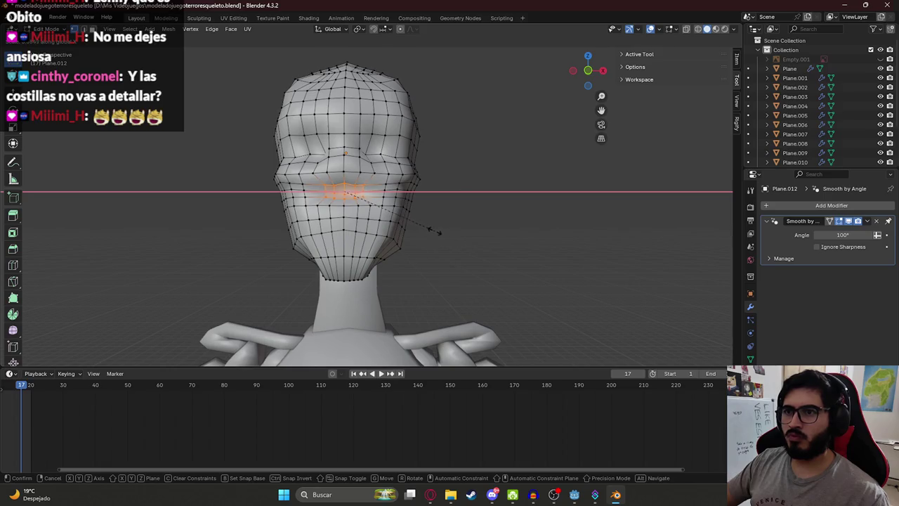
{"action": "key", "text": "Escape"}
{"action": "key", "text": "Tab"}
- Lift the edge loop under the nose from a side angle
{"action": "left_click_drag", "start_coordinate": [396, 211], "coordinate": [346, 262]}
{"action": "key", "text": "Tab"}
{"action": "scroll", "scroll_direction": "up", "scroll_amount": 3}
{"action": "key", "text": "g"}
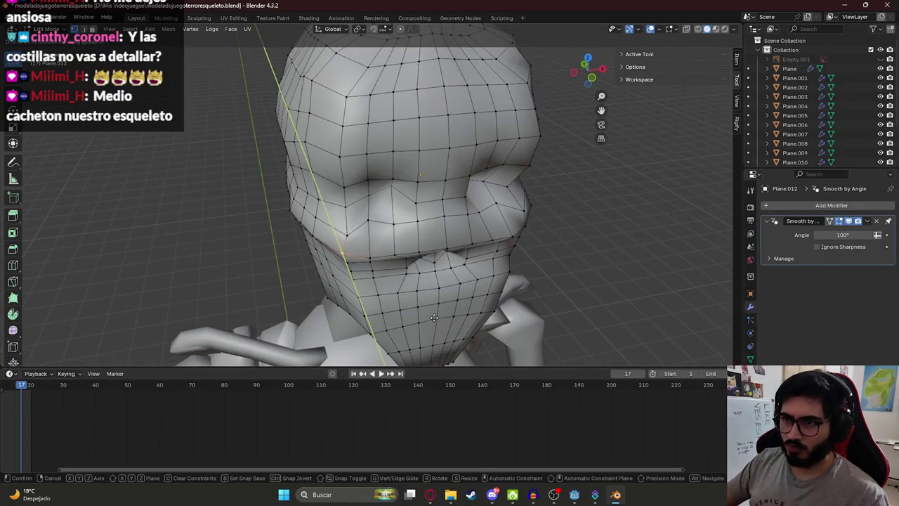
{"action": "left_click", "coordinate": [434, 317]}
- Move a jaw vertex along the Y axis and return to Object Mode
{"action": "left_click", "coordinate": [370, 257]}
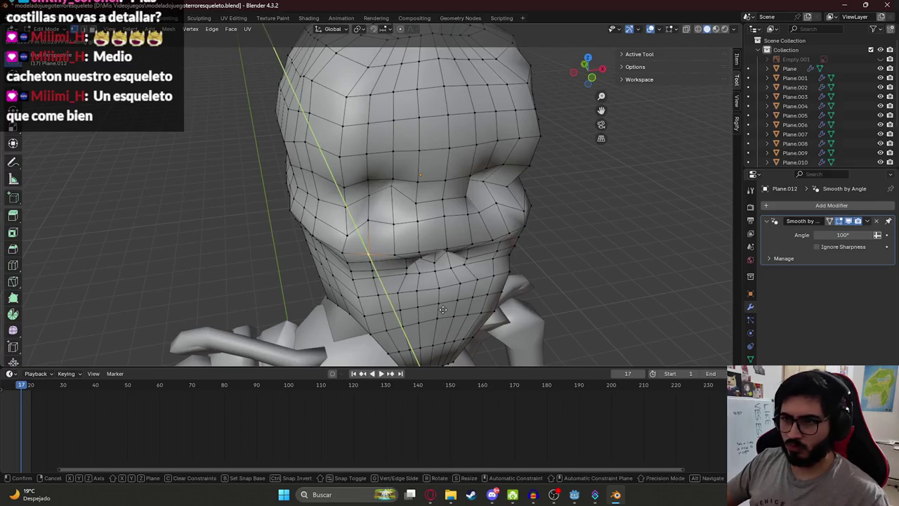
{"action": "key", "text": "g"}
{"action": "key", "text": "y"}
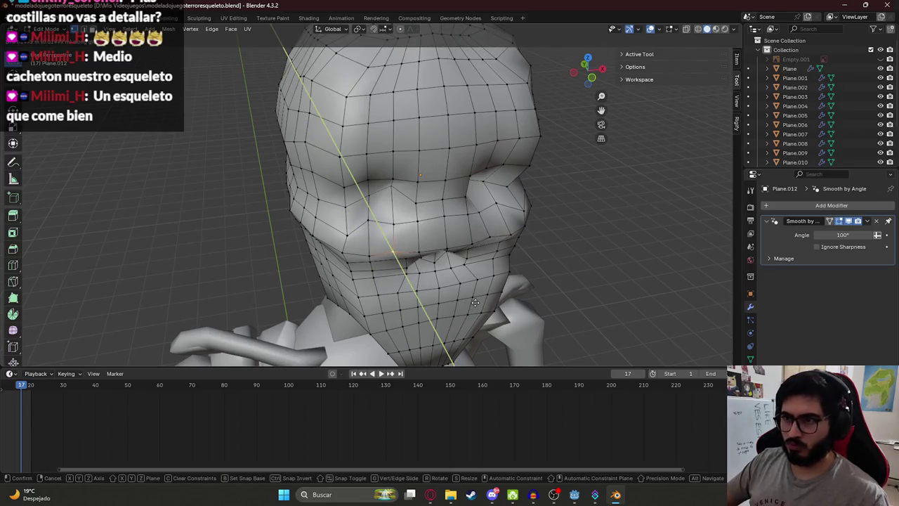
{"action": "left_click", "coordinate": [477, 303]}
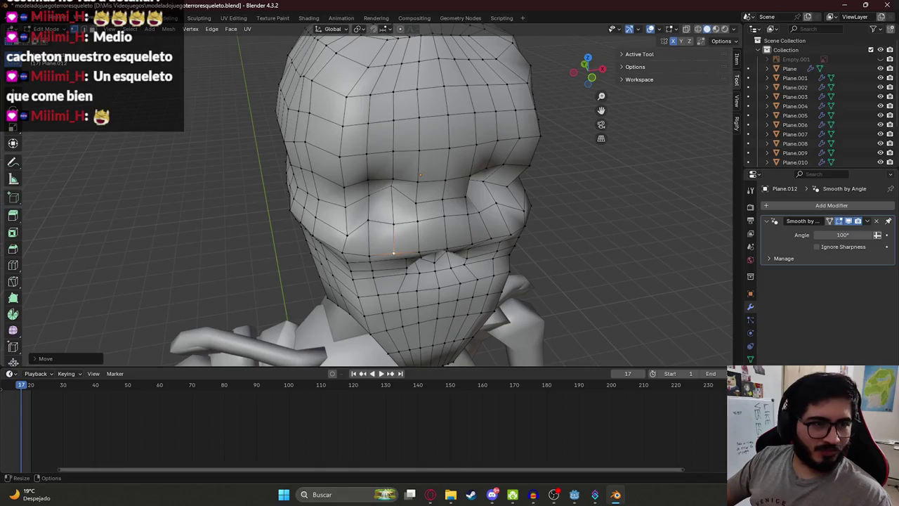
{"action": "left_click_drag", "start_coordinate": [368, 179], "coordinate": [515, 160]}
{"action": "key", "text": "Tab"}
{"action": "scroll", "scroll_direction": "up", "scroll_amount": 3}
- Sharpen the nose profile by moving a nose vertex along the Y axis
{"action": "scroll", "scroll_direction": "up", "scroll_amount": 3}
{"action": "left_click_drag", "start_coordinate": [434, 196], "coordinate": [414, 201]}
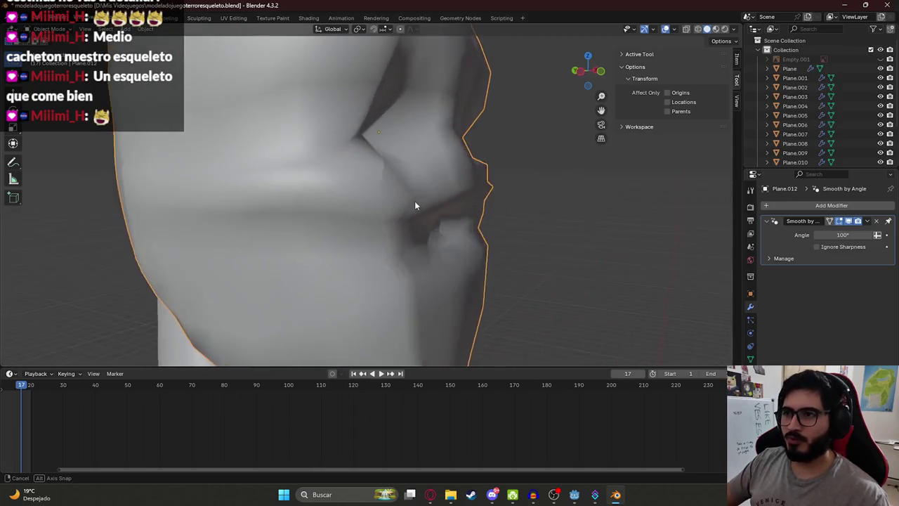
{"action": "key", "text": "Tab"}
{"action": "left_click_drag", "start_coordinate": [384, 173], "coordinate": [423, 184]}
{"action": "key", "text": "g"}
{"action": "key", "text": "z"}
{"action": "key", "text": "x"}
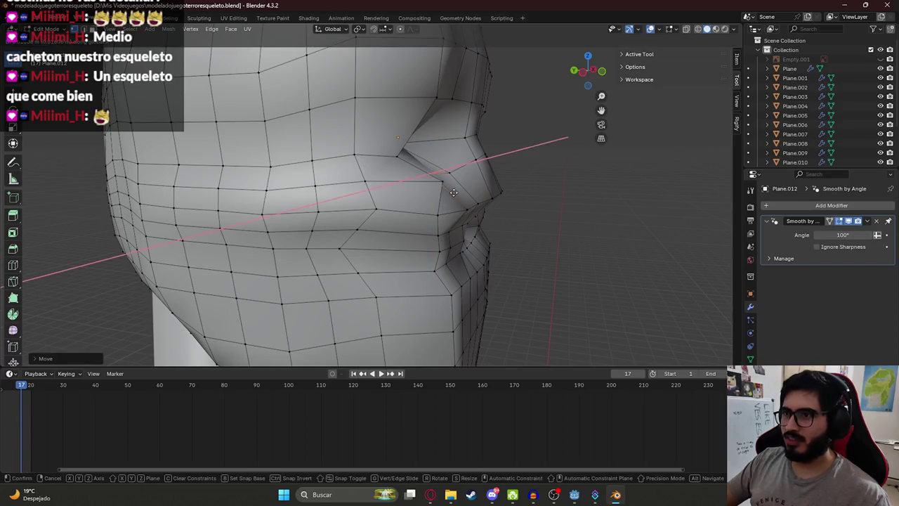
{"action": "key", "text": "y"}
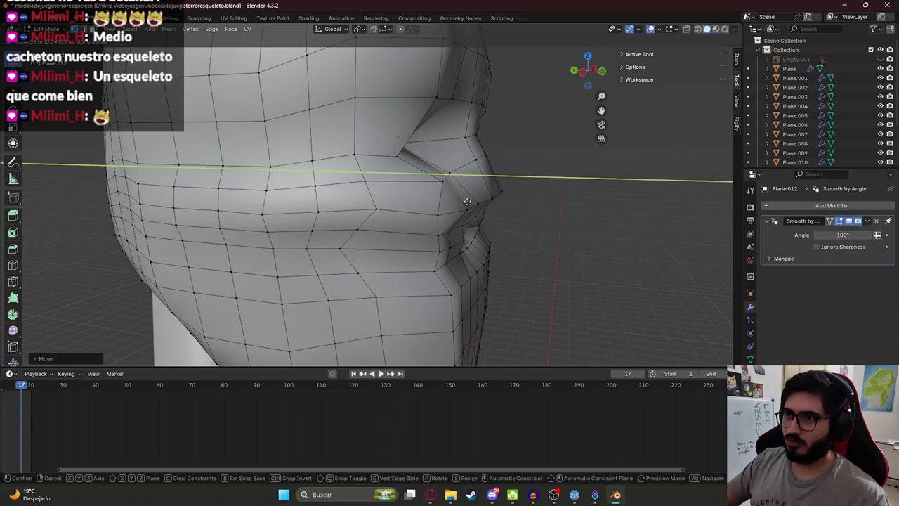
{"action": "left_click", "coordinate": [465, 202]}
{"action": "left_click_drag", "start_coordinate": [475, 224], "coordinate": [406, 198]}
{"action": "key", "text": "Tab"}
- Pull a cheek vertex into a new position on the head
{"action": "key", "text": "Tab"}
{"action": "scroll", "scroll_direction": "up", "scroll_amount": 3}
{"action": "scroll", "scroll_direction": "down", "scroll_amount": 3}
{"action": "key", "text": "g"}
{"action": "left_click", "coordinate": [224, 174]}
{"action": "key", "text": "Tab"}
{"action": "scroll", "scroll_direction": "up", "scroll_amount": 3}
{"action": "key", "text": "Tab"}
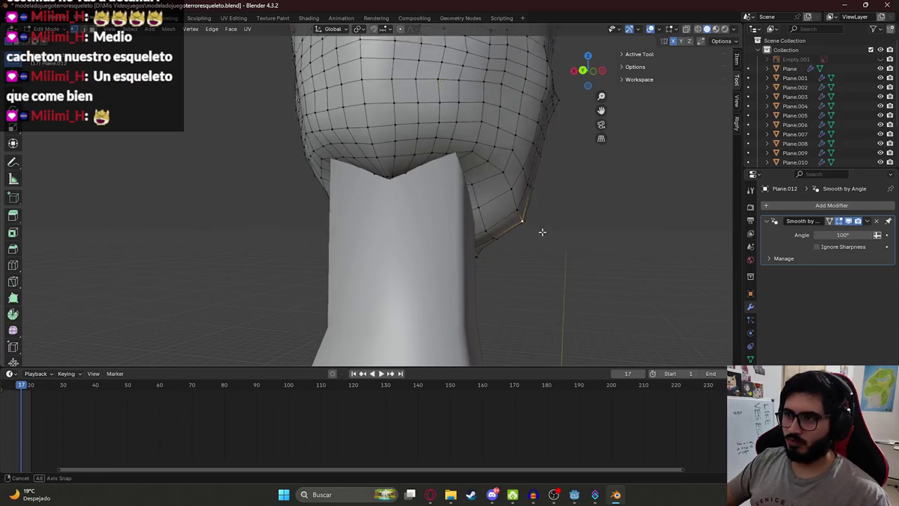
- From the front view, push jaw vertices sideways along X in four small moves
{"action": "left_click_drag", "start_coordinate": [543, 233], "coordinate": [500, 217]}
{"action": "left_click_drag", "start_coordinate": [458, 179], "coordinate": [244, 249]}
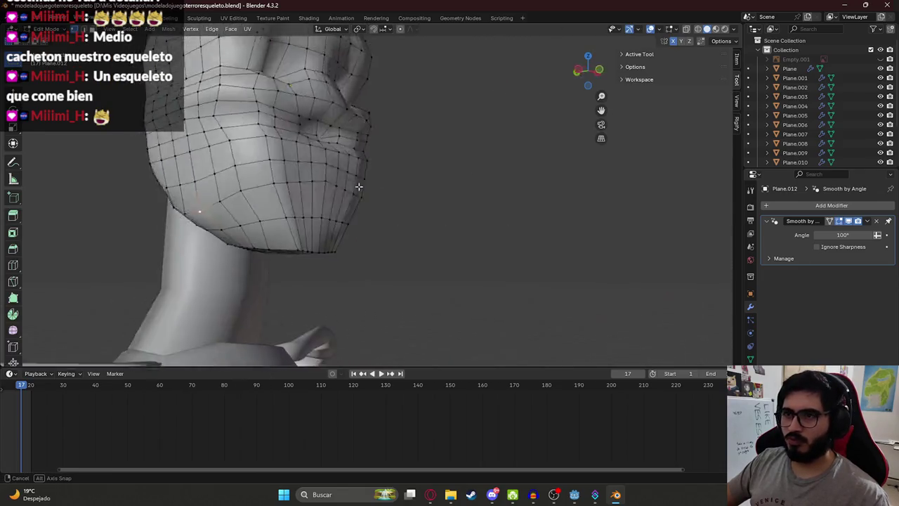
{"action": "key", "text": "g"}
{"action": "key", "text": "x"}
{"action": "left_click", "coordinate": [243, 245]}
{"action": "key", "text": "g"}
{"action": "key", "text": "x"}
{"action": "left_click", "coordinate": [232, 223]}
{"action": "key", "text": "g"}
{"action": "key", "text": "x"}
{"action": "left_click", "coordinate": [234, 224]}
{"action": "key", "text": "g"}
{"action": "key", "text": "x"}
{"action": "left_click", "coordinate": [237, 231]}
{"action": "key", "text": "Tab"}
- Check the boqueron and 'esqueleto de costado' reference images in the browser, then return to Blender
{"action": "left_click_drag", "start_coordinate": [243, 229], "coordinate": [316, 201]}
{"action": "scroll", "scroll_direction": "up", "scroll_amount": 3}
{"action": "left_click", "coordinate": [430, 494]}
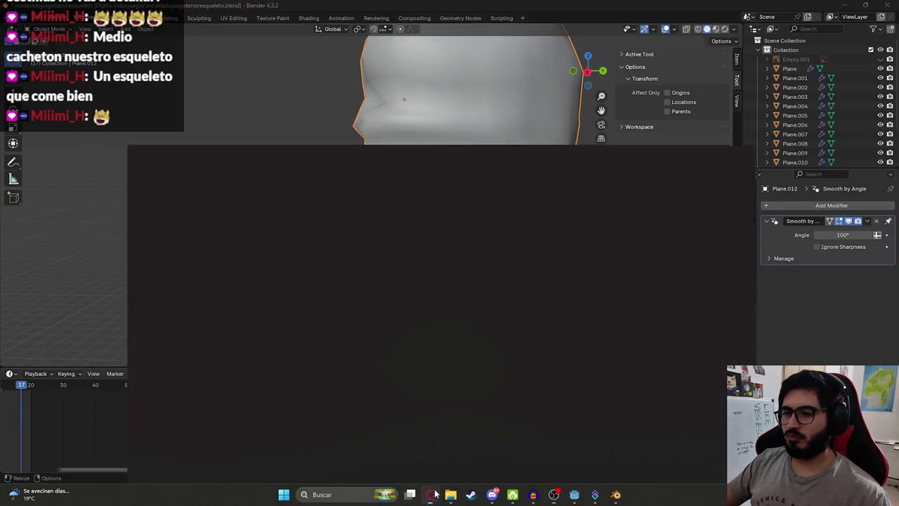
{"action": "left_click", "coordinate": [637, 10]}
{"action": "left_click", "coordinate": [583, 10]}
{"action": "left_click", "coordinate": [446, 10]}
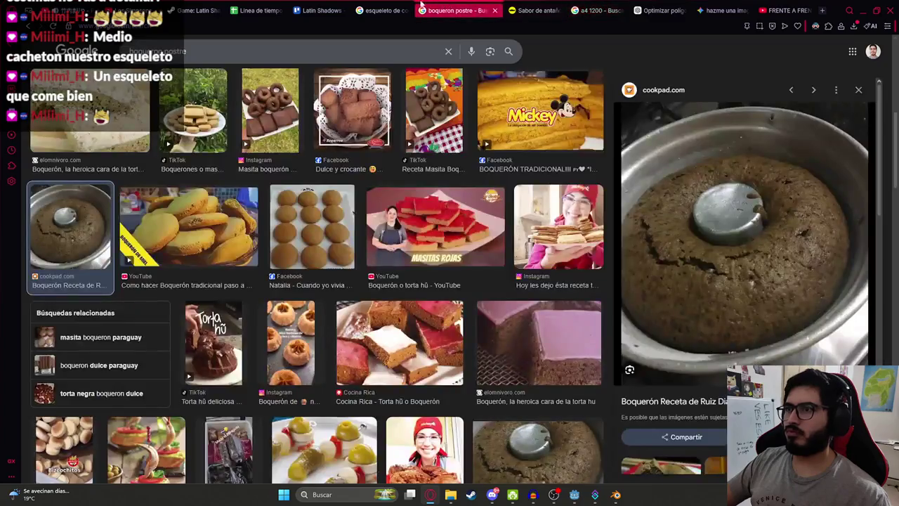
{"action": "left_click", "coordinate": [383, 9]}
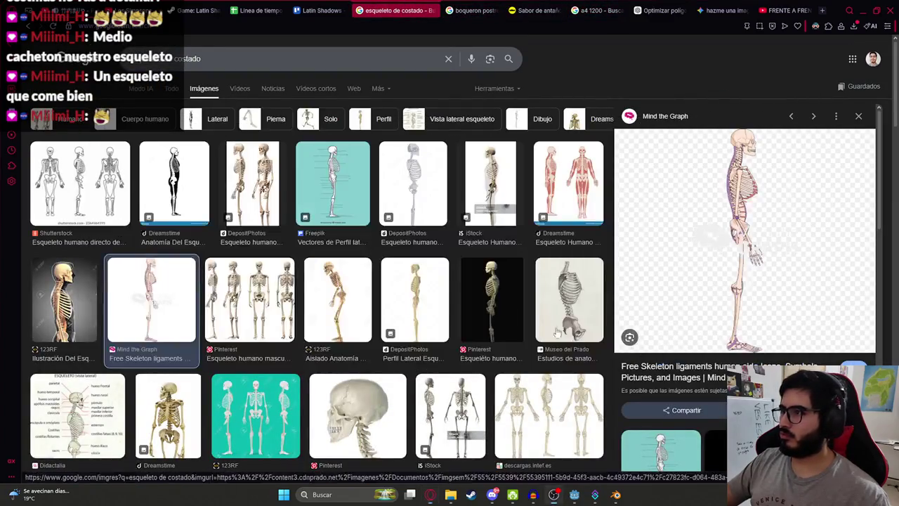
{"action": "left_click", "coordinate": [614, 495]}
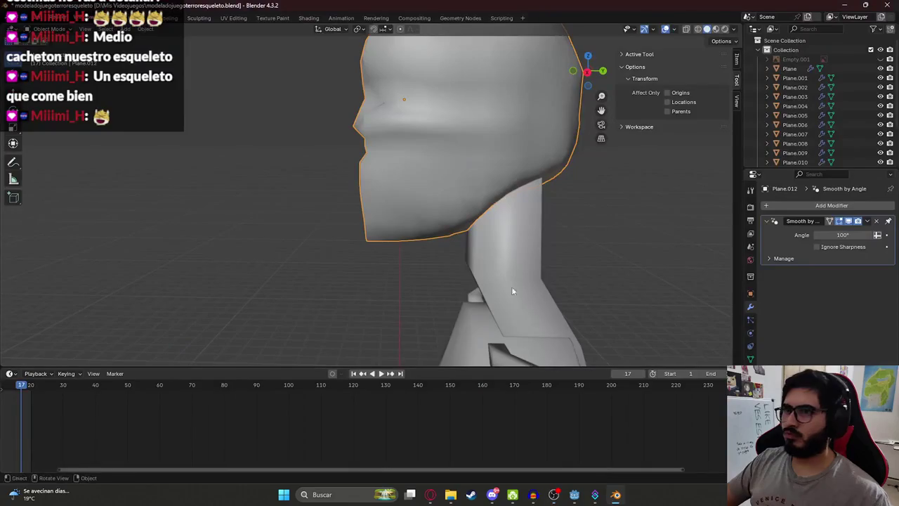
- View the head from the opposite side in Edit Mode with X-ray wireframe on
{"action": "scroll", "scroll_direction": "up", "scroll_amount": 3}
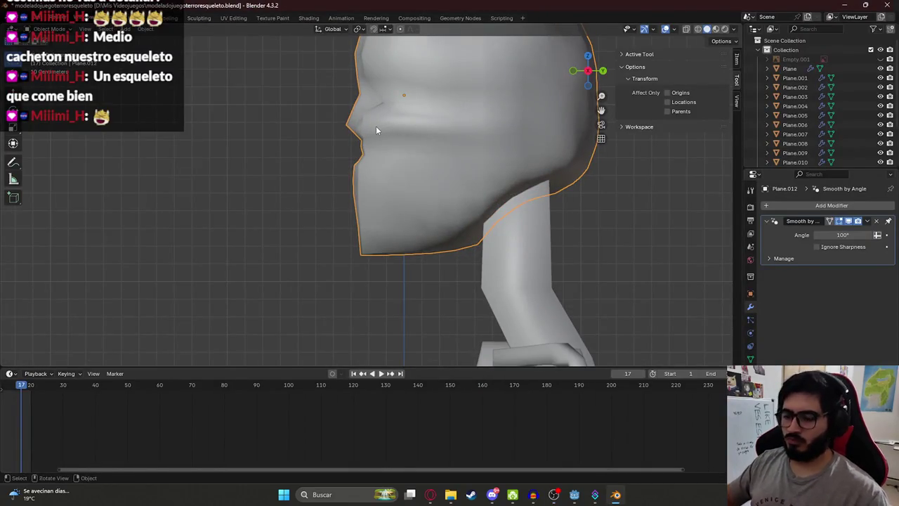
{"action": "key", "text": "ctrl+KP_3"}
{"action": "key", "text": "Tab"}
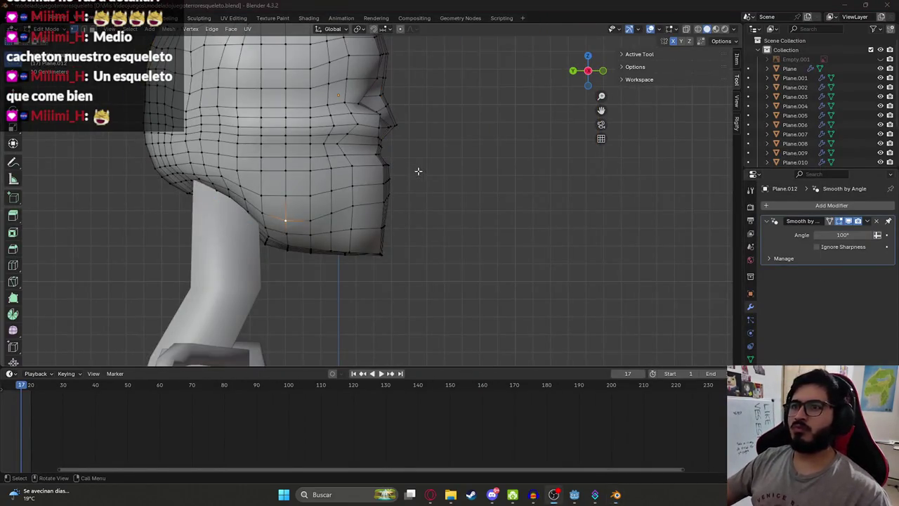
{"action": "key", "text": "alt+Tab"}
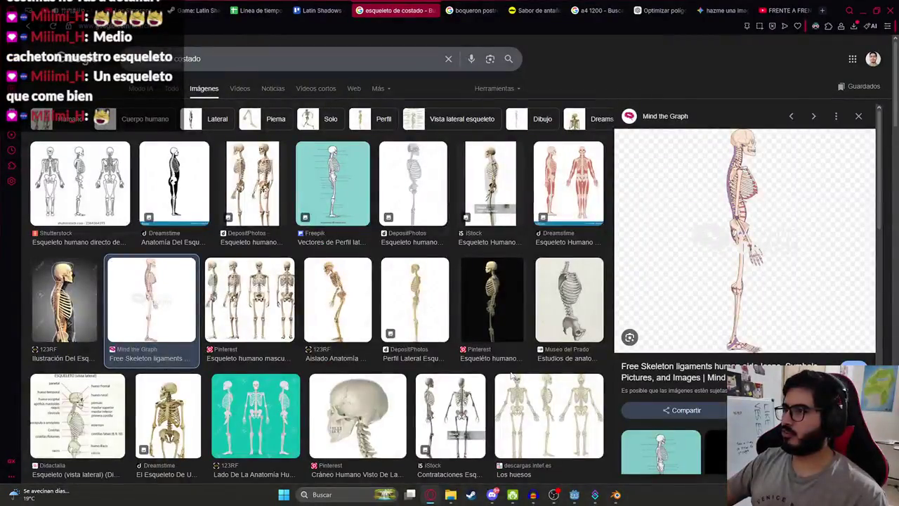
{"action": "key", "text": "alt+Tab"}
{"action": "key", "text": "Tab"}
{"action": "key", "text": "Tab"}
{"action": "key", "text": "Tab"}
{"action": "key", "text": "Tab"}
{"action": "key", "text": "Tab"}
{"action": "key", "text": "Tab"}
{"action": "key", "text": "Tab"}
{"action": "key", "text": "Tab"}
{"action": "key", "text": "Tab"}
{"action": "key", "text": "Tab"}
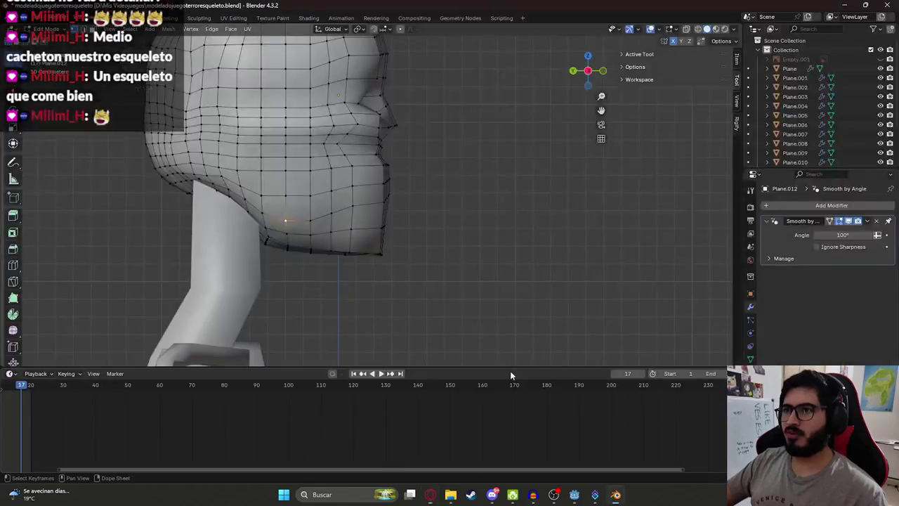
{"action": "key", "text": "alt+Tab"}
{"action": "key", "text": "alt+Tab"}
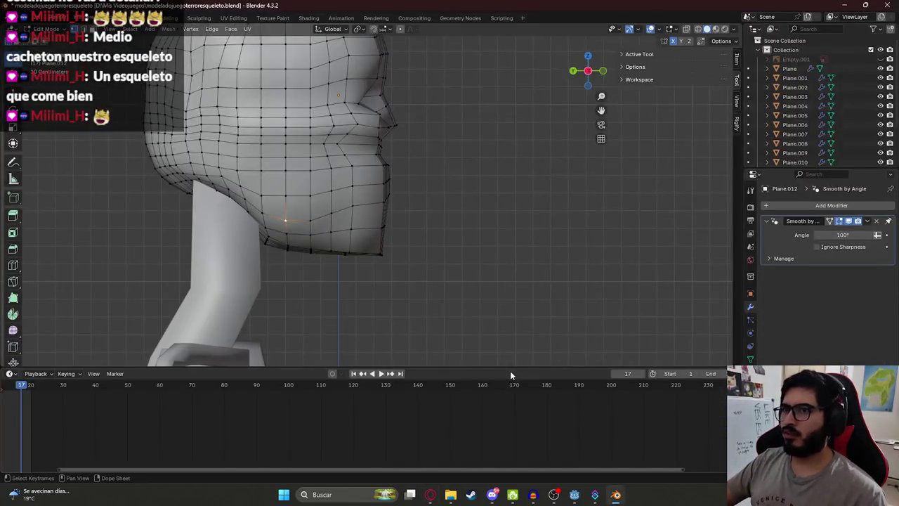
{"action": "key", "text": "alt+Tab"}
{"action": "key", "text": "alt+Tab"}
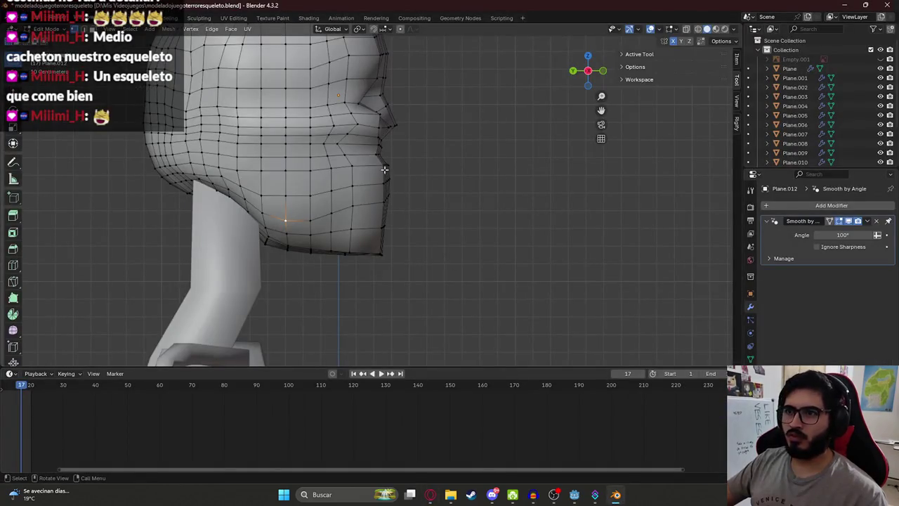
{"action": "key", "text": "shift+z"}
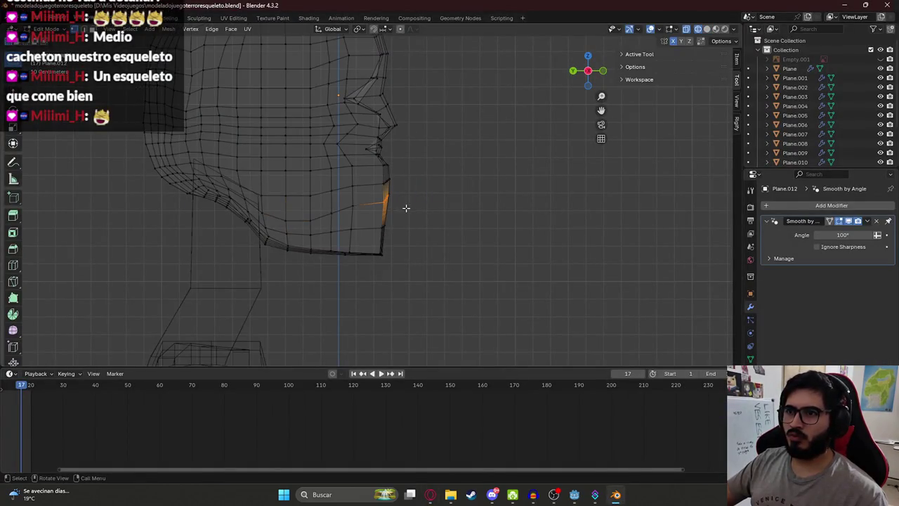
- Reposition the selected cheek edges and raise them higher
{"action": "key", "text": "g"}
{"action": "left_click", "coordinate": [401, 210]}
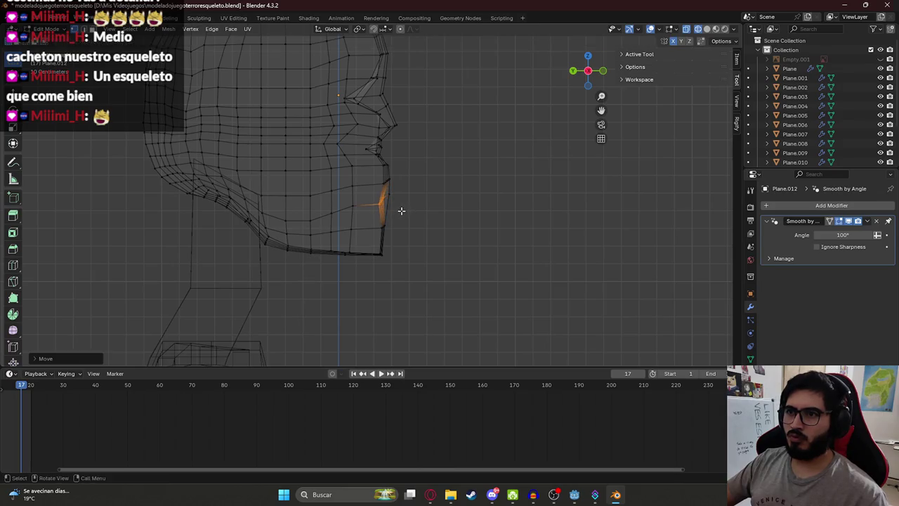
{"action": "key", "text": "g"}
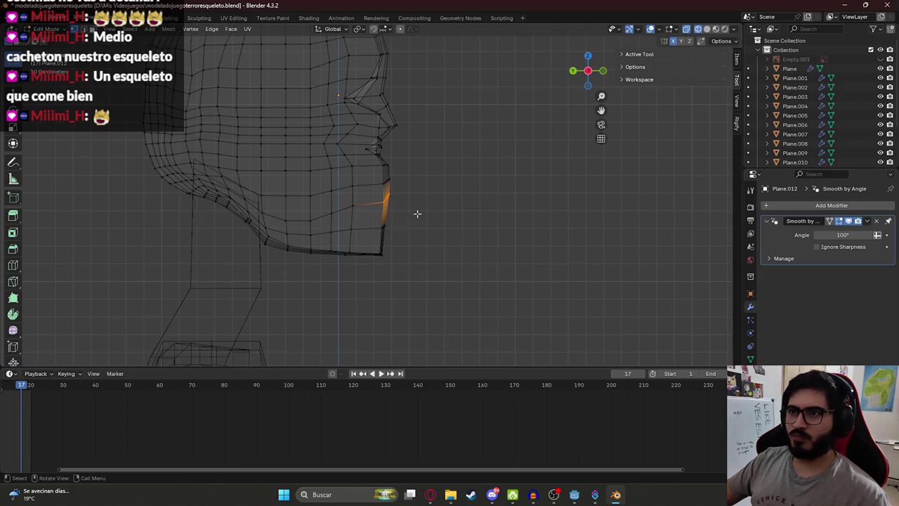
{"action": "left_click", "coordinate": [418, 214]}
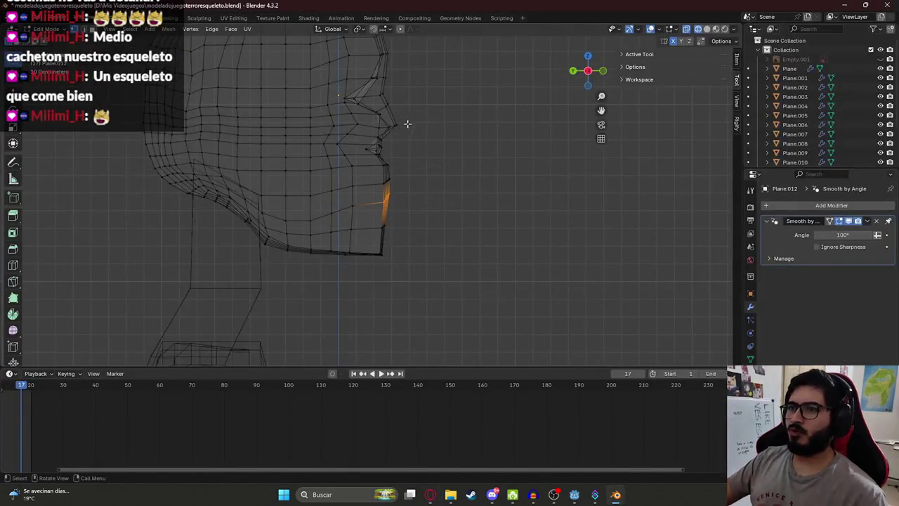
{"action": "key", "text": "g"}
{"action": "left_click", "coordinate": [411, 193]}
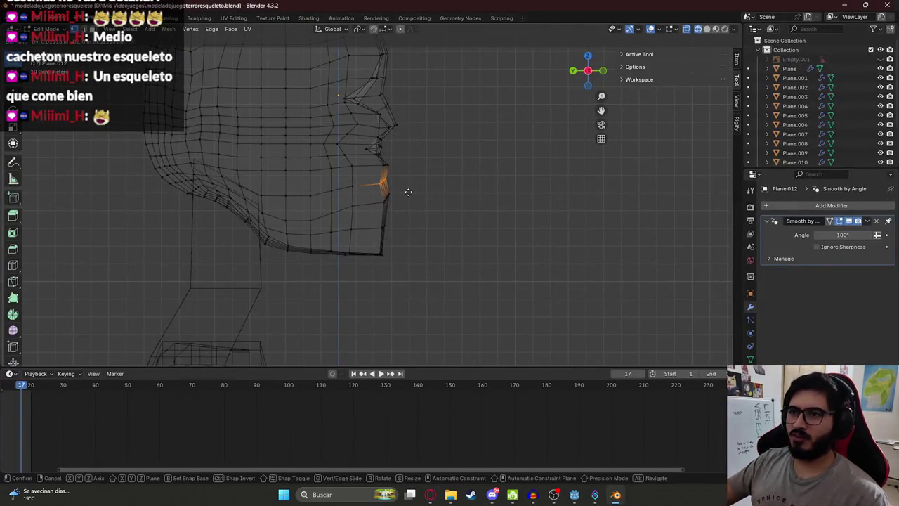
- Box-select the lower cheek edges and pull them down into a squared chin corner
{"action": "left_click_drag", "start_coordinate": [383, 192], "coordinate": [398, 207]}
{"action": "key", "text": "g"}
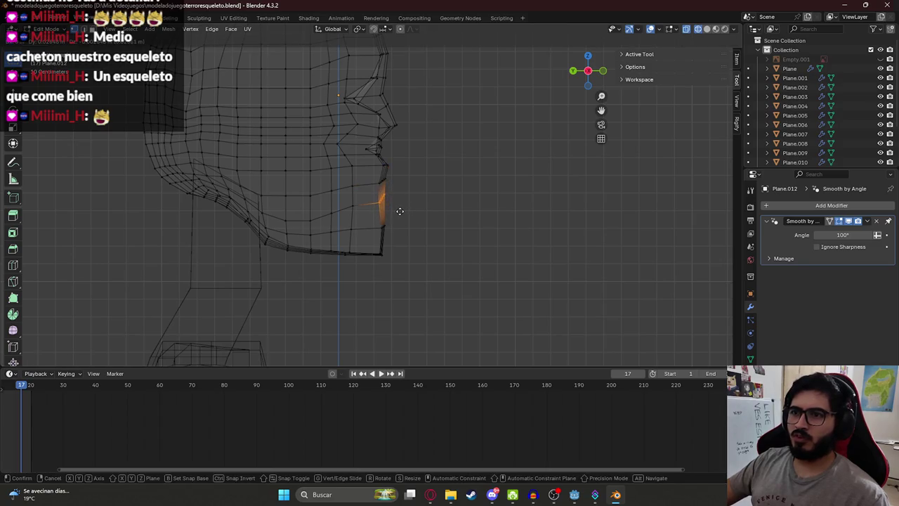
{"action": "left_click", "coordinate": [399, 211]}
{"action": "key", "text": "g"}
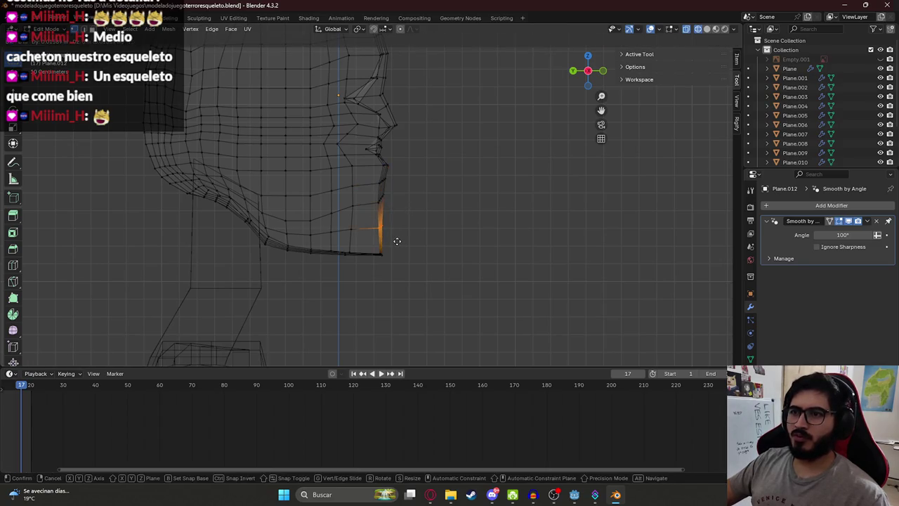
{"action": "left_click_drag", "start_coordinate": [397, 240], "coordinate": [394, 260]}
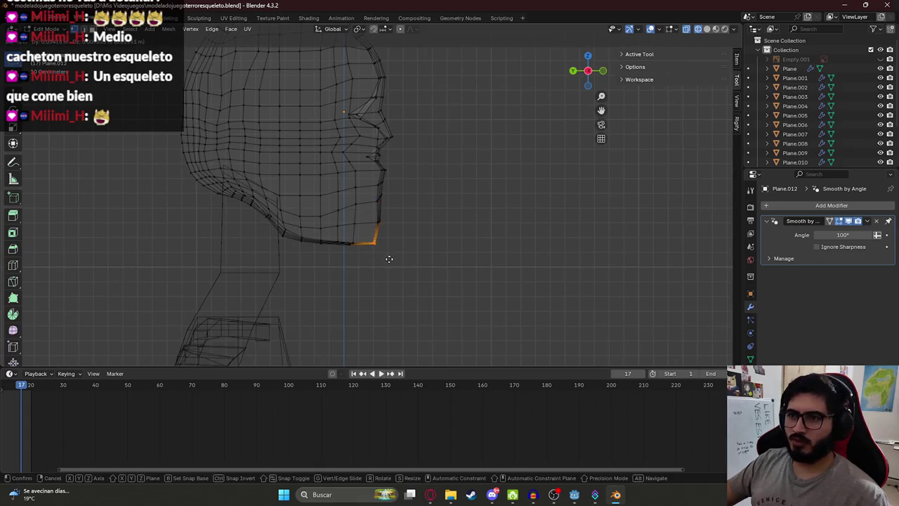
{"action": "left_click", "coordinate": [388, 258]}
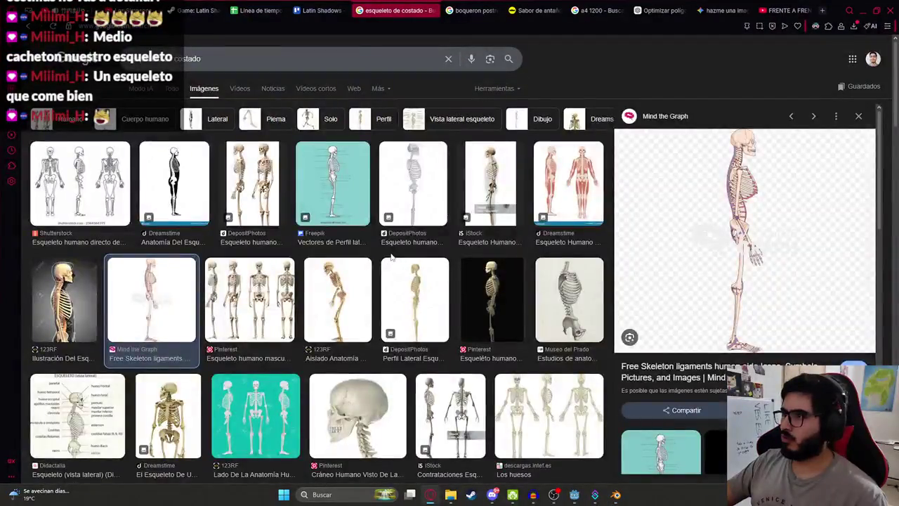
{"action": "scroll", "scroll_direction": "up", "scroll_amount": 3}
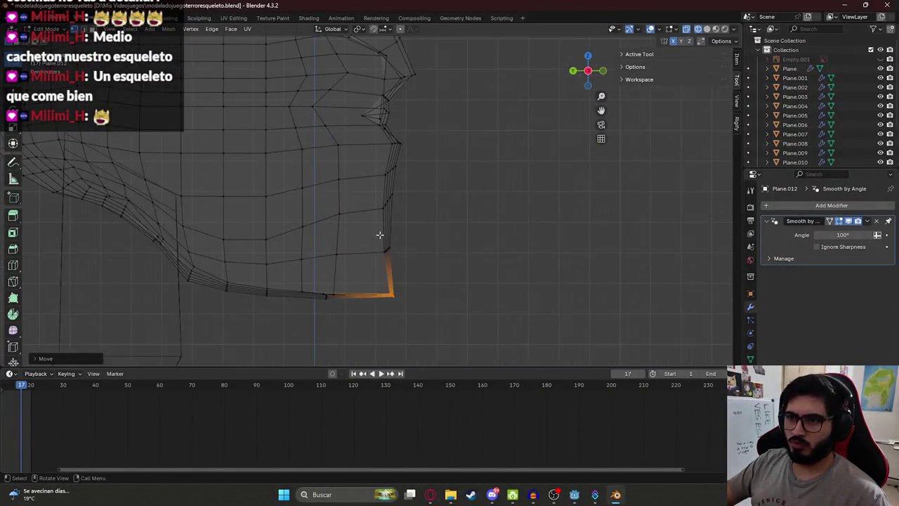
{"action": "key", "text": "g"}
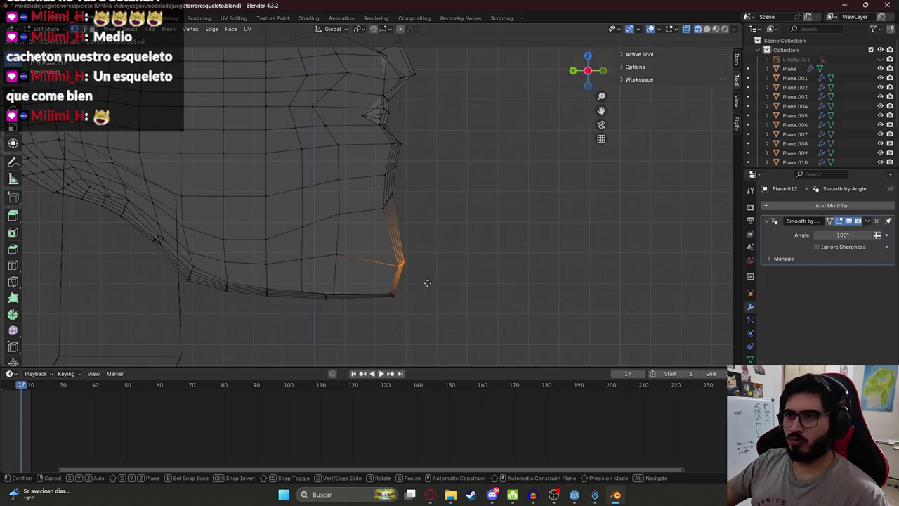
{"action": "left_click", "coordinate": [427, 282]}
- Restore solid shading, return to Object Mode, save the file, and check the skeleton references
{"action": "scroll", "scroll_direction": "down", "scroll_amount": 3}
{"action": "key", "text": "z"}
{"action": "left_click", "coordinate": [460, 217]}
{"action": "key", "text": "KP_1"}
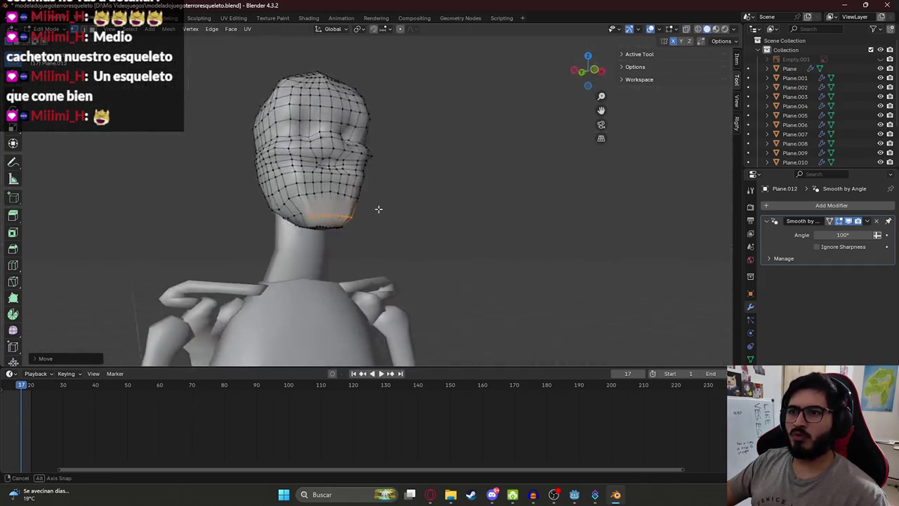
{"action": "key", "text": "Tab"}
{"action": "key", "text": "ctrl+s"}
{"action": "scroll", "scroll_direction": "down", "scroll_amount": 3}
{"action": "left_click_drag", "start_coordinate": [456, 215], "coordinate": [391, 164]}
{"action": "scroll", "scroll_direction": "up", "scroll_amount": 3}
{"action": "key", "text": "alt+Tab"}
{"action": "key", "text": "alt+Tab"}
{"action": "scroll", "scroll_direction": "up", "scroll_amount": 3}
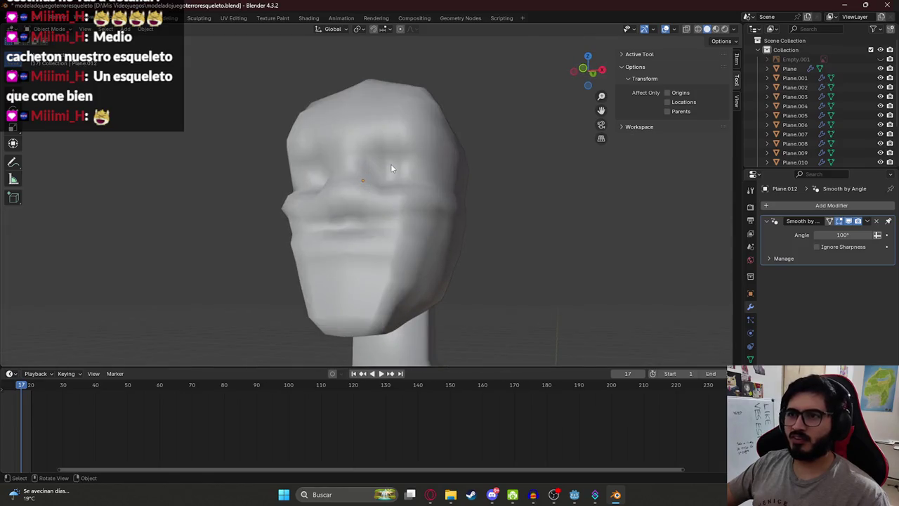
- Box-select every skeleton part, duplicate it, and delete the duplicate again
{"action": "scroll", "scroll_direction": "down", "scroll_amount": 3}
{"action": "key", "text": "ctrl+s"}
{"action": "left_click_drag", "start_coordinate": [393, 223], "coordinate": [393, 268]}
{"action": "scroll", "scroll_direction": "up", "scroll_amount": 3}
{"action": "scroll", "scroll_direction": "down", "scroll_amount": 3}
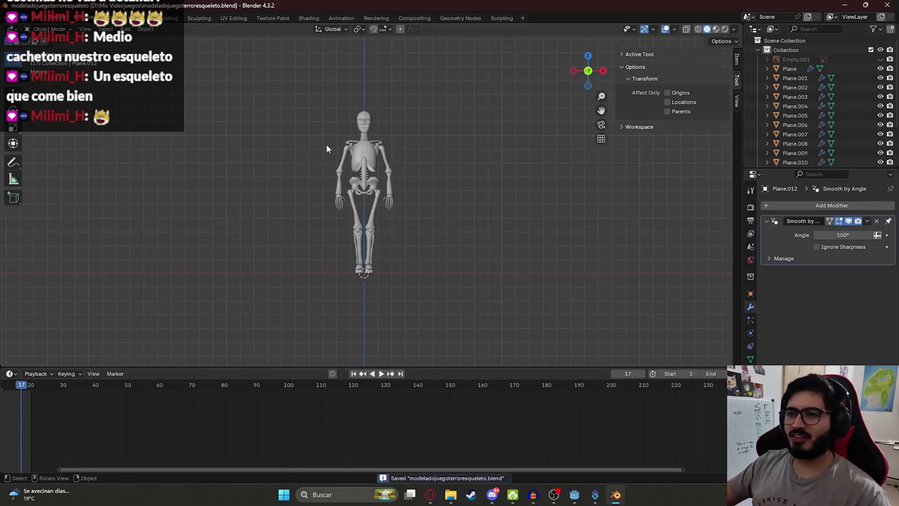
{"action": "left_click_drag", "start_coordinate": [278, 83], "coordinate": [421, 276]}
{"action": "key", "text": "shift+d"}
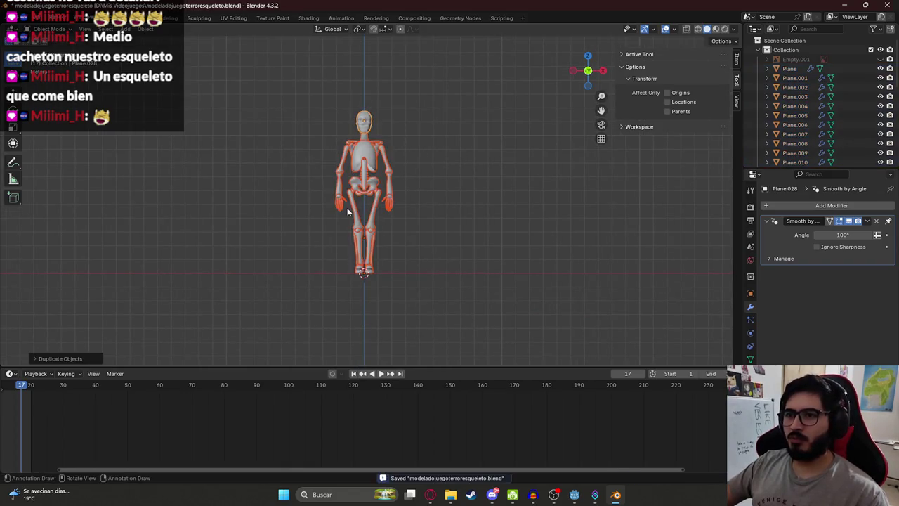
{"action": "key", "text": "x"}
{"action": "left_click", "coordinate": [347, 208]}
- Try a Mirror modifier on Plane.028, then remove it
{"action": "scroll", "scroll_direction": "up", "scroll_amount": 3}
{"action": "key", "text": "g"}
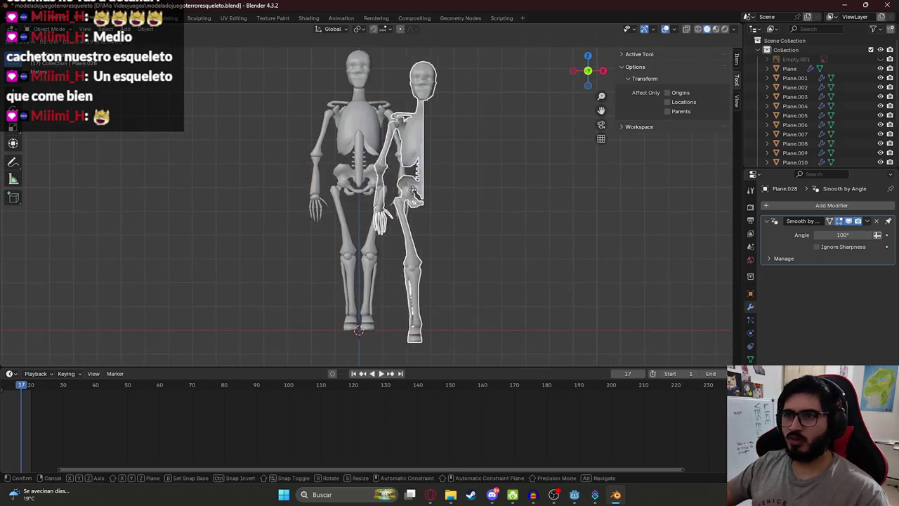
{"action": "key", "text": "Escape"}
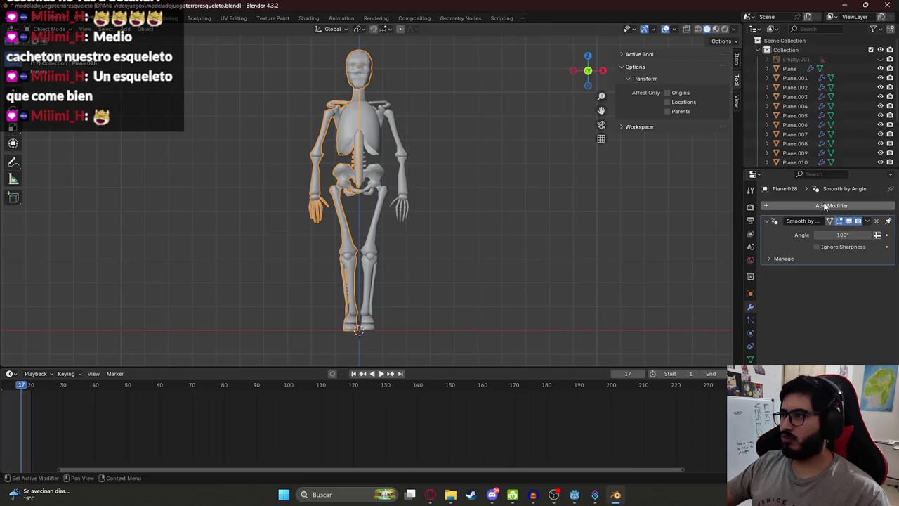
{"action": "left_click", "coordinate": [826, 205]}
{"action": "type", "text": "mir"}
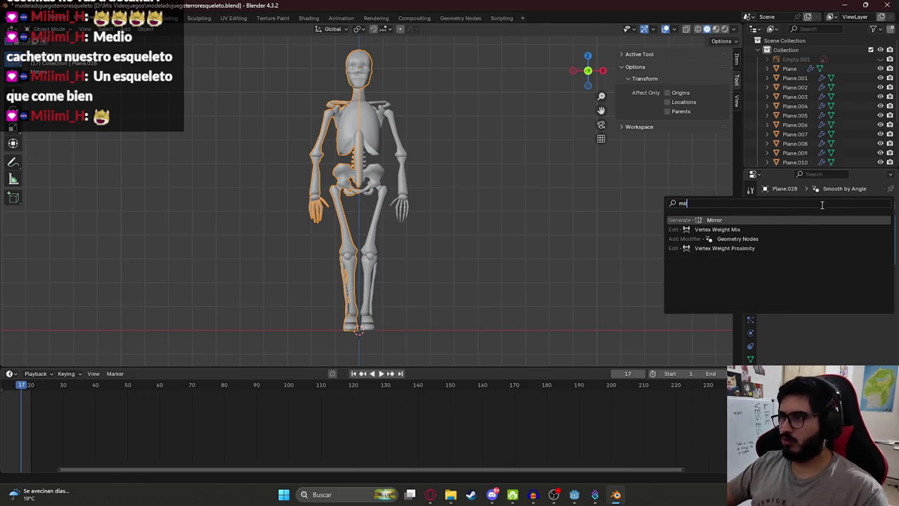
{"action": "left_click", "coordinate": [746, 220]}
{"action": "left_click", "coordinate": [866, 221]}
{"action": "left_click", "coordinate": [833, 228]}
- Reset the skeleton to the world origin, apply its object transforms, and save the file
{"action": "key", "text": "g"}
{"action": "left_click", "coordinate": [624, 194]}
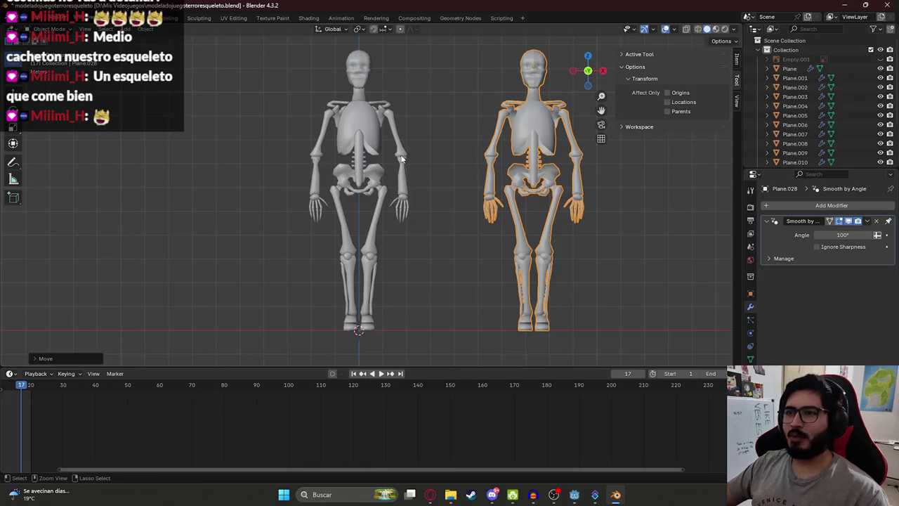
{"action": "key", "text": "alt+g"}
{"action": "key", "text": "ctrl+a"}
{"action": "left_click", "coordinate": [281, 133]}
{"action": "key", "text": "ctrl+z"}
{"action": "key", "text": "ctrl+z"}
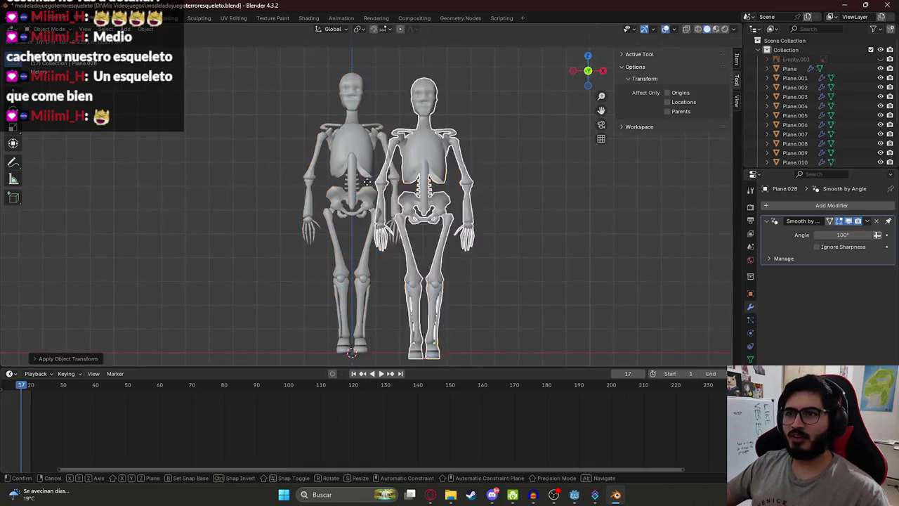
{"action": "key", "text": "ctrl+shift+z"}
{"action": "key", "text": "ctrl+shift+z"}
{"action": "key", "text": "ctrl+s"}
{"action": "left_click", "coordinate": [23, 18]}
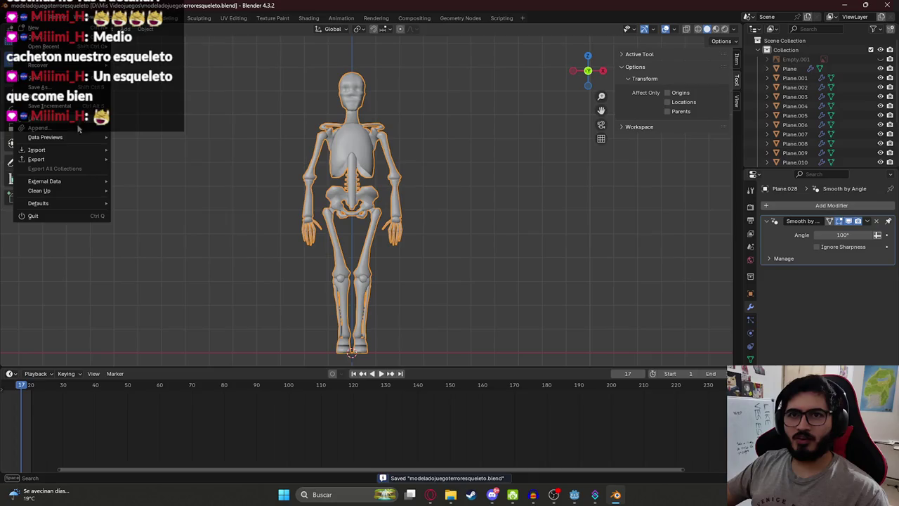
- Export the selected skeleton as glTF 2.0 to juegoterror1/assets/characters/skeleton.glb
{"action": "mouse_move", "coordinate": [36, 159]}
{"action": "left_click", "coordinate": [171, 253]}
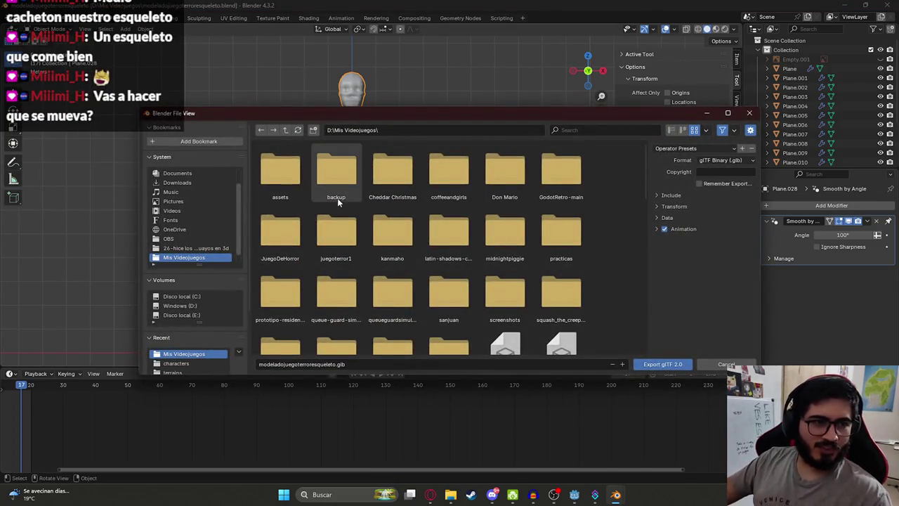
{"action": "double_click", "coordinate": [344, 246]}
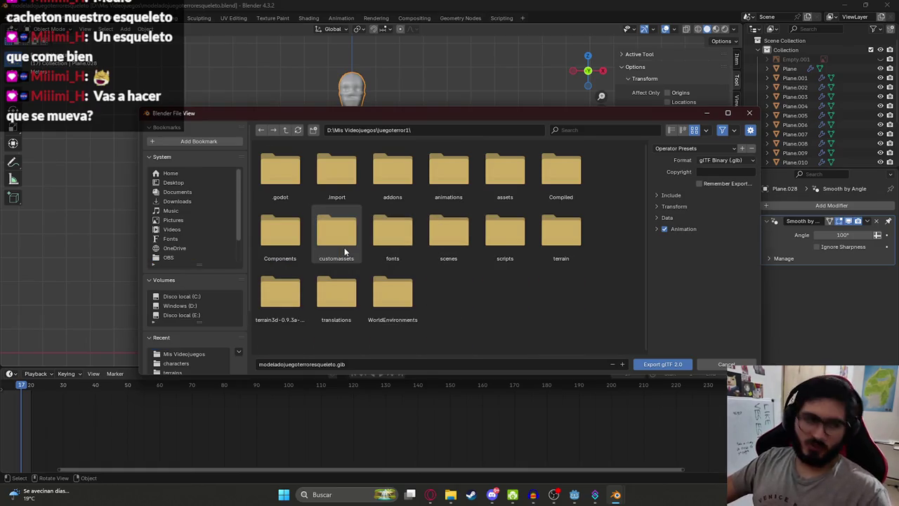
{"action": "double_click", "coordinate": [508, 184]}
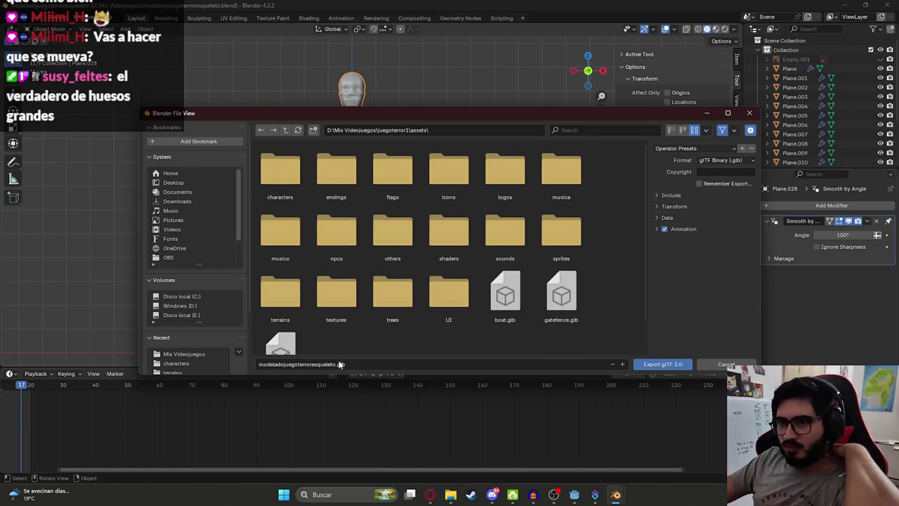
{"action": "double_click", "coordinate": [288, 181]}
{"action": "left_click", "coordinate": [318, 364]}
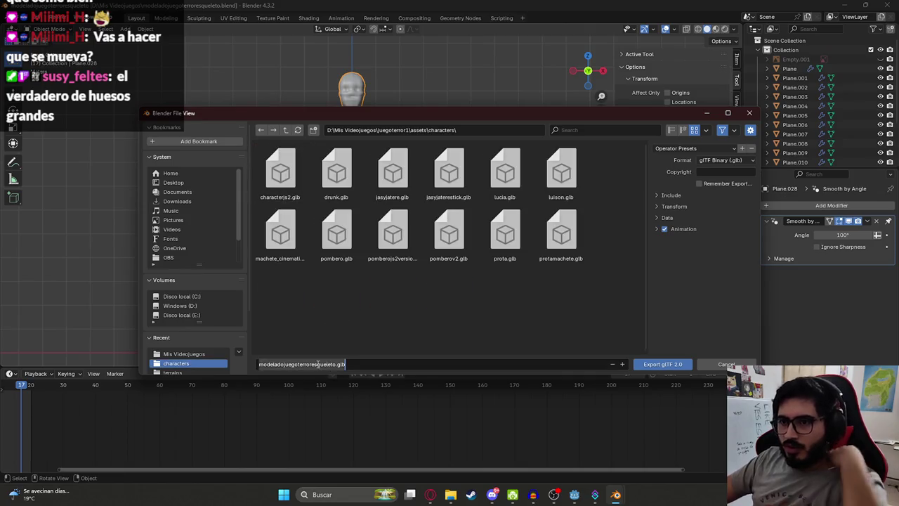
{"action": "type", "text": "skeleton"}
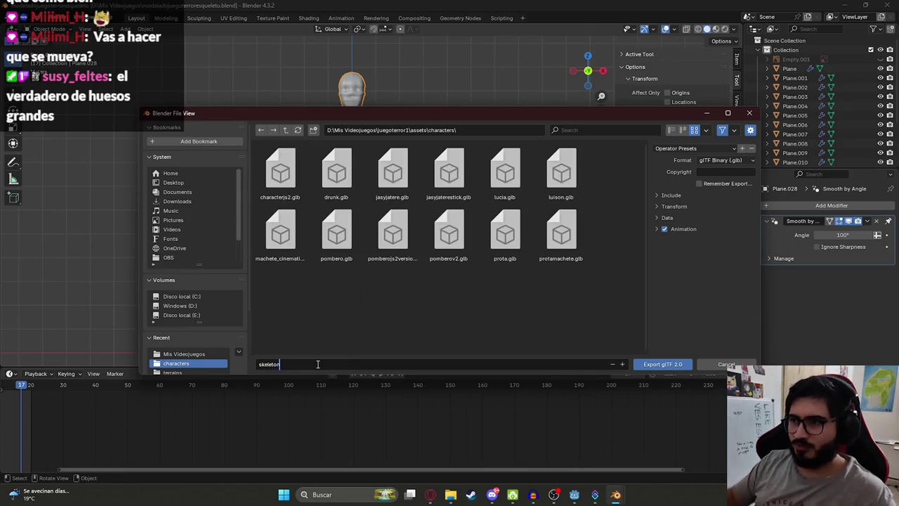
{"action": "left_click", "coordinate": [668, 198]}
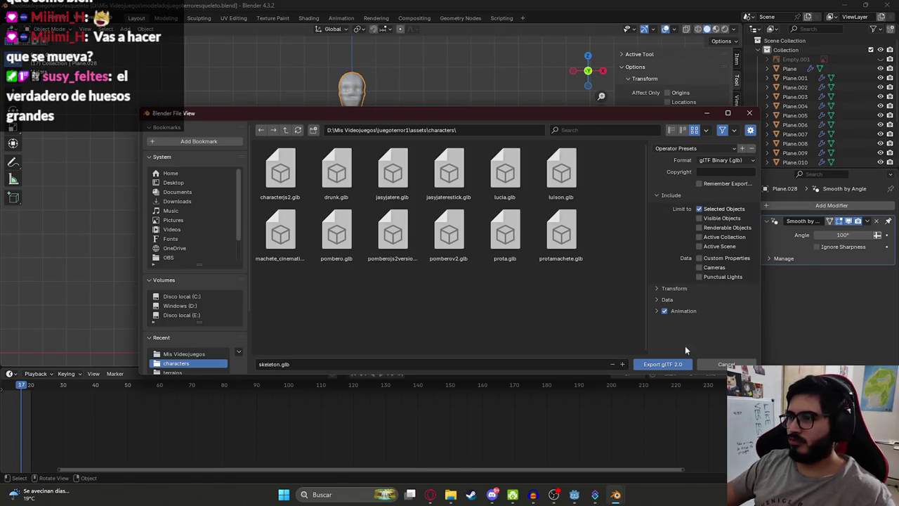
{"action": "left_click", "coordinate": [664, 365]}
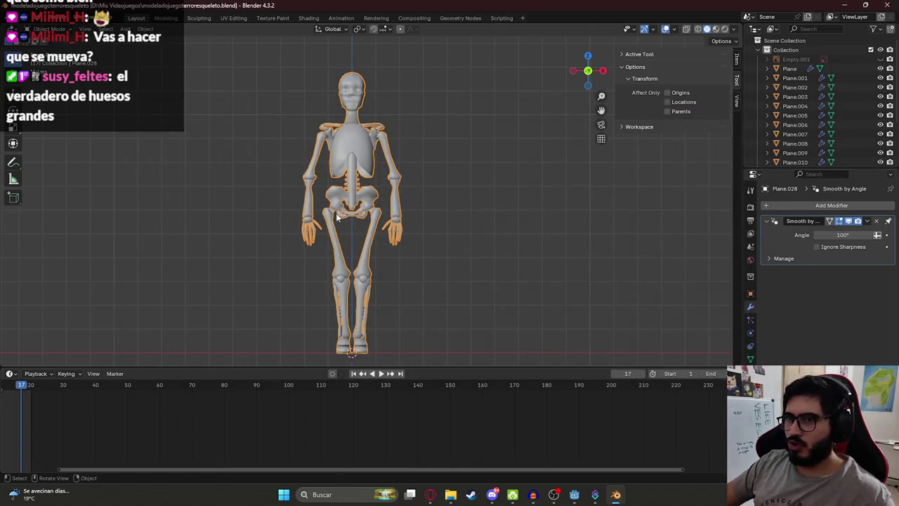
{"action": "scroll", "scroll_direction": "down", "scroll_amount": 3}
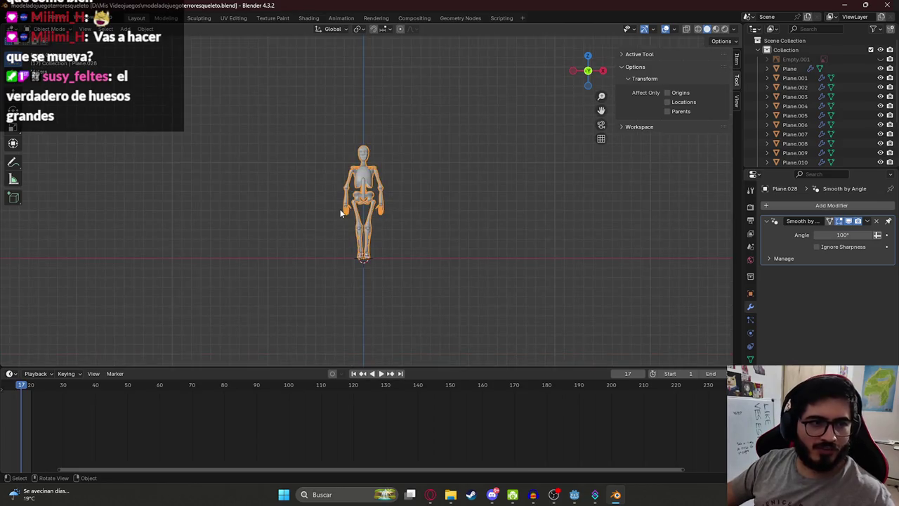
{"action": "scroll", "scroll_direction": "up", "scroll_amount": 3}
{"action": "left_click", "coordinate": [574, 494]}
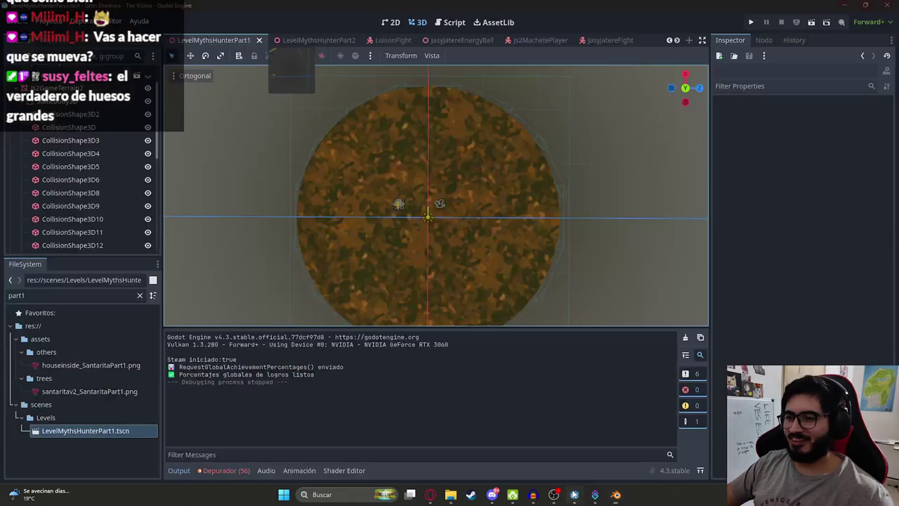
- In the LevelMythsHunterPart2 scene, clear the WorldEnvironment node's Environment resource
{"action": "left_click_drag", "start_coordinate": [375, 227], "coordinate": [364, 129]}
{"action": "scroll", "scroll_direction": "up", "scroll_amount": 3}
{"action": "scroll", "scroll_direction": "up", "scroll_amount": 3}
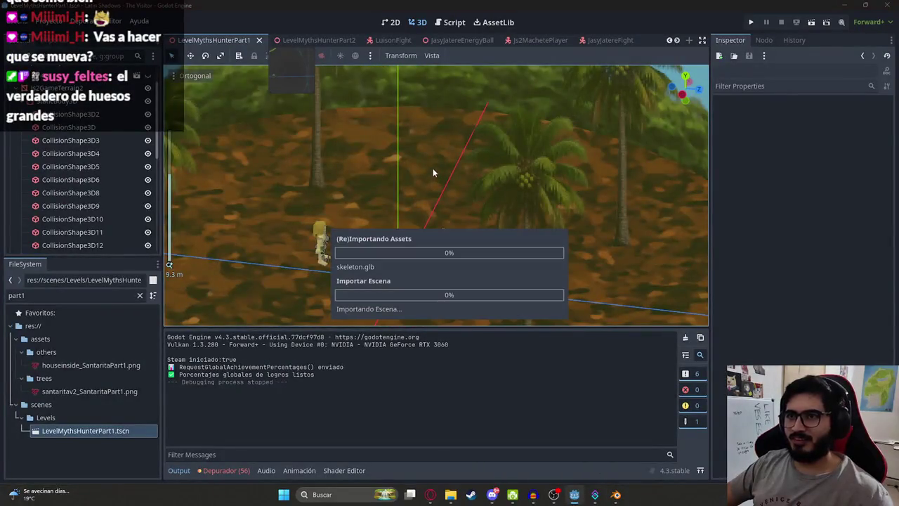
{"action": "left_click", "coordinate": [327, 40]}
{"action": "left_click_drag", "start_coordinate": [433, 187], "coordinate": [374, 123]}
{"action": "scroll", "scroll_direction": "down", "scroll_amount": 3}
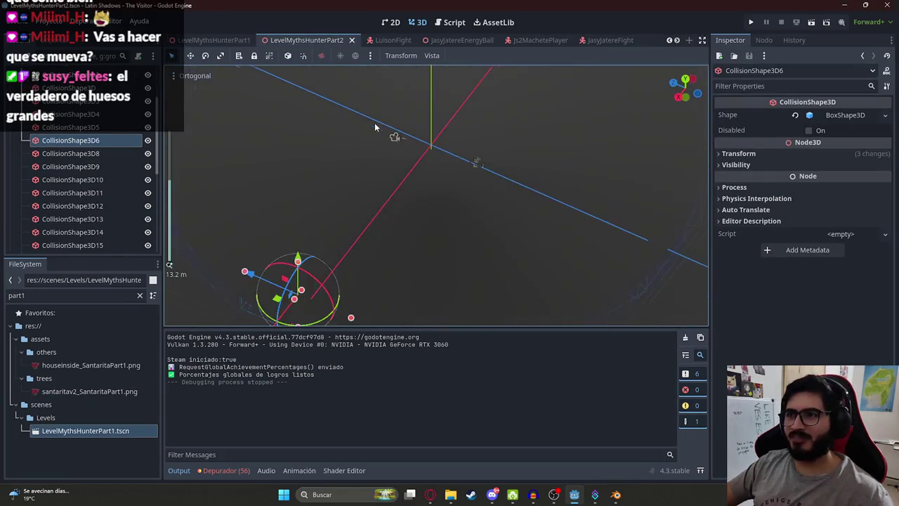
{"action": "scroll", "scroll_direction": "up", "scroll_amount": 3}
{"action": "left_click", "coordinate": [18, 127]}
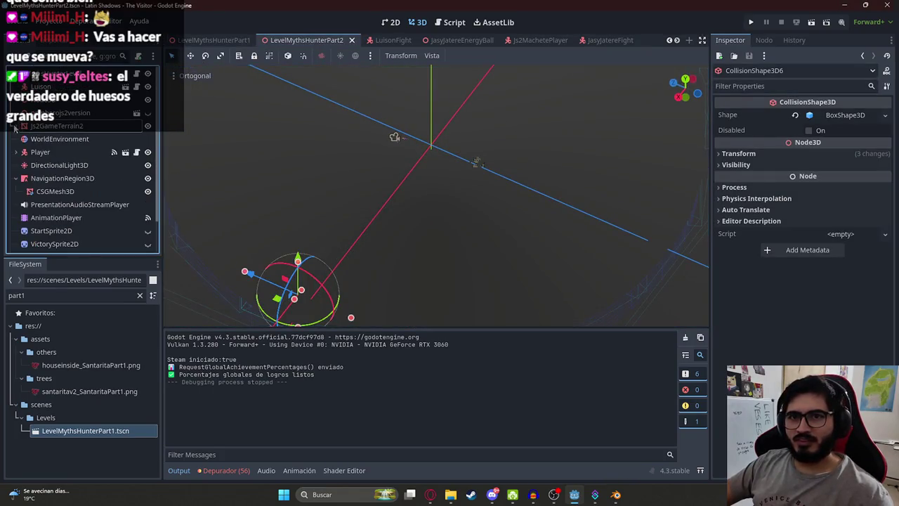
{"action": "left_click", "coordinate": [57, 140]}
{"action": "left_click", "coordinate": [793, 116]}
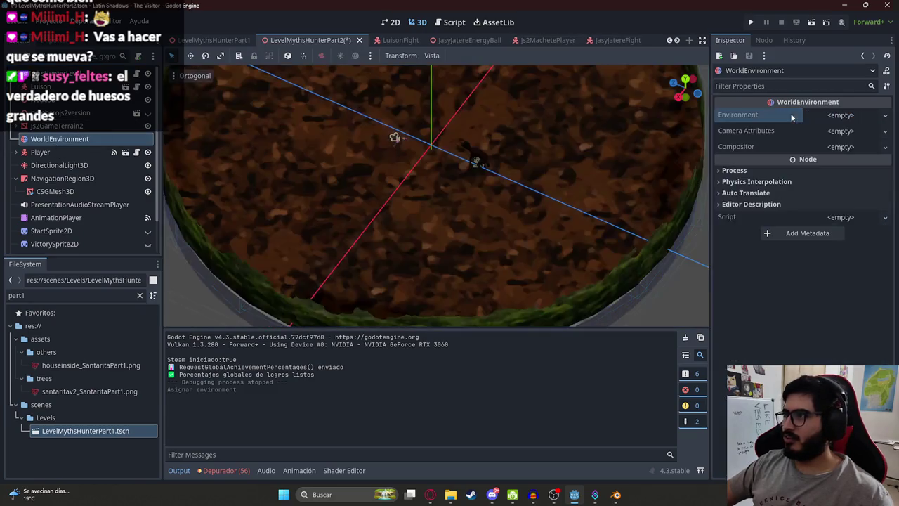
- Find skeleton.glb by searching 'skele' and drop it onto the level terrain
{"action": "left_click", "coordinate": [63, 293]}
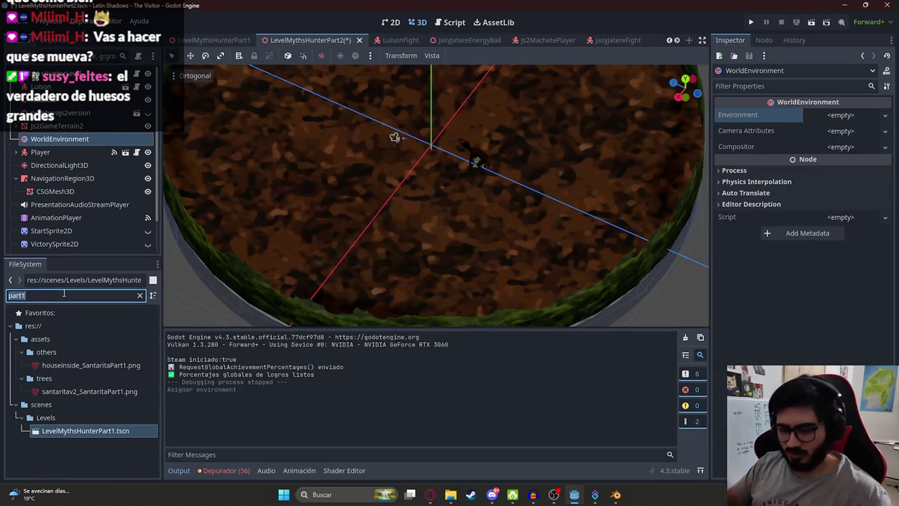
{"action": "type", "text": "skele"}
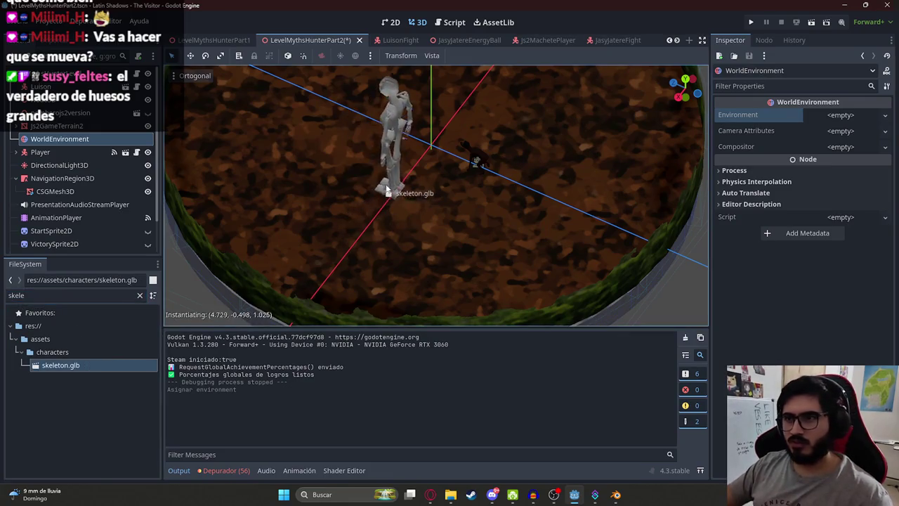
{"action": "left_click_drag", "start_coordinate": [85, 361], "coordinate": [384, 166]}
{"action": "left_click_drag", "start_coordinate": [383, 165], "coordinate": [482, 157]}
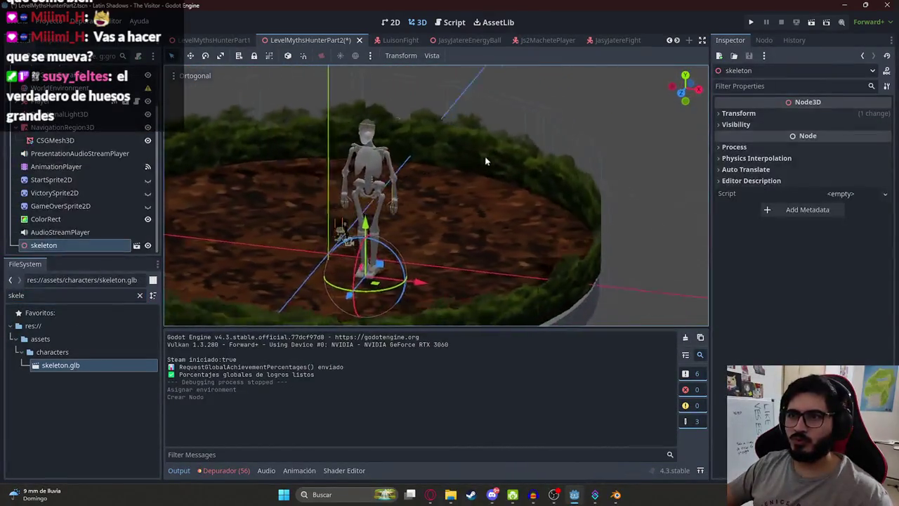
{"action": "scroll", "scroll_direction": "up", "scroll_amount": 3}
{"action": "scroll", "scroll_direction": "up", "scroll_amount": 3}
{"action": "scroll", "scroll_direction": "up", "scroll_amount": 3}
{"action": "left_click_drag", "start_coordinate": [429, 253], "coordinate": [305, 198]}
{"action": "scroll", "scroll_direction": "up", "scroll_amount": 3}
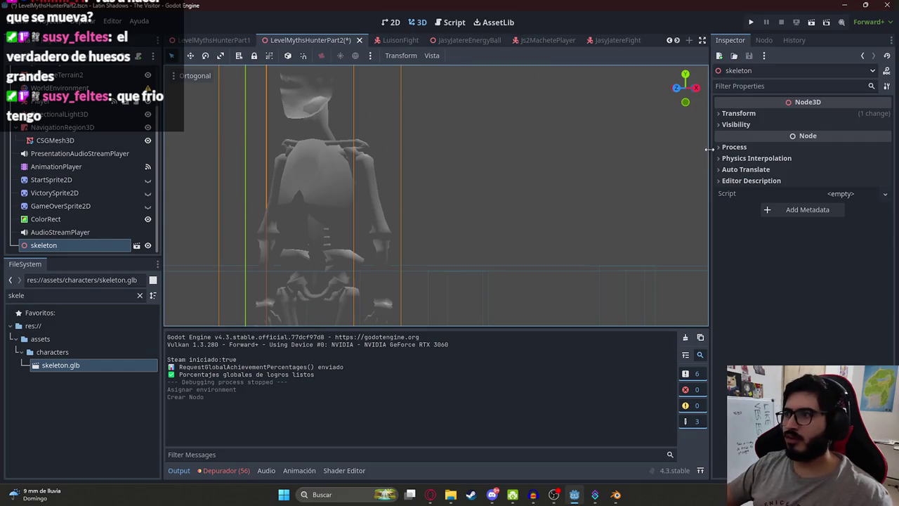
- Scale the skeleton down to 0.5, then to 0.17 on all axes
{"action": "left_click", "coordinate": [739, 114]}
{"action": "left_click", "coordinate": [743, 197]}
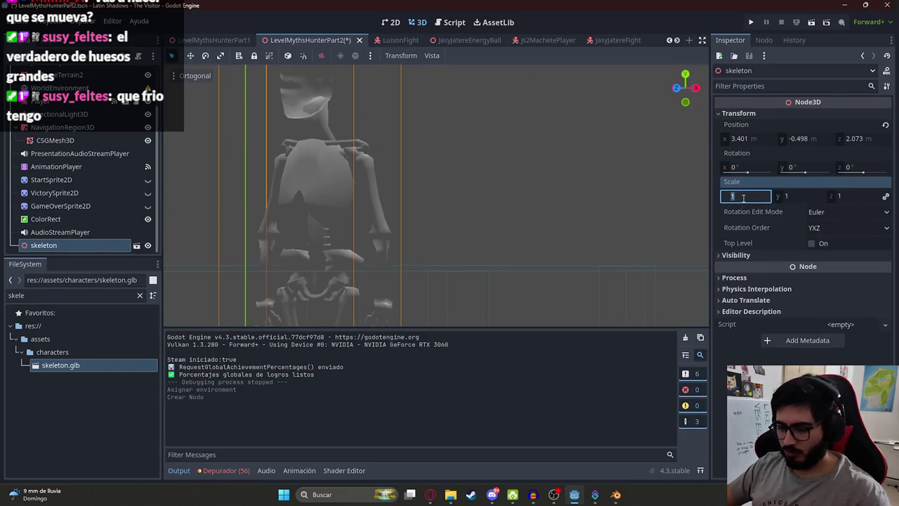
{"action": "key", "text": "Return"}
{"action": "left_click_drag", "start_coordinate": [462, 214], "coordinate": [491, 148]}
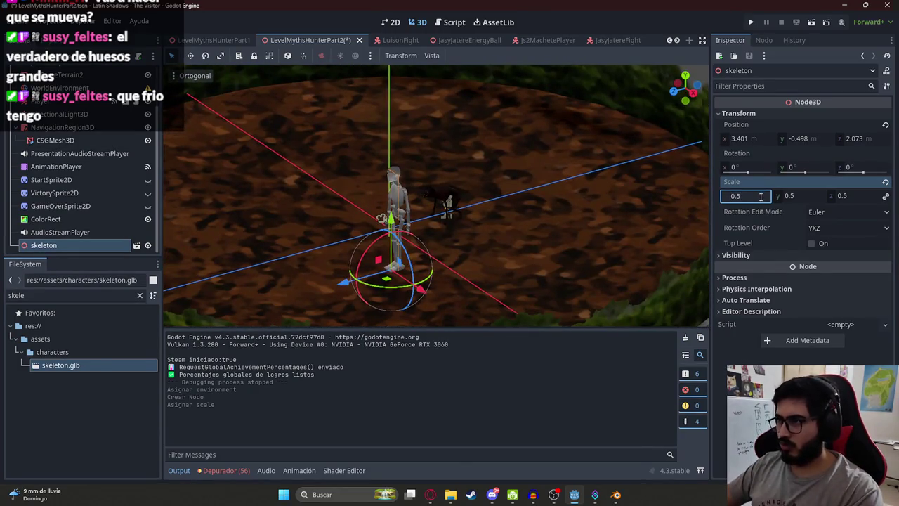
{"action": "key", "text": "Return"}
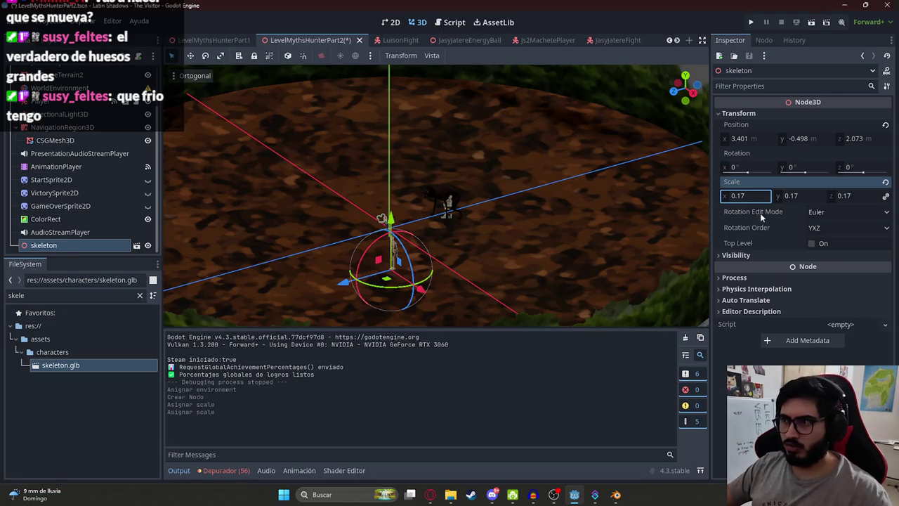
{"action": "type", "text": "0.1"}
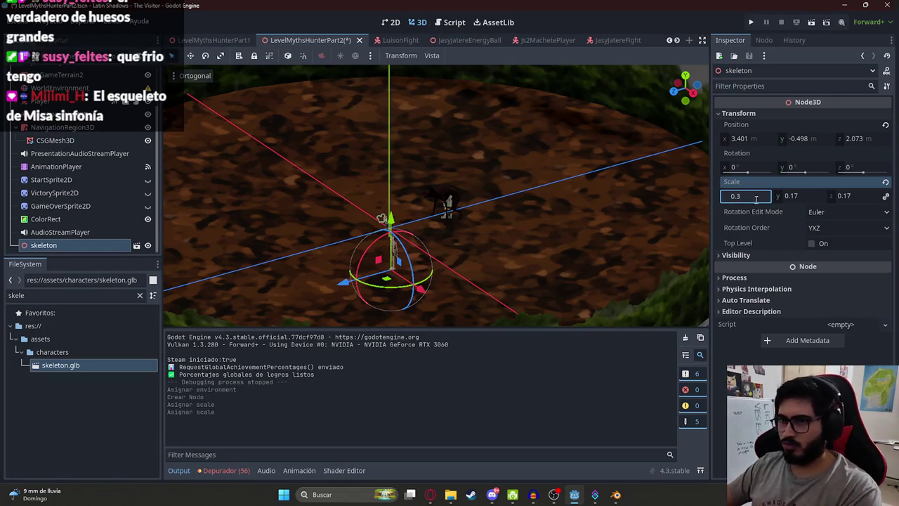
{"action": "left_click_drag", "start_coordinate": [398, 262], "coordinate": [463, 232]}
{"action": "scroll", "scroll_direction": "up", "scroll_amount": 3}
- In Blender, select the whole skeleton mesh in Edit Mode and recalculate its normals
{"action": "left_click_drag", "start_coordinate": [426, 182], "coordinate": [394, 119]}
{"action": "scroll", "scroll_direction": "up", "scroll_amount": 3}
{"action": "scroll", "scroll_direction": "up", "scroll_amount": 3}
{"action": "scroll", "scroll_direction": "up", "scroll_amount": 3}
{"action": "key", "text": "alt+Tab"}
{"action": "key", "text": "Tab"}
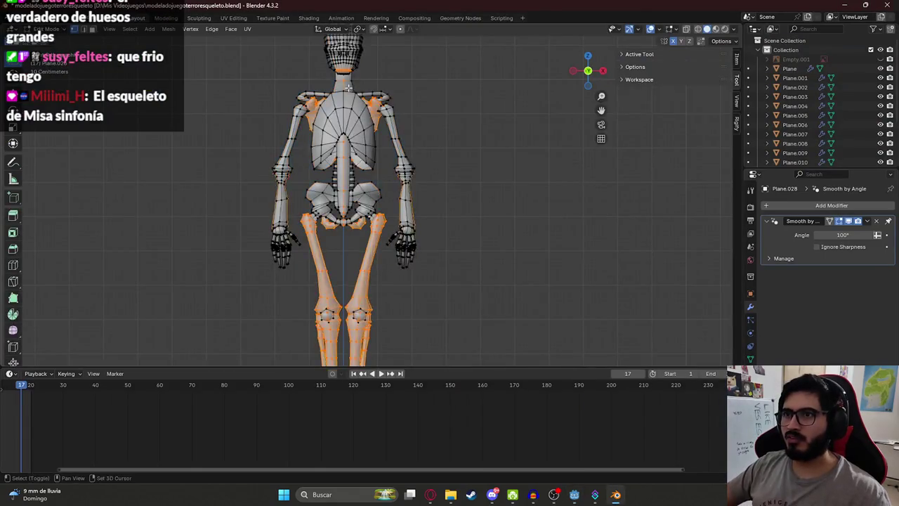
{"action": "scroll", "scroll_direction": "up", "scroll_amount": 3}
{"action": "scroll", "scroll_direction": "up", "scroll_amount": 3}
{"action": "key", "text": "Tab"}
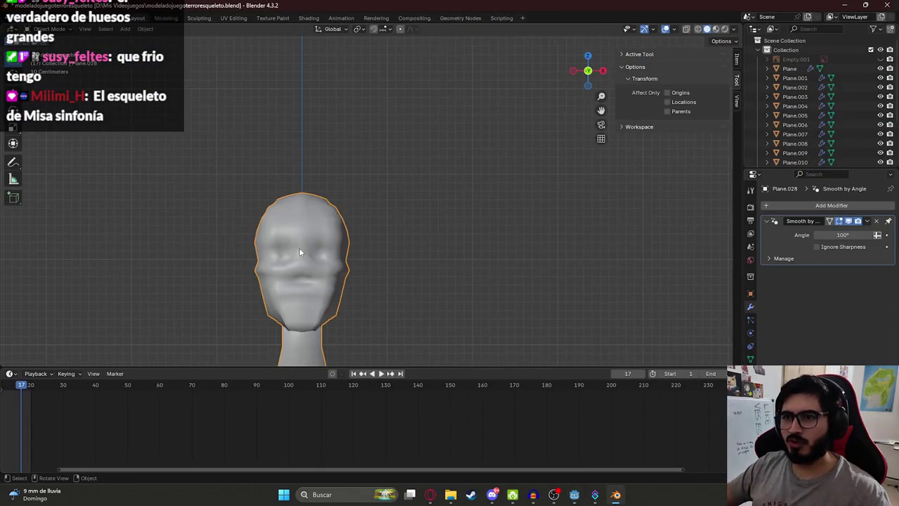
{"action": "scroll", "scroll_direction": "down", "scroll_amount": 3}
{"action": "key", "text": "Tab"}
{"action": "key", "text": "a"}
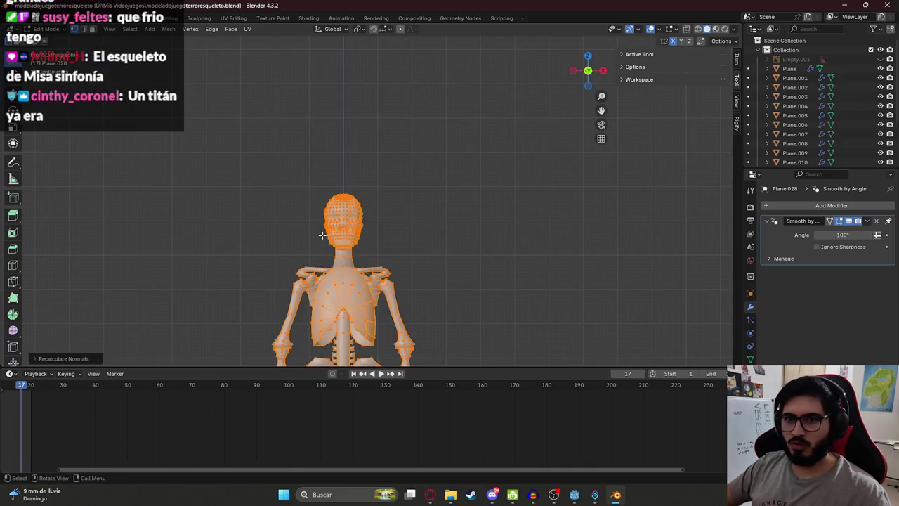
{"action": "key", "text": "Tab"}
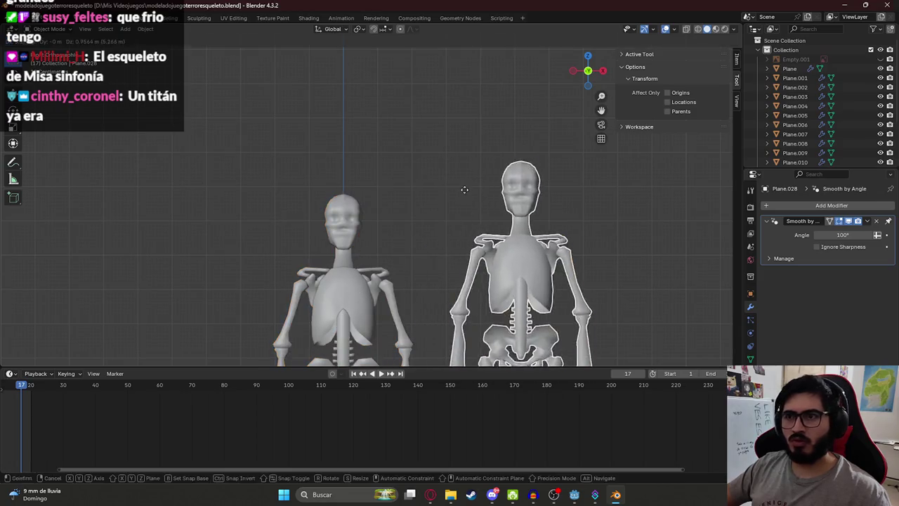
- Re-export the skeleton as glTF 2.0, overwriting skeleton.glb
{"action": "left_click", "coordinate": [22, 18]}
{"action": "mouse_move", "coordinate": [36, 159]}
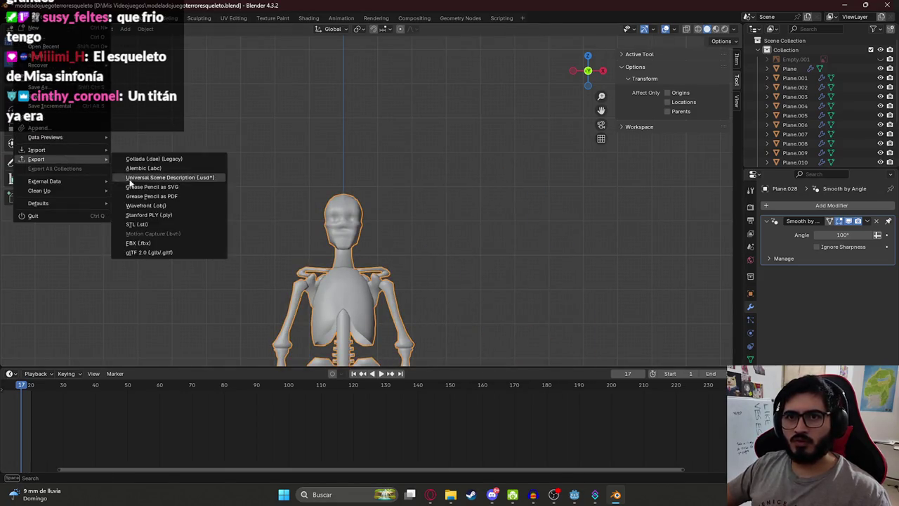
{"action": "left_click", "coordinate": [144, 247]}
{"action": "left_click", "coordinate": [668, 196]}
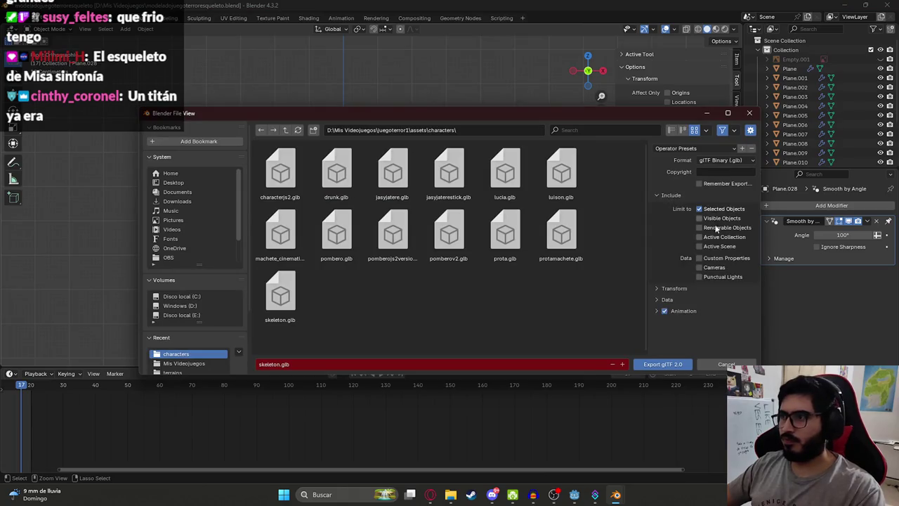
{"action": "left_click", "coordinate": [662, 364]}
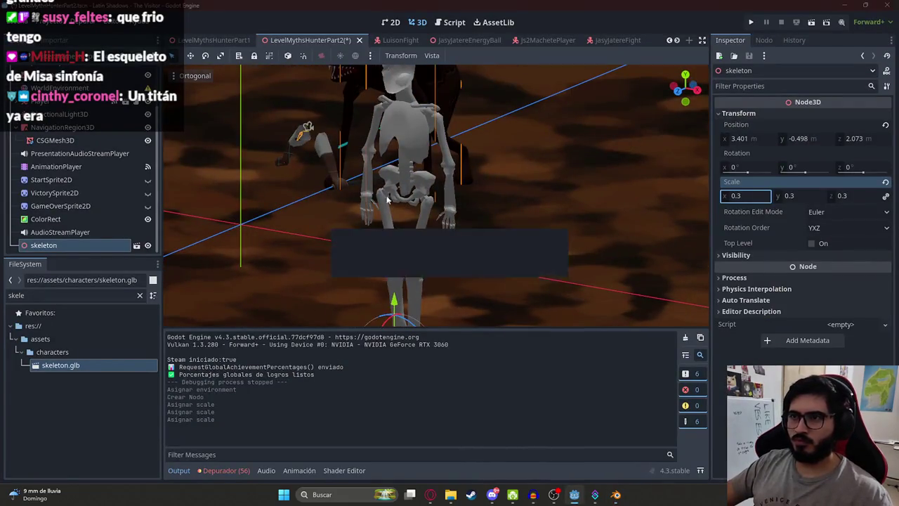
- Play the level scene with Reproducir Esta Escena to check the skeleton, then stop it with F8
{"action": "left_click_drag", "start_coordinate": [390, 207], "coordinate": [337, 225]}
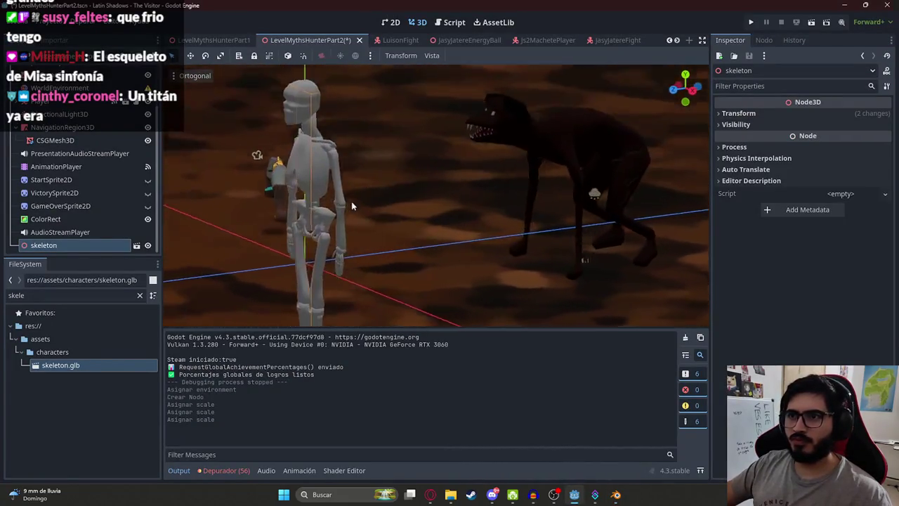
{"action": "right_click", "coordinate": [300, 40]}
{"action": "left_click", "coordinate": [345, 117]}
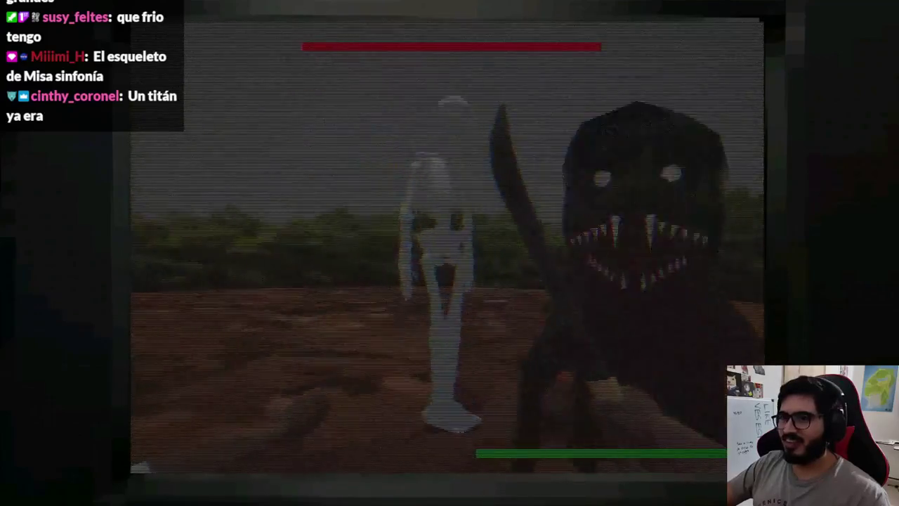
{"action": "key", "text": "F8"}
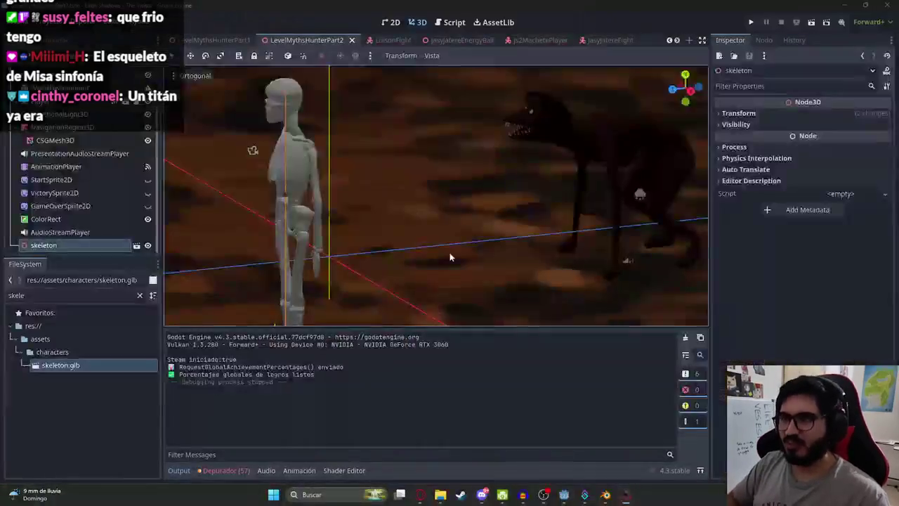
- Set the skeleton's scale to 0.17 on all axes and save the level scene
{"action": "scroll", "scroll_direction": "down", "scroll_amount": 3}
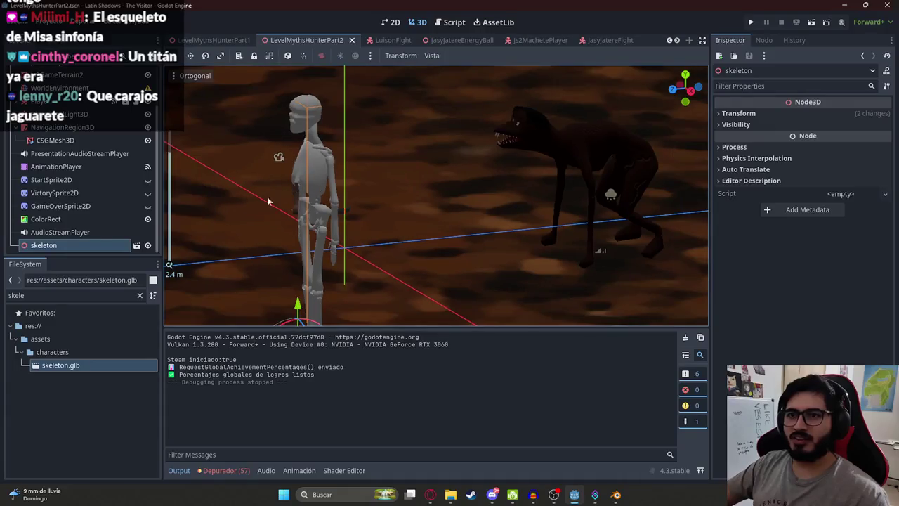
{"action": "left_click", "coordinate": [739, 113]}
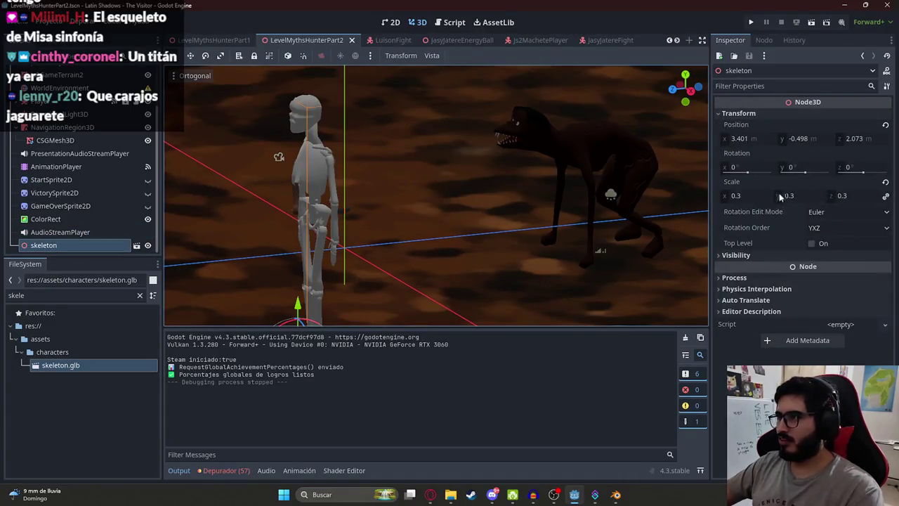
{"action": "left_click", "coordinate": [751, 196]}
{"action": "type", "text": "7"}
{"action": "key", "text": "Return"}
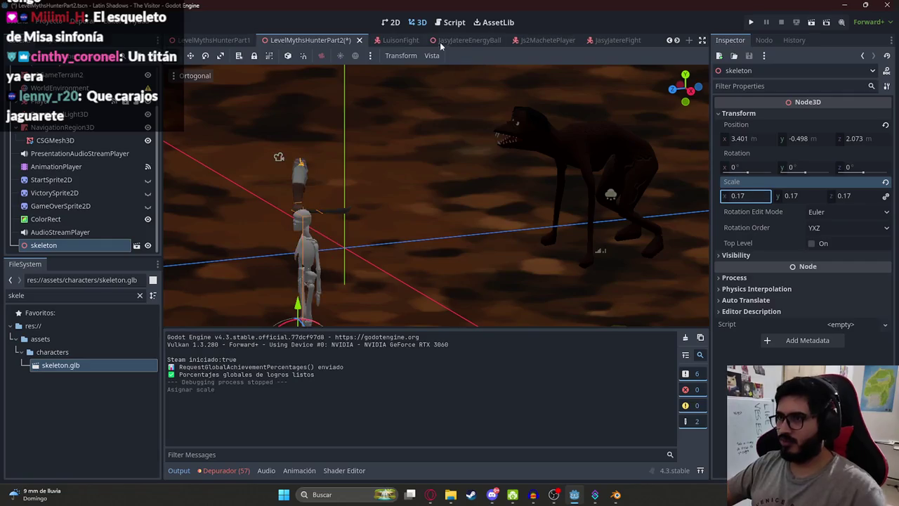
{"action": "left_click_drag", "start_coordinate": [622, 192], "coordinate": [467, 182]}
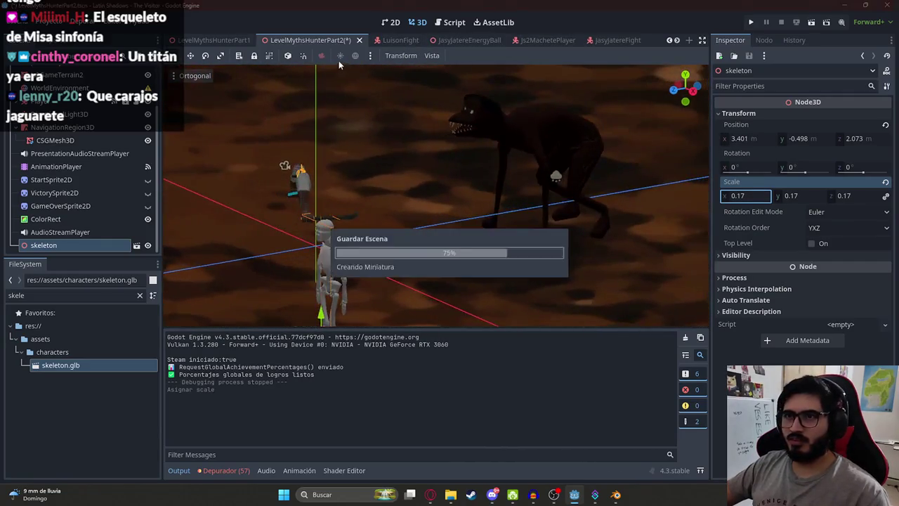
{"action": "key", "text": "ctrl+s"}
- Change the skeleton's scale to 0.2, save the scene, and run it with F5
{"action": "left_click", "coordinate": [756, 200]}
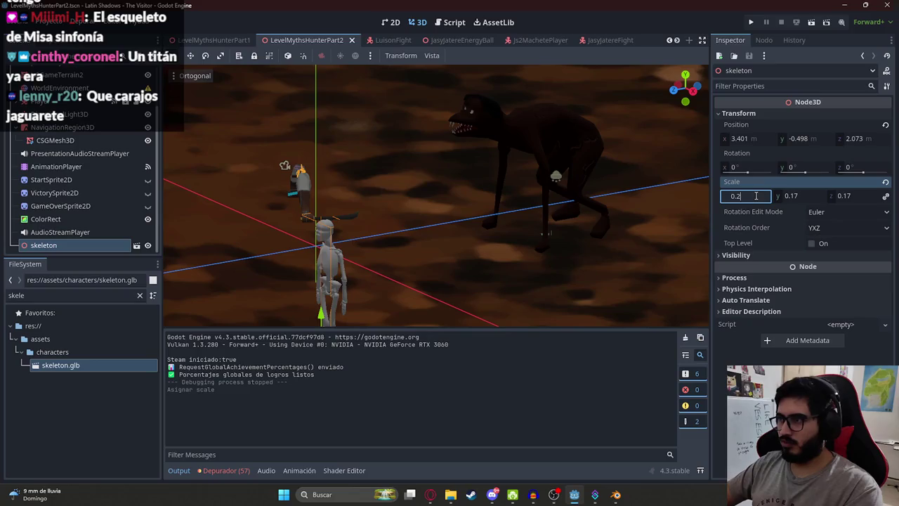
{"action": "key", "text": "Return"}
{"action": "key", "text": "ctrl+s"}
{"action": "right_click", "coordinate": [309, 40]}
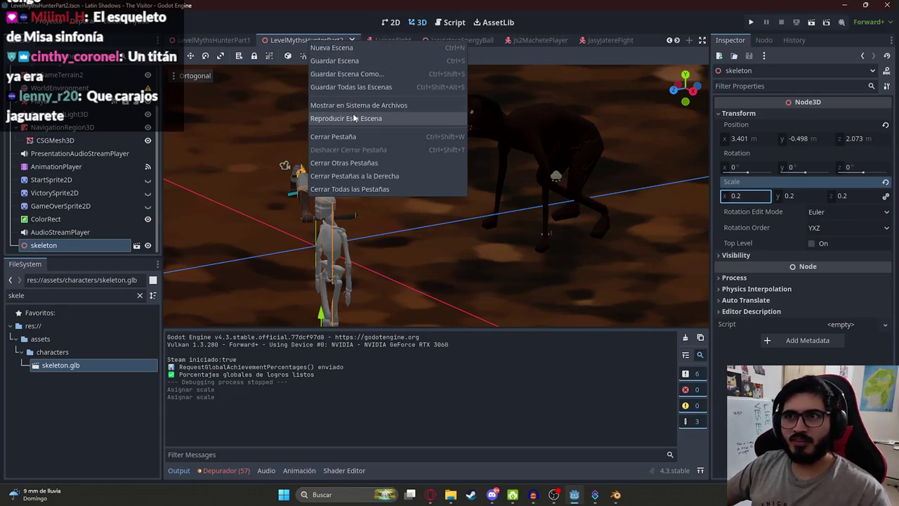
{"action": "key", "text": "Escape"}
{"action": "key", "text": "ctrl+s"}
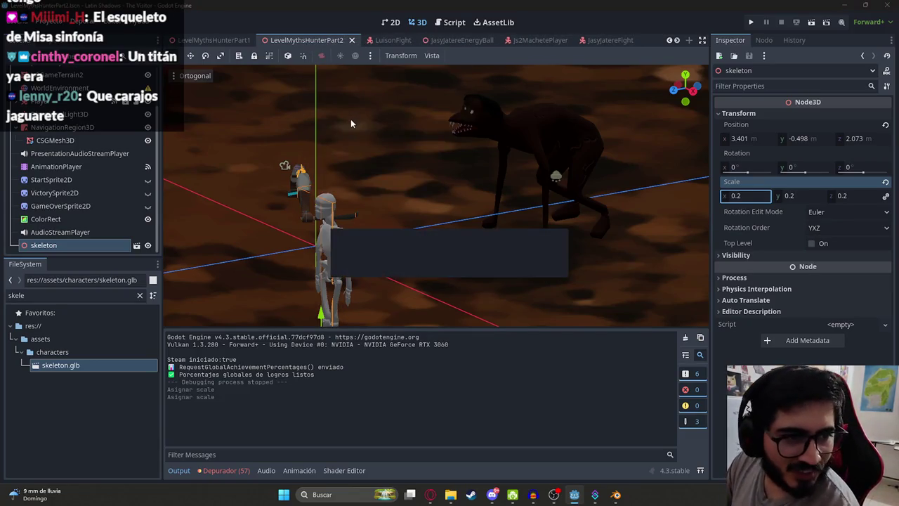
{"action": "key", "text": "F5"}
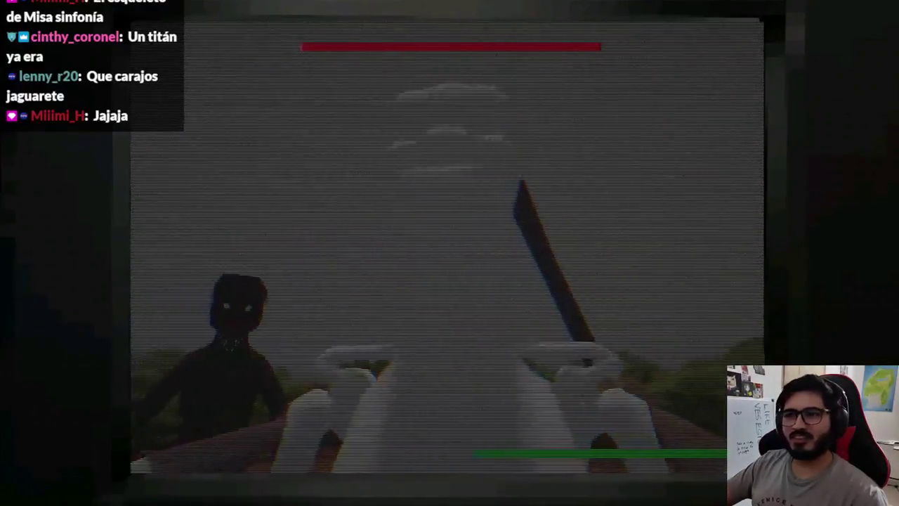
{"action": "key", "text": "Escape"}
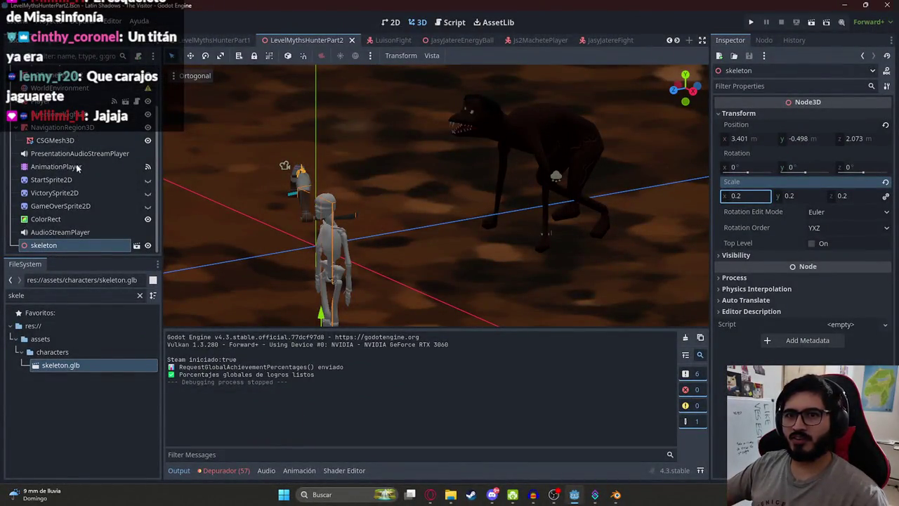
- Load Js2Level2.tres as the WorldEnvironment's environment, save the level, and run the game
{"action": "scroll", "scroll_direction": "up", "scroll_amount": 3}
{"action": "left_click", "coordinate": [66, 142]}
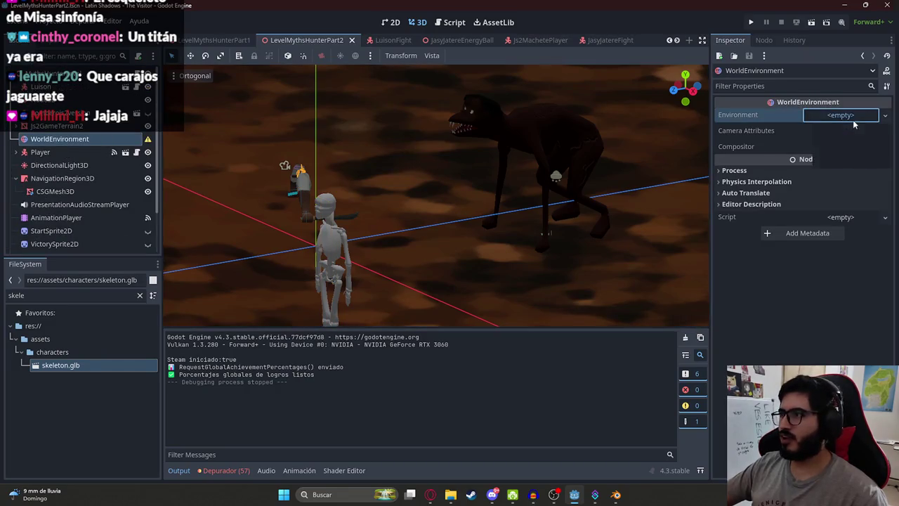
{"action": "left_click", "coordinate": [840, 148]}
{"action": "type", "text": "js2"}
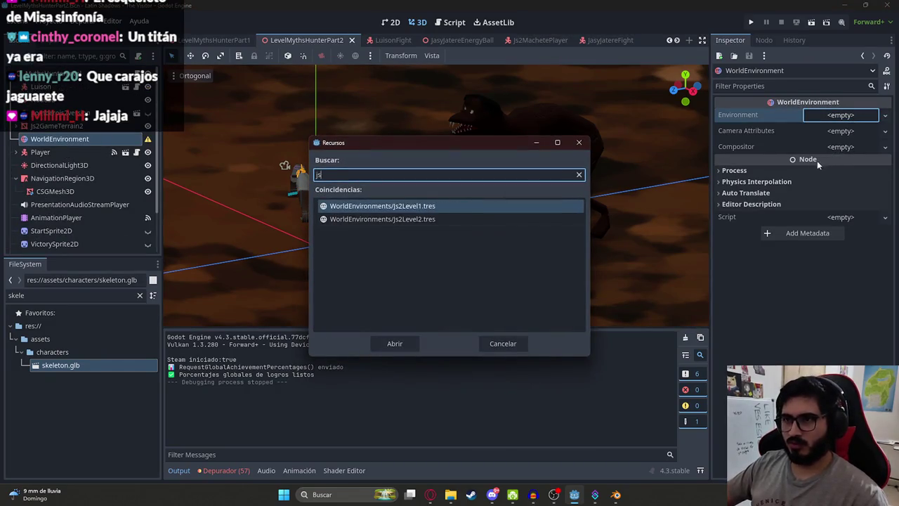
{"action": "double_click", "coordinate": [425, 218]}
{"action": "right_click", "coordinate": [316, 40]}
{"action": "left_click", "coordinate": [367, 119]}
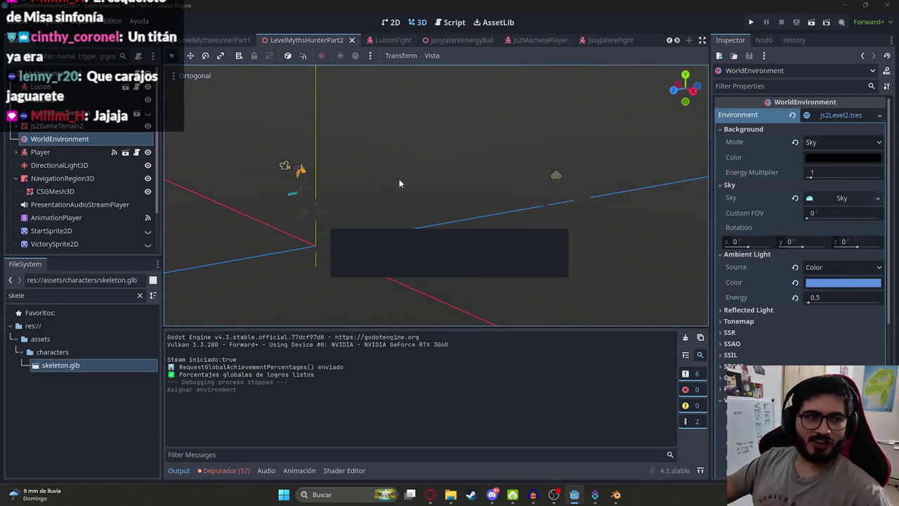
{"action": "key", "text": "F5"}
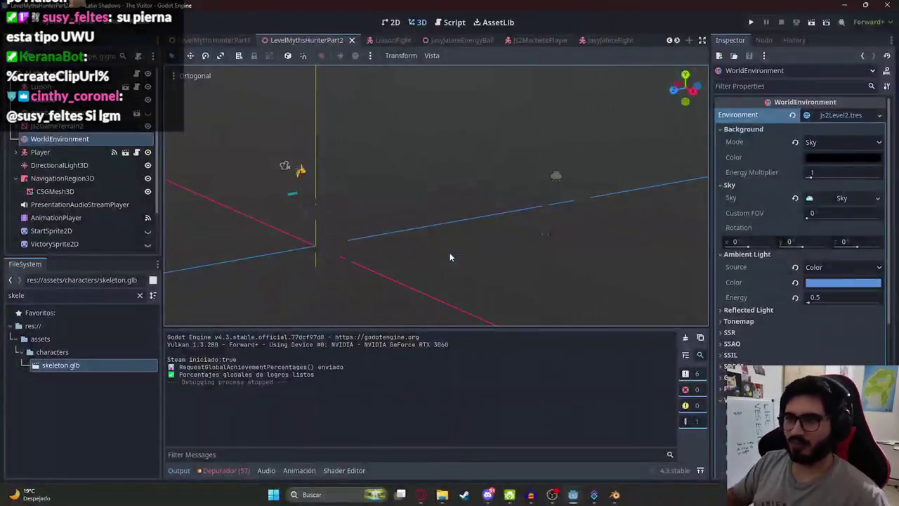
{"action": "scroll", "scroll_direction": "down", "scroll_amount": 3}
- Select the skeleton node and save the level scene with its 0.17 scale
{"action": "left_click", "coordinate": [47, 246]}
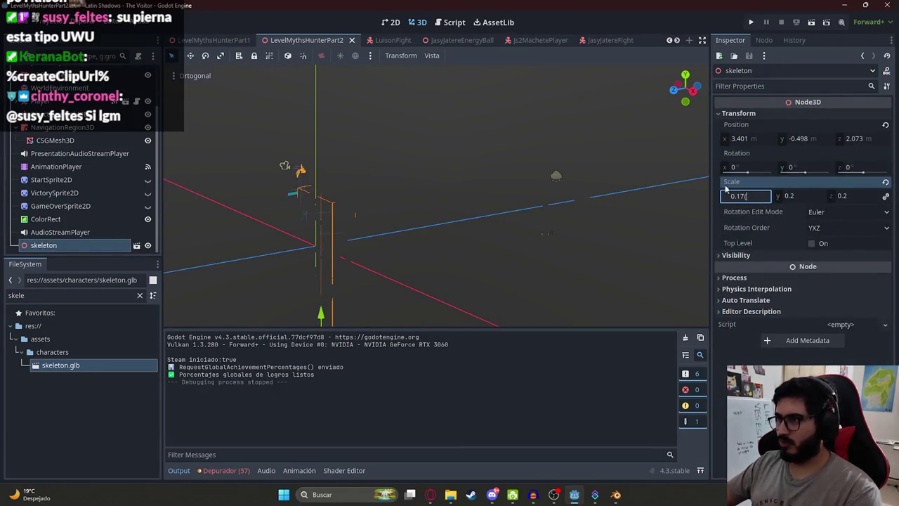
{"action": "key", "text": "ctrl+s"}
{"action": "right_click", "coordinate": [275, 38]}
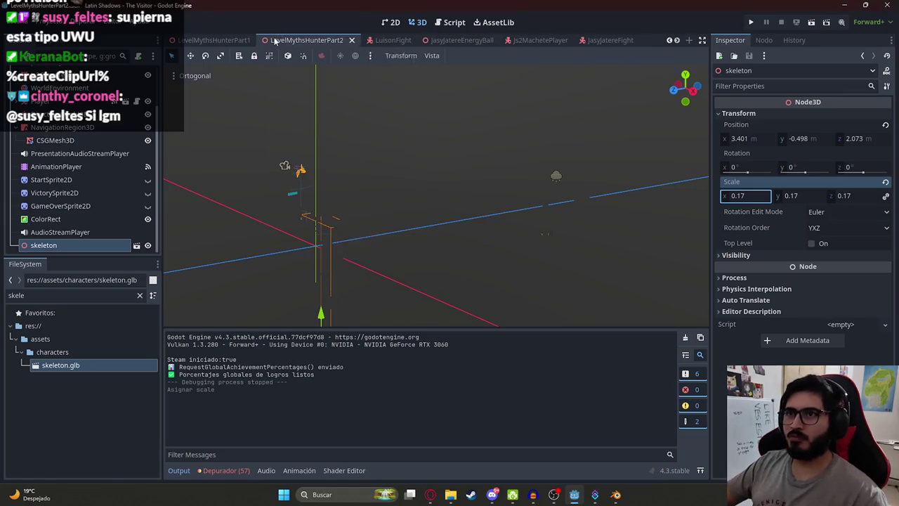
{"action": "left_click", "coordinate": [341, 115]}
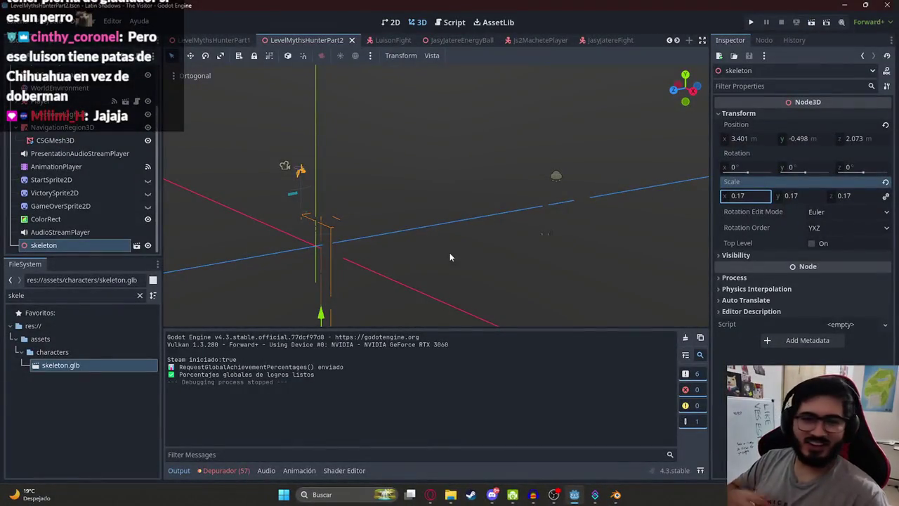
- Back in Blender, select the skeleton mesh and isolate it in local view
{"action": "left_click", "coordinate": [616, 495]}
{"action": "scroll", "scroll_direction": "down", "scroll_amount": 3}
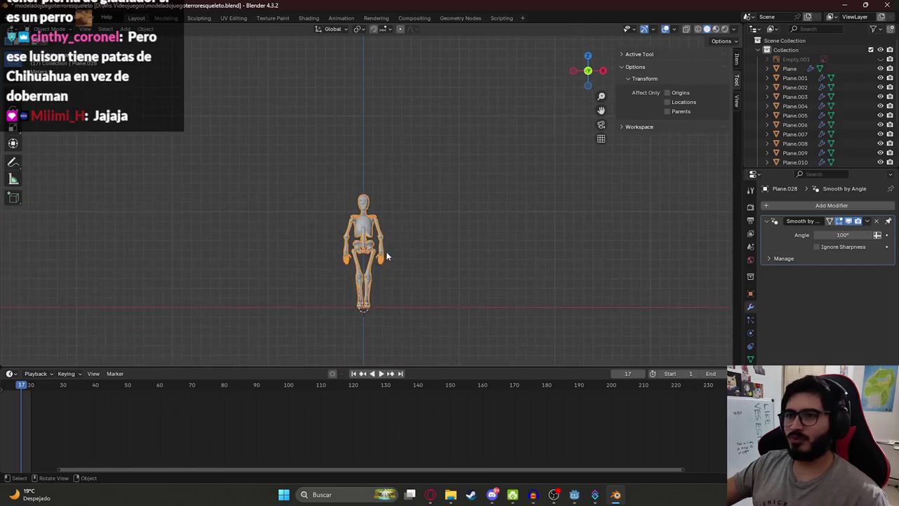
{"action": "left_click", "coordinate": [372, 149]}
{"action": "scroll", "scroll_direction": "up", "scroll_amount": 3}
{"action": "key", "text": "KP_Divide"}
{"action": "key", "text": "KP_Divide"}
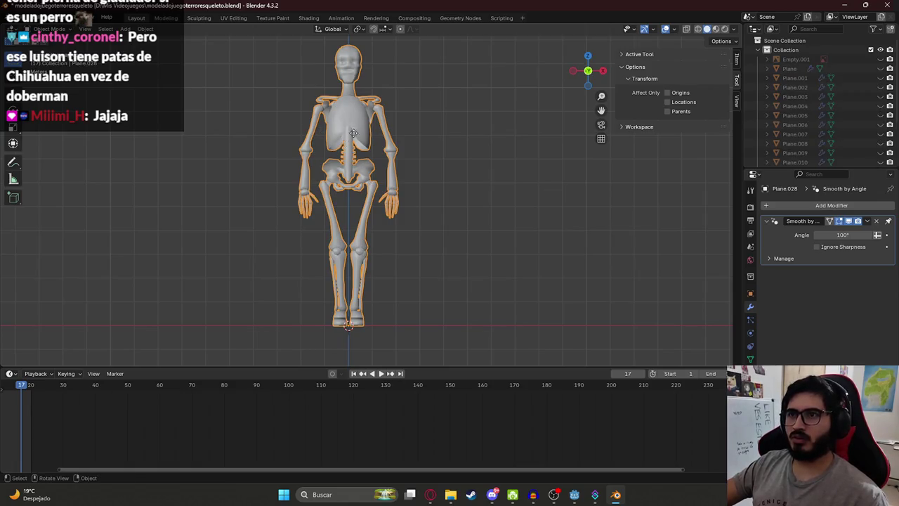
{"action": "scroll", "scroll_direction": "up", "scroll_amount": 3}
- Bring up the Shift+A add menu to choose a new object
{"action": "key", "text": "shift+a"}
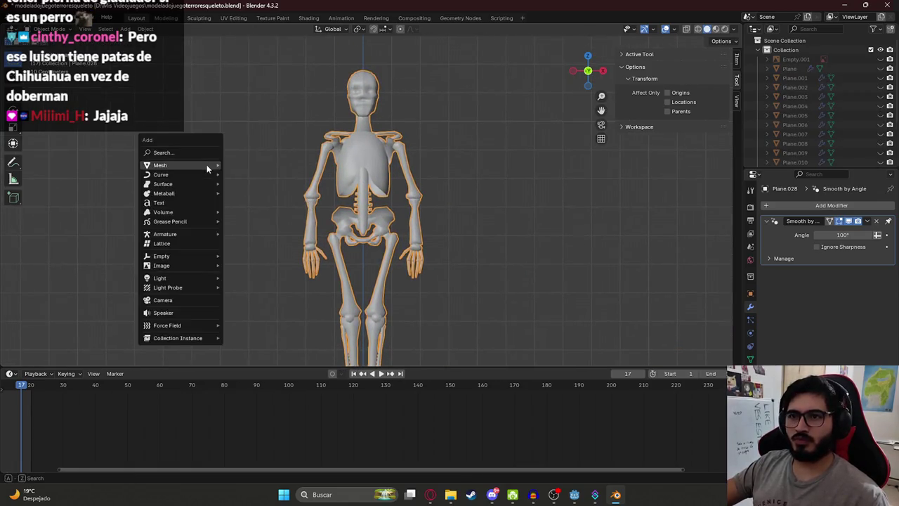
{"action": "type", "text": "a"}
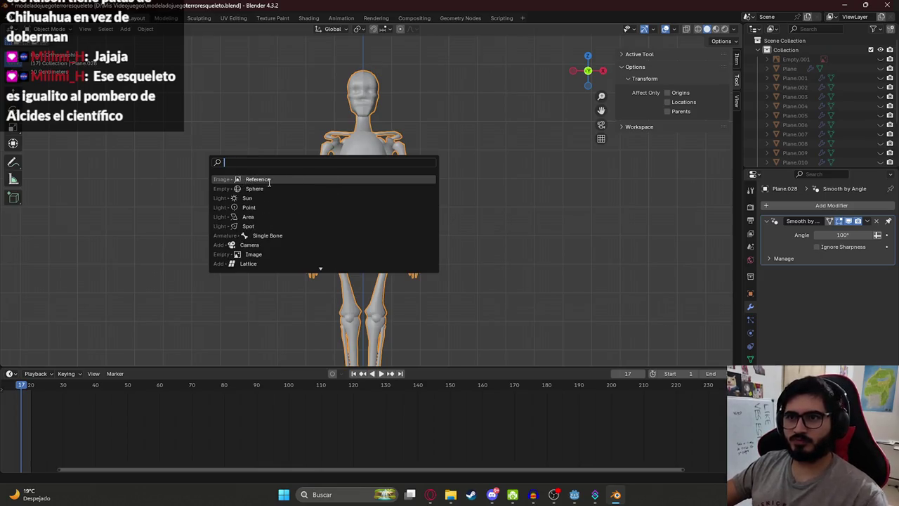
{"action": "key", "text": "Escape"}
{"action": "key", "text": "shift+a"}
{"action": "mouse_move", "coordinate": [139, 197]}
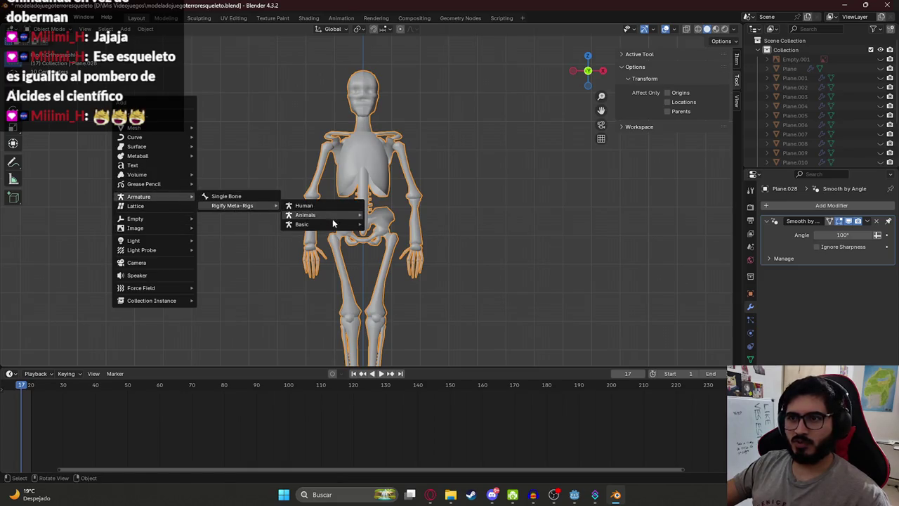
- Add a Basic Human metarig and scale it to 5.91 to fit the skeleton
{"action": "left_click", "coordinate": [394, 236]}
{"action": "scroll", "scroll_direction": "down", "scroll_amount": 3}
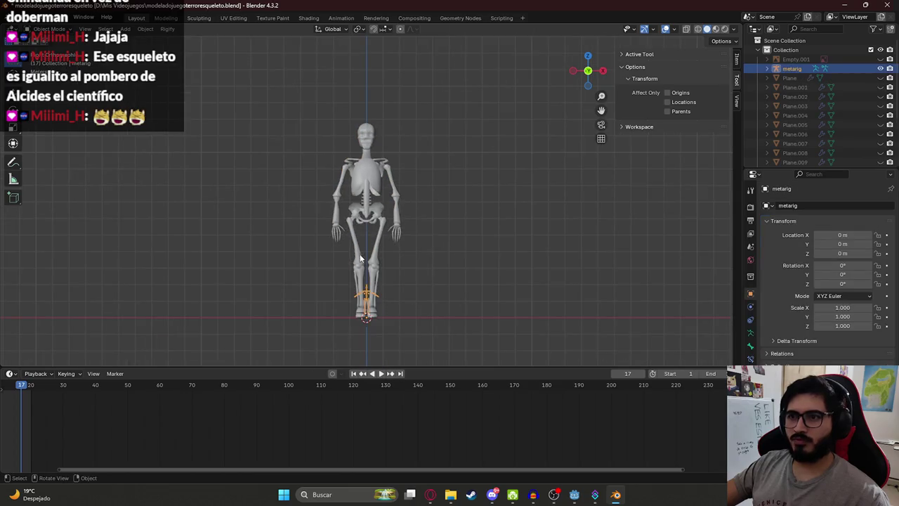
{"action": "key", "text": "s"}
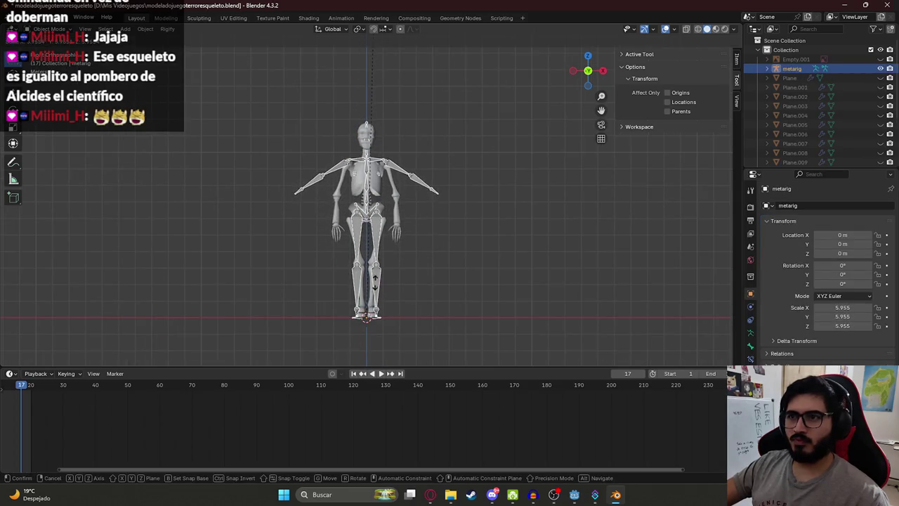
{"action": "left_click", "coordinate": [371, 288]}
- In Edit Mode, move the elbow and arm joints so the arms lie along the mesh arms
{"action": "key", "text": "Tab"}
{"action": "scroll", "scroll_direction": "up", "scroll_amount": 3}
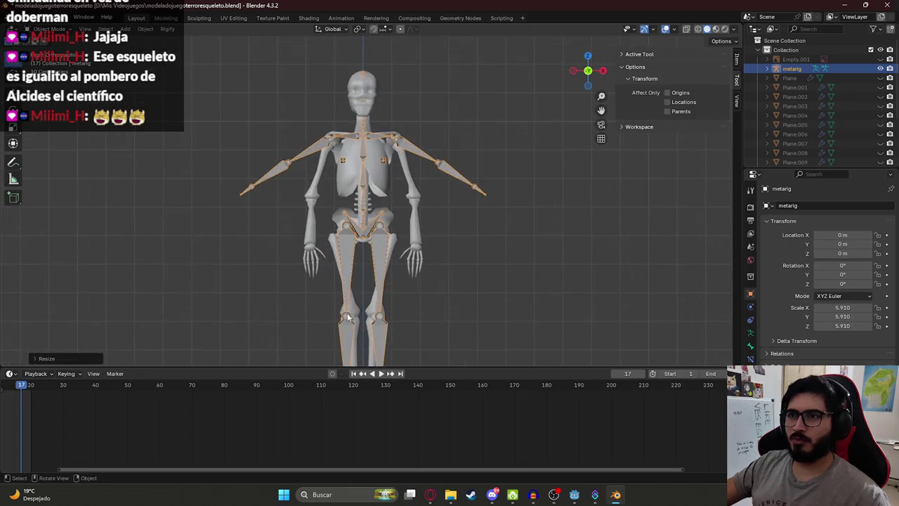
{"action": "left_click", "coordinate": [435, 172]}
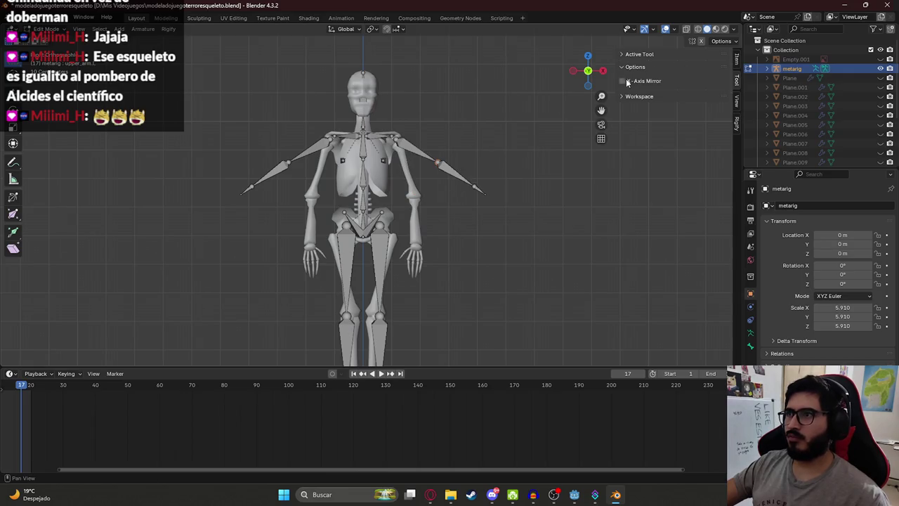
{"action": "key", "text": "g"}
{"action": "left_click", "coordinate": [394, 241]}
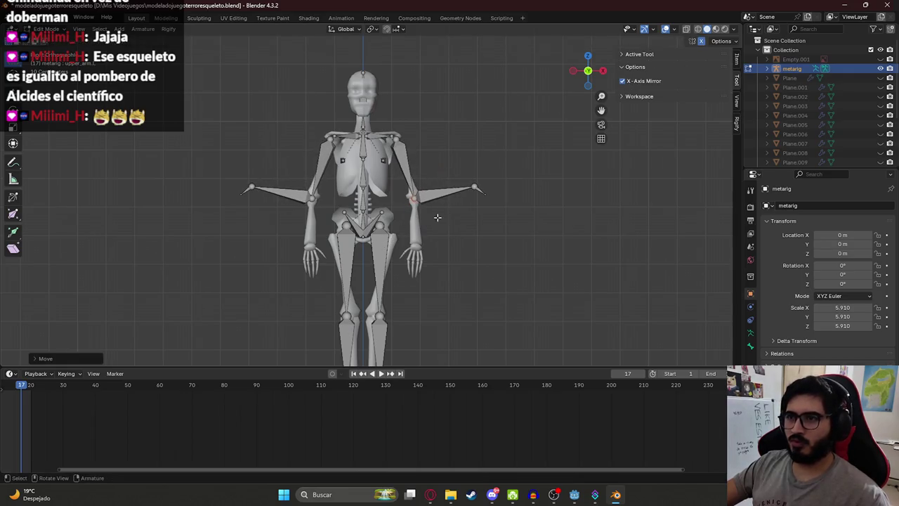
{"action": "key", "text": "g"}
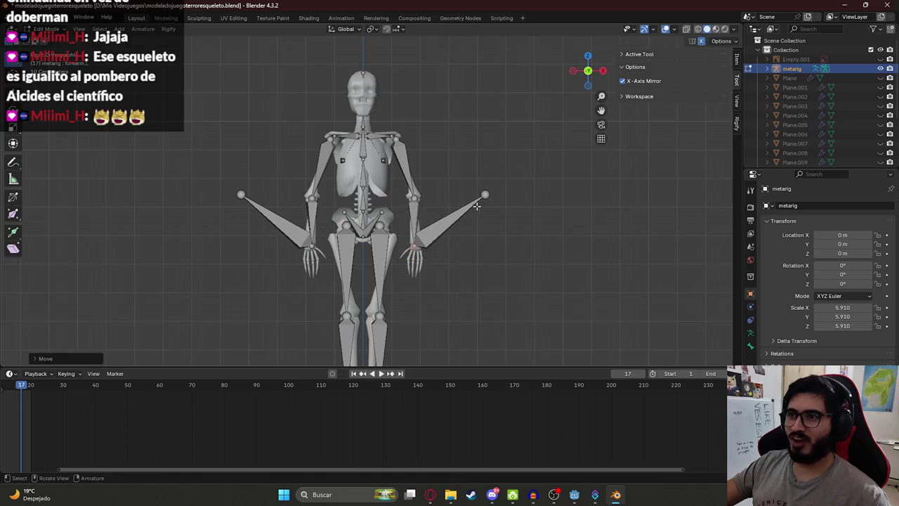
{"action": "left_click", "coordinate": [418, 276]}
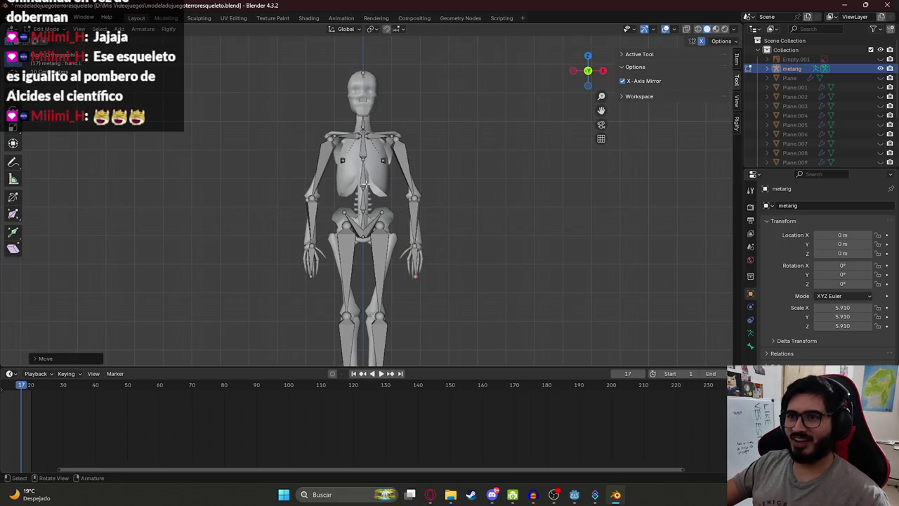
- Move the knee joint and right shin bone onto the mesh's leg
{"action": "left_click_drag", "start_coordinate": [345, 239], "coordinate": [341, 109]}
{"action": "left_click", "coordinate": [337, 189]}
{"action": "key", "text": "g"}
{"action": "left_click", "coordinate": [336, 189]}
{"action": "left_click", "coordinate": [334, 267]}
{"action": "key", "text": "g"}
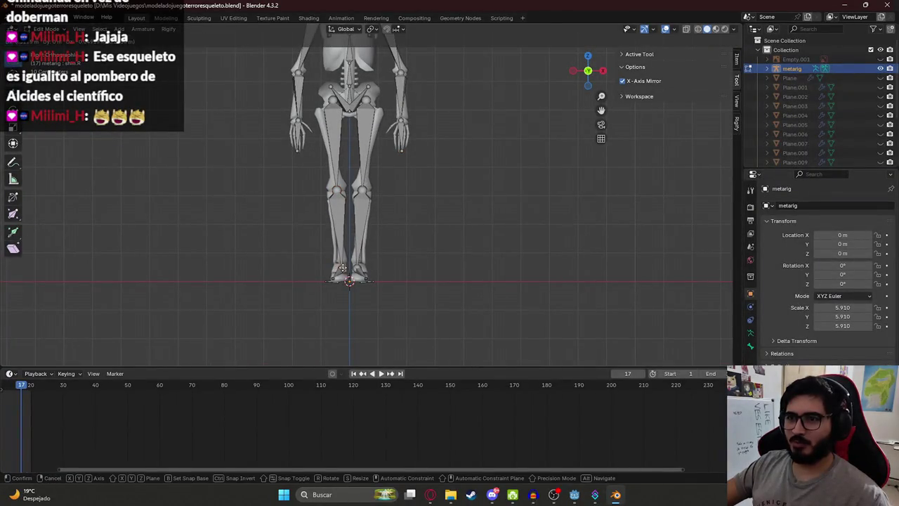
{"action": "left_click", "coordinate": [335, 276]}
- From side views, align the toe, ankle and knee joints with the mesh's foot and leg
{"action": "key", "text": "KP_3"}
{"action": "key", "text": "g"}
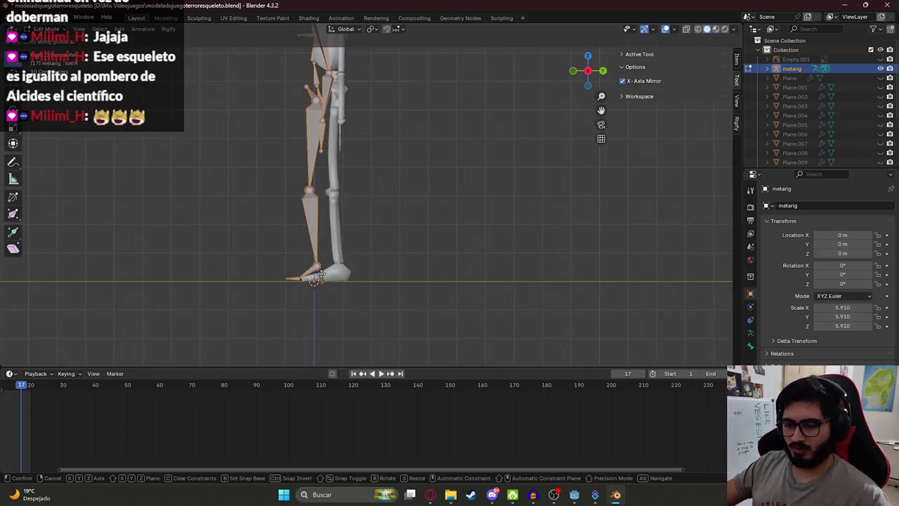
{"action": "left_click", "coordinate": [339, 272]}
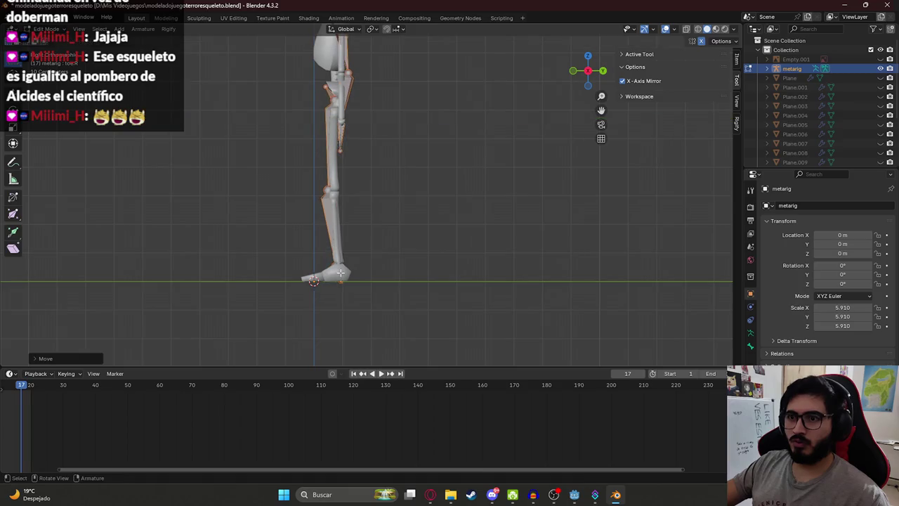
{"action": "key", "text": "grave"}
{"action": "left_click", "coordinate": [379, 281]}
{"action": "scroll", "scroll_direction": "up", "scroll_amount": 3}
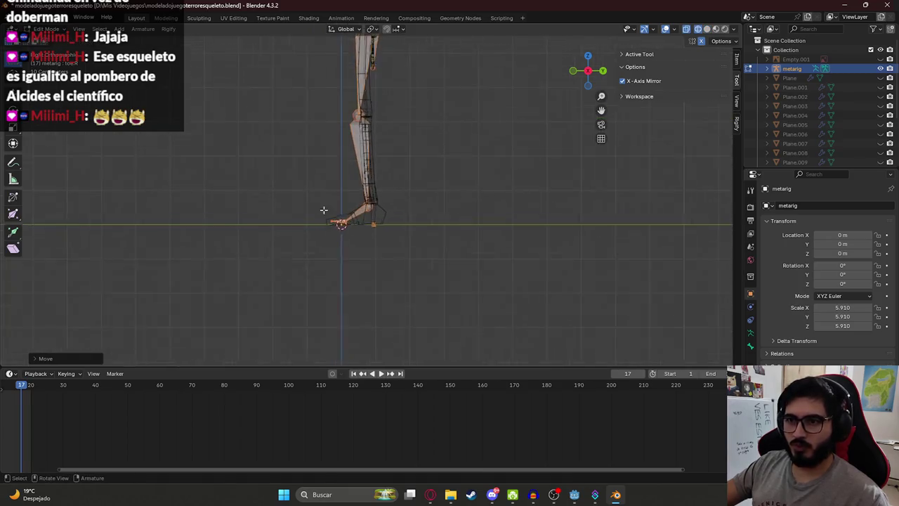
{"action": "left_click_drag", "start_coordinate": [366, 215], "coordinate": [371, 224]}
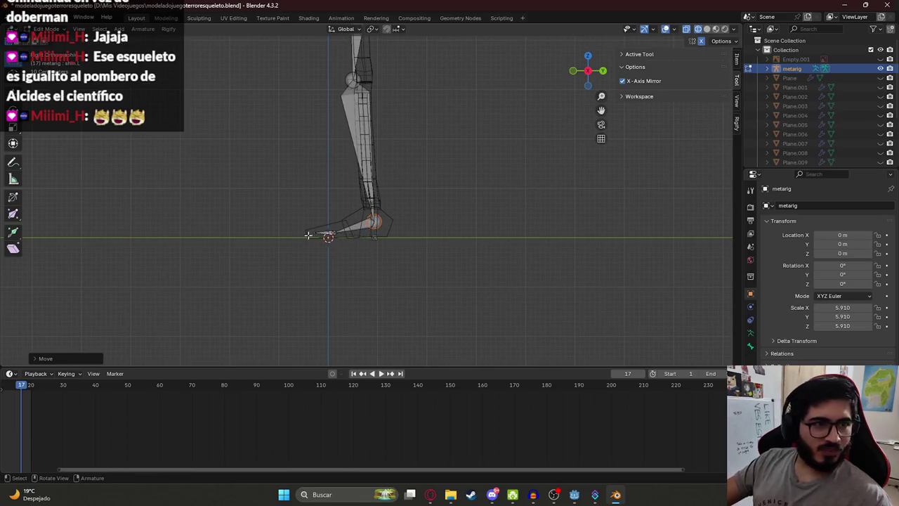
{"action": "left_click_drag", "start_coordinate": [374, 112], "coordinate": [324, 160]}
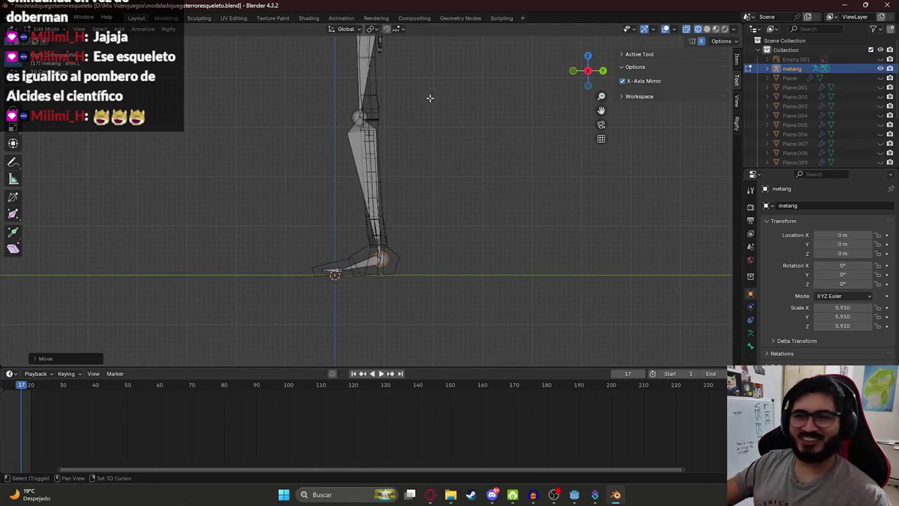
{"action": "left_click_drag", "start_coordinate": [432, 98], "coordinate": [417, 213]}
{"action": "left_click_drag", "start_coordinate": [360, 215], "coordinate": [375, 218]}
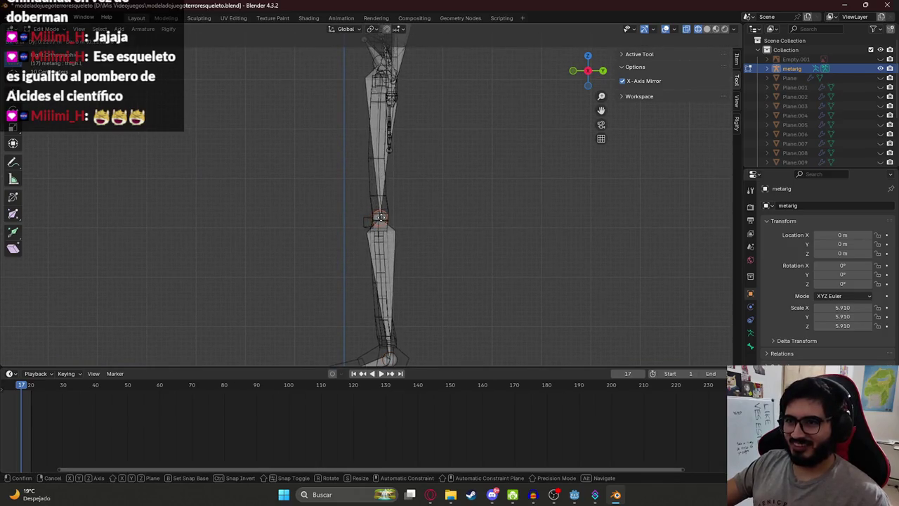
{"action": "left_click_drag", "start_coordinate": [377, 219], "coordinate": [334, 224]}
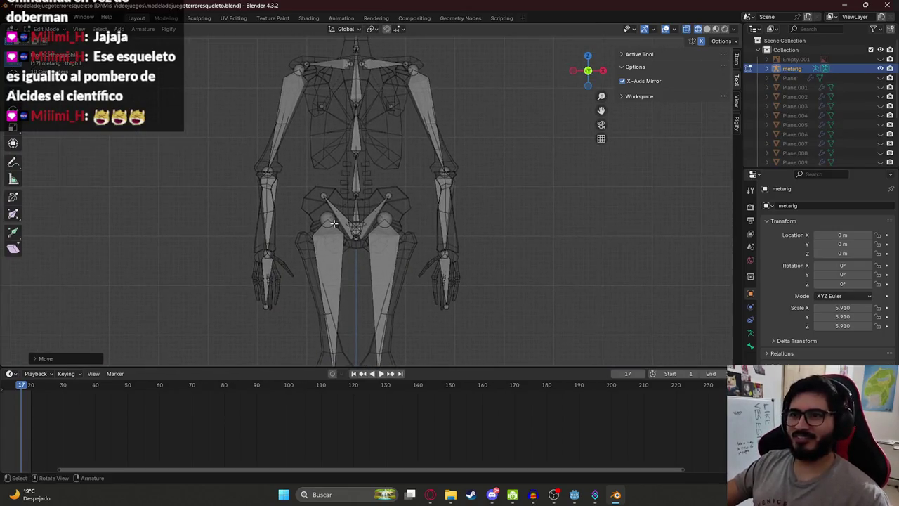
- Move the upper arm and wrist joints onto the mesh's arm
{"action": "scroll", "scroll_direction": "up", "scroll_amount": 3}
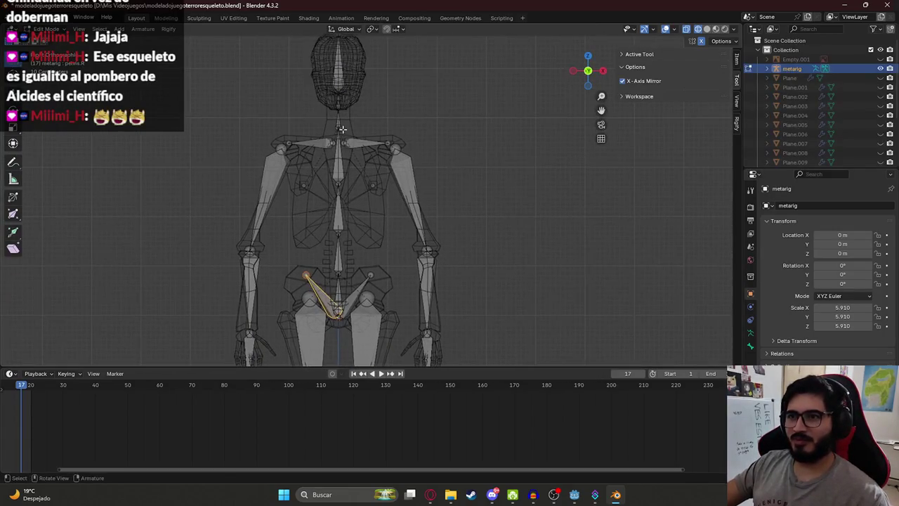
{"action": "left_click_drag", "start_coordinate": [403, 151], "coordinate": [329, 117]}
{"action": "left_click", "coordinate": [364, 159]}
{"action": "key", "text": "g"}
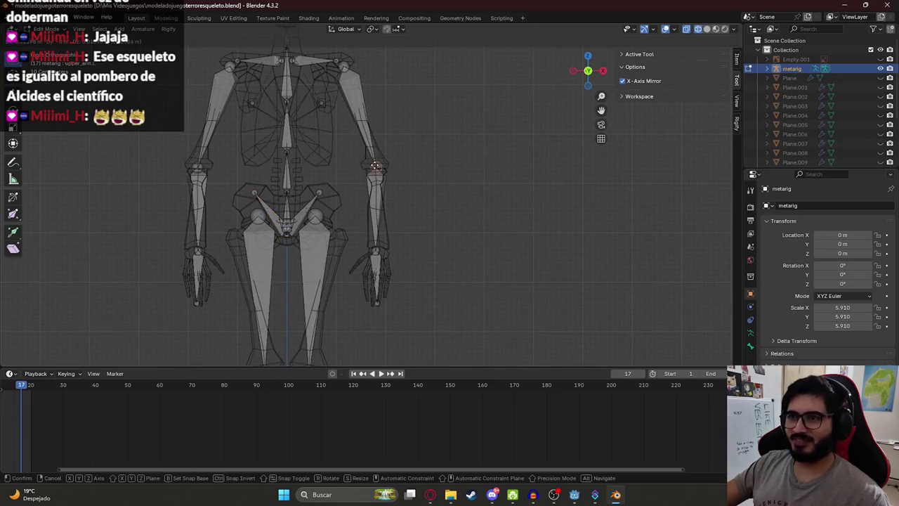
{"action": "left_click", "coordinate": [377, 162]}
{"action": "left_click", "coordinate": [379, 250]}
{"action": "left_click_drag", "start_coordinate": [380, 249], "coordinate": [379, 251]}
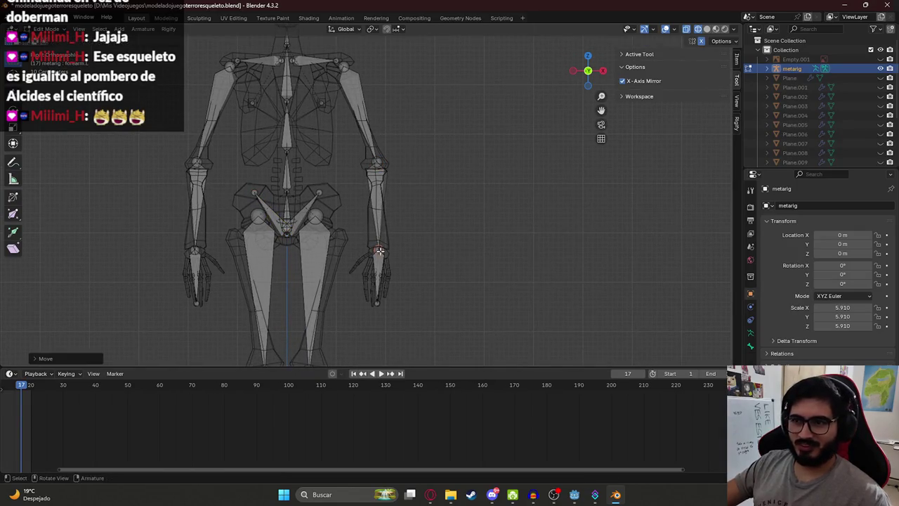
- Raise the head bone's base to the chin, then return to Object Mode
{"action": "scroll", "scroll_direction": "up", "scroll_amount": 3}
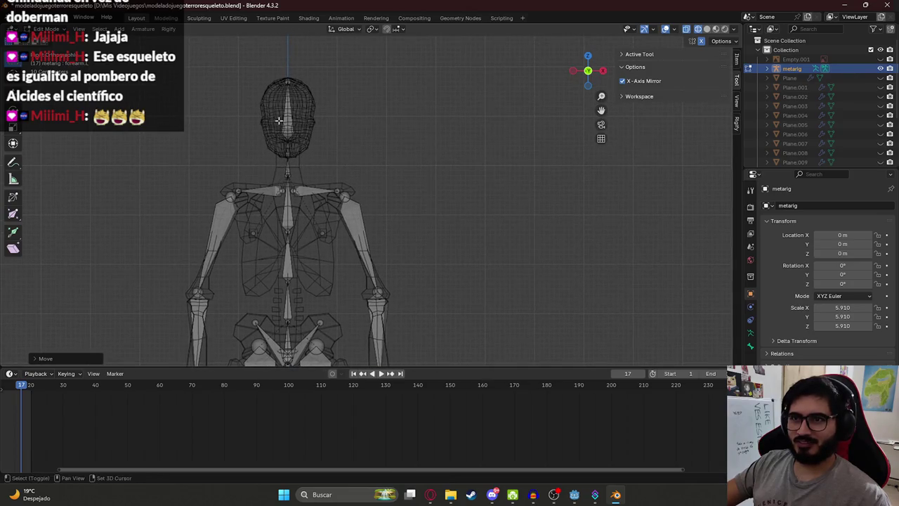
{"action": "scroll", "scroll_direction": "up", "scroll_amount": 3}
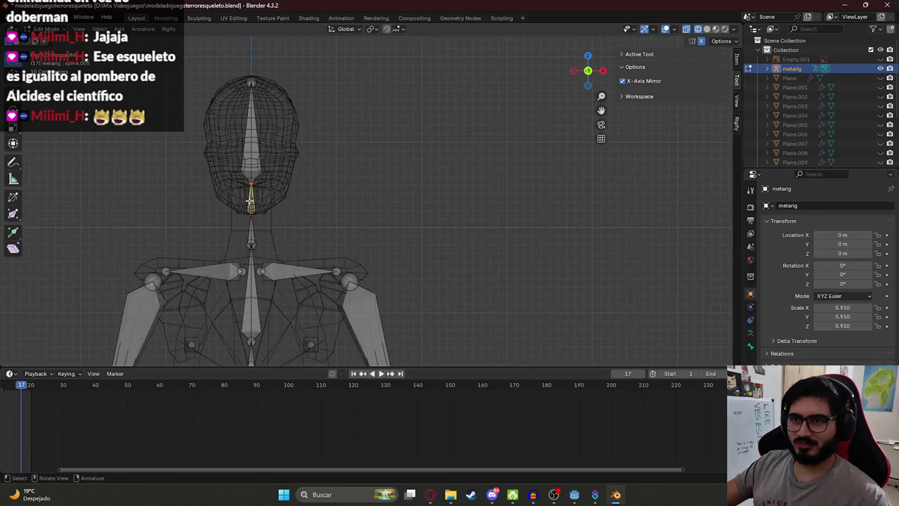
{"action": "left_click_drag", "start_coordinate": [252, 181], "coordinate": [253, 257]}
{"action": "scroll", "scroll_direction": "down", "scroll_amount": 3}
{"action": "key", "text": "a"}
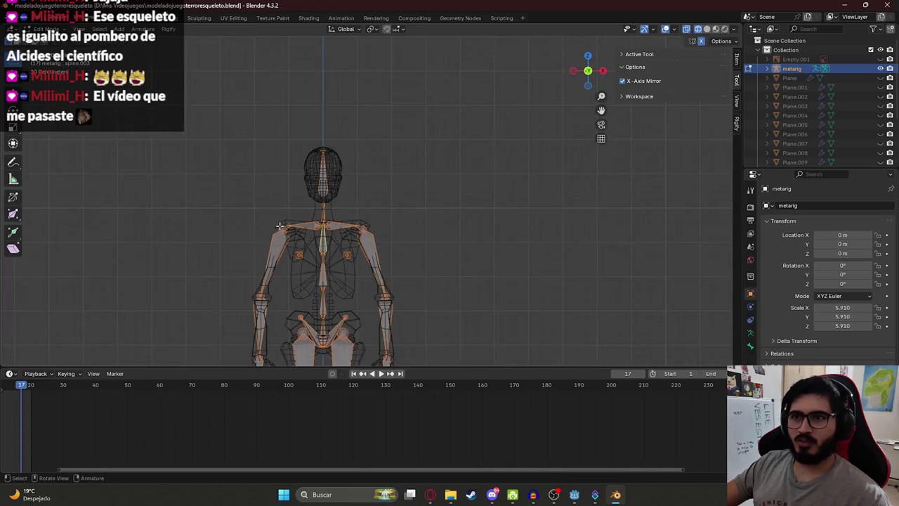
{"action": "key", "text": "Tab"}
{"action": "left_click", "coordinate": [297, 177]}
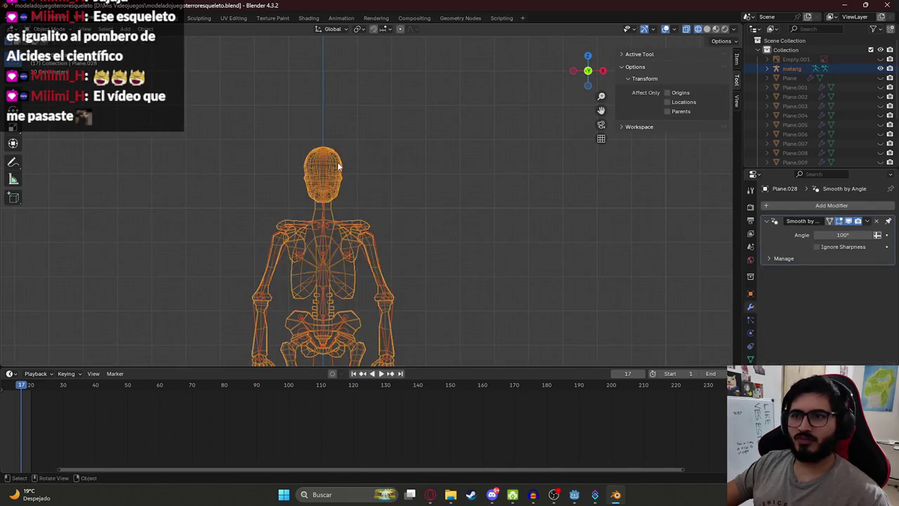
- Parent the skeleton mesh to the metarig with Ctrl+P, then switch to the Animation workspace
{"action": "key", "text": "ctrl+a"}
{"action": "scroll", "scroll_direction": "up", "scroll_amount": 3}
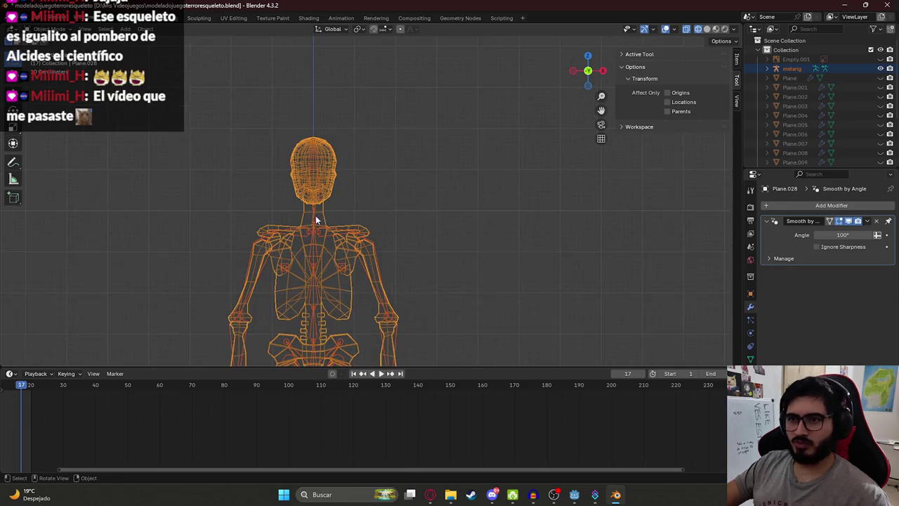
{"action": "key", "text": "ctrl+a"}
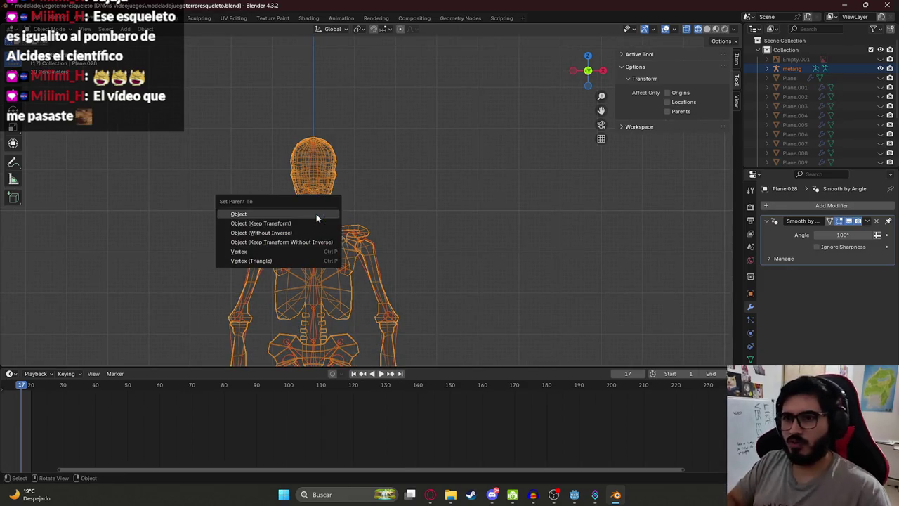
{"action": "left_click", "coordinate": [381, 194]}
{"action": "left_click", "coordinate": [313, 212]}
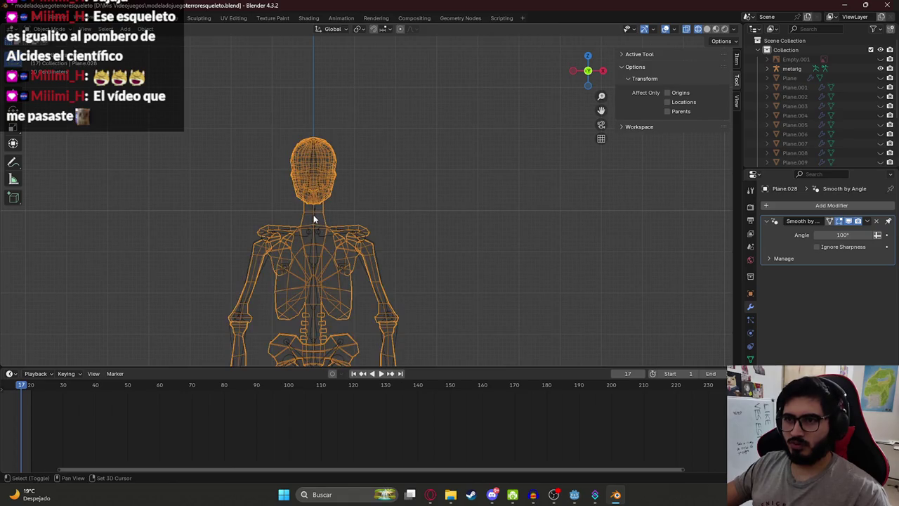
{"action": "left_click", "coordinate": [313, 214]}
{"action": "key", "text": "ctrl+p"}
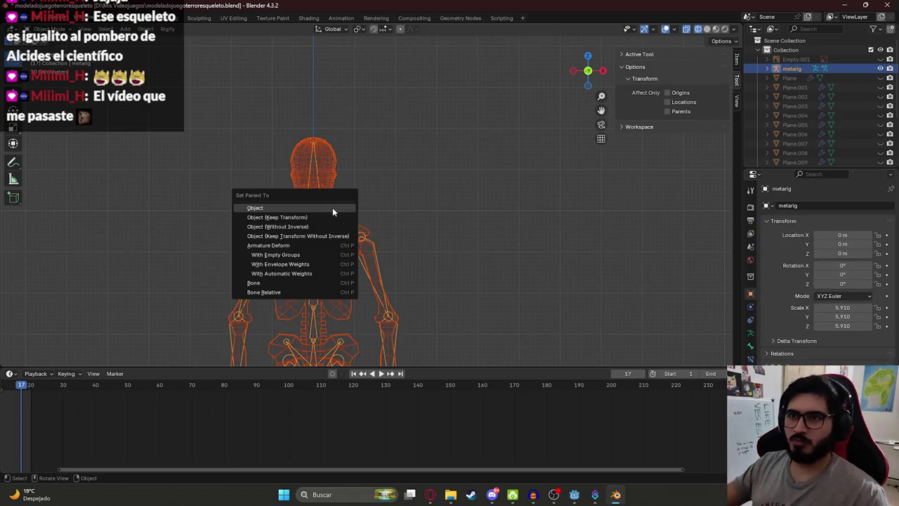
{"action": "left_click", "coordinate": [284, 273]}
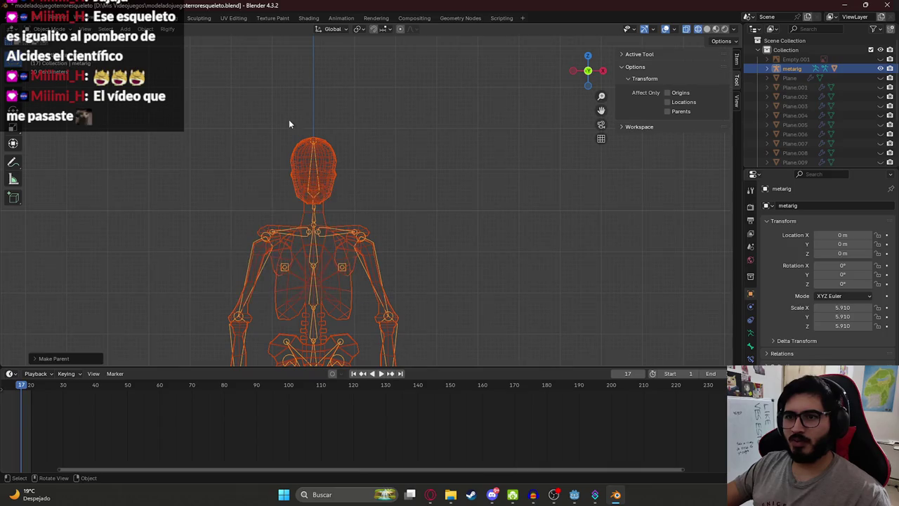
{"action": "left_click", "coordinate": [338, 19]}
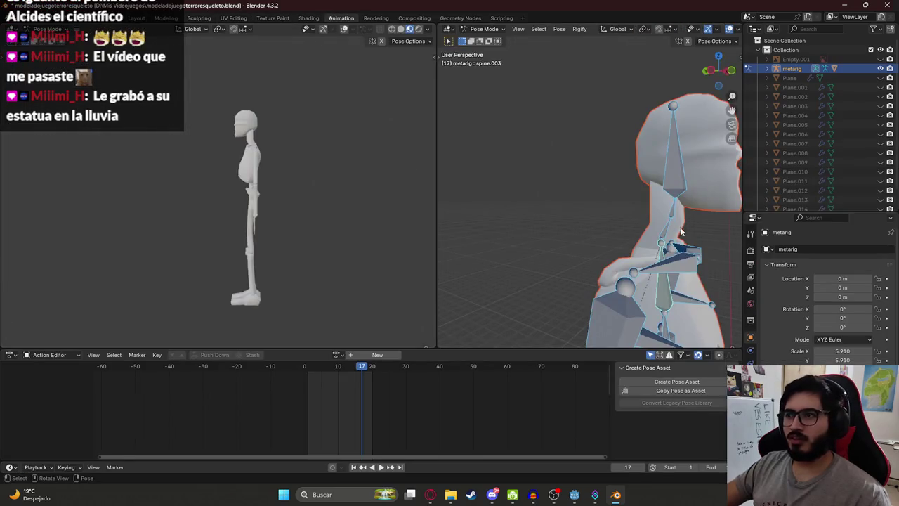
- Undo a stray head rotation and rotate the left thigh to raise the leg forward
{"action": "left_click", "coordinate": [687, 155]}
{"action": "key", "text": "r"}
{"action": "left_click", "coordinate": [572, 140]}
{"action": "key", "text": "ctrl+z"}
{"action": "left_click_drag", "start_coordinate": [226, 146], "coordinate": [261, 137]}
{"action": "scroll", "scroll_direction": "up", "scroll_amount": 3}
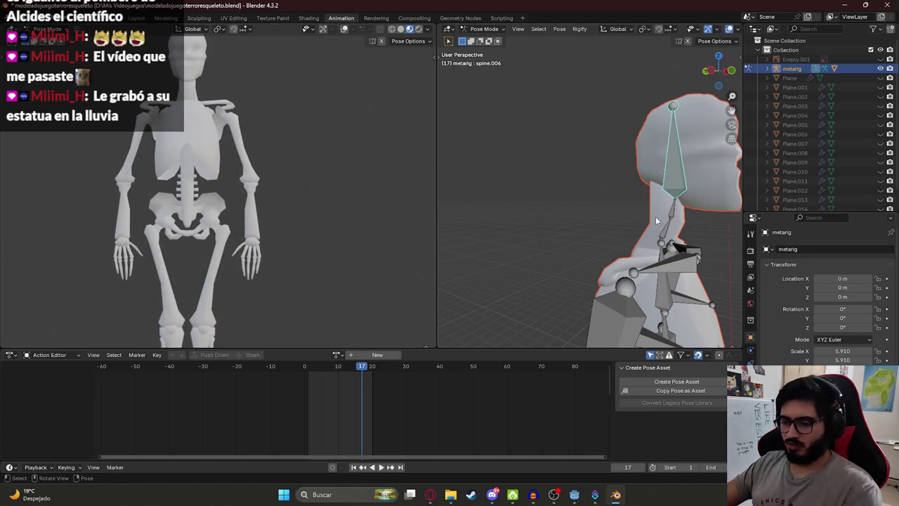
{"action": "key", "text": "KP_3"}
{"action": "scroll", "scroll_direction": "up", "scroll_amount": 3}
{"action": "left_click", "coordinate": [530, 214]}
{"action": "key", "text": "r"}
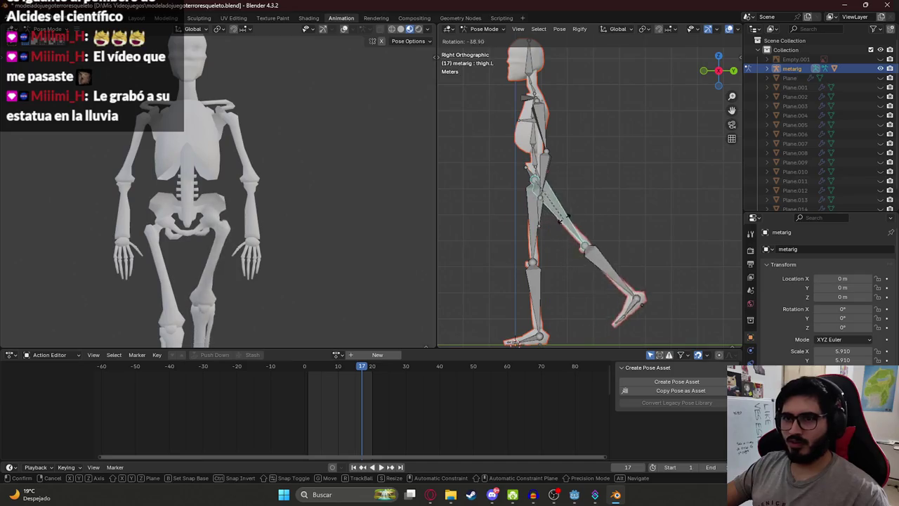
{"action": "left_click", "coordinate": [618, 211]}
- Rotate the left shin backward to bend the lower leg
{"action": "scroll", "scroll_direction": "up", "scroll_amount": 3}
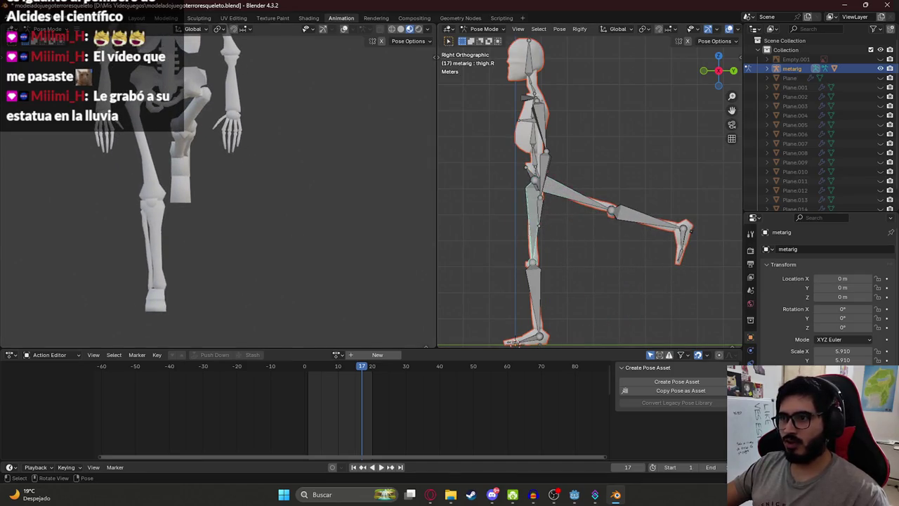
{"action": "left_click", "coordinate": [531, 240]}
{"action": "key", "text": "r"}
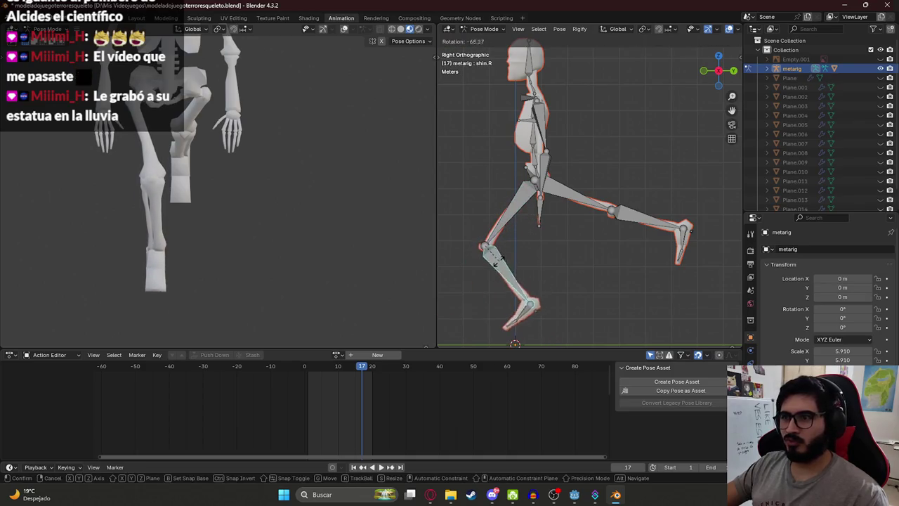
{"action": "right_click", "coordinate": [496, 264]}
{"action": "key", "text": "r"}
{"action": "left_click", "coordinate": [576, 203]}
{"action": "left_click", "coordinate": [590, 267]}
{"action": "key", "text": "r"}
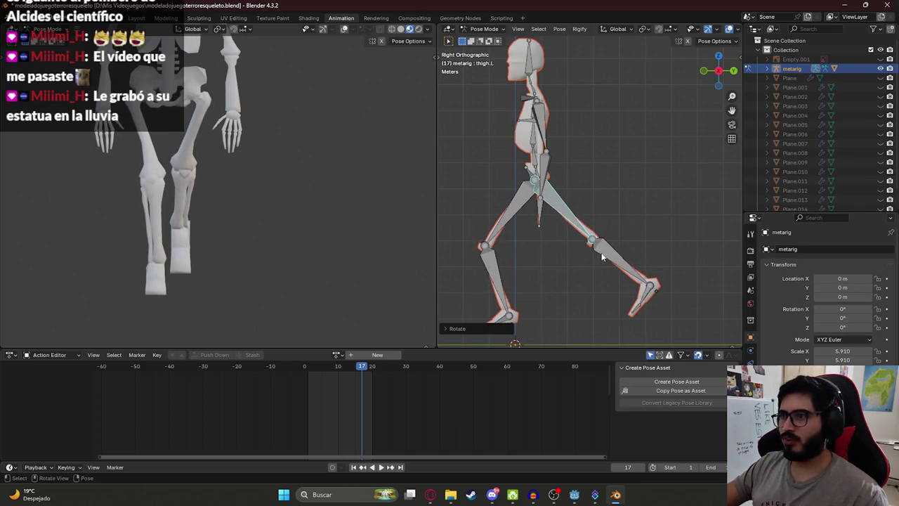
{"action": "left_click", "coordinate": [592, 190]}
- In left side view, swing the right upper arm forward and bend the right forearm up
{"action": "left_click_drag", "start_coordinate": [542, 151], "coordinate": [454, 198]}
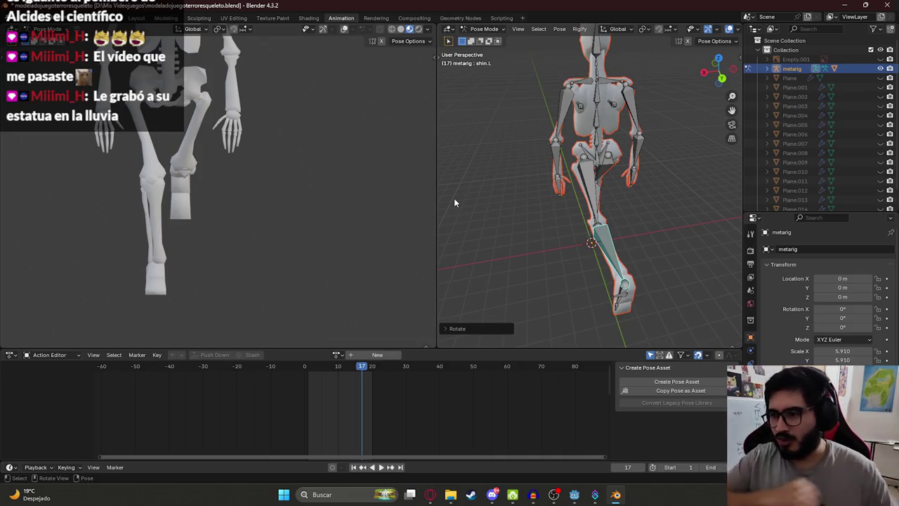
{"action": "key", "text": "ctrl+KP_3"}
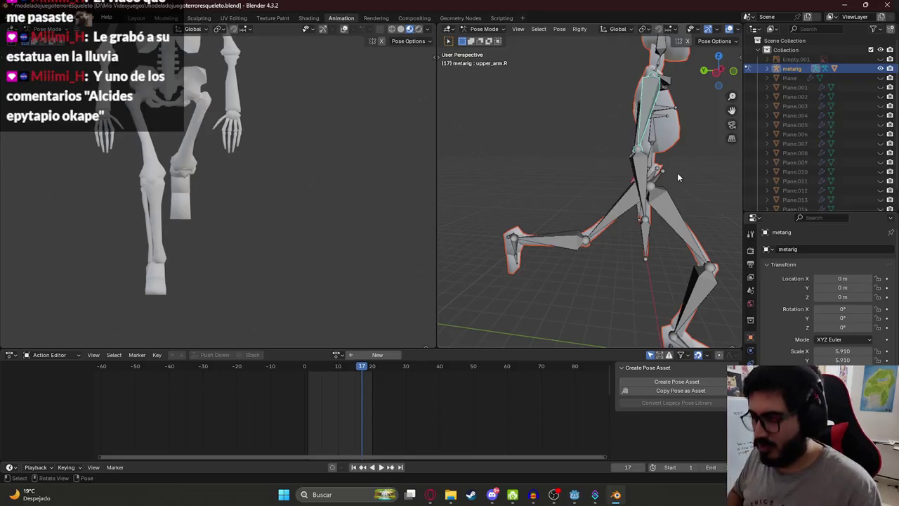
{"action": "key", "text": "r"}
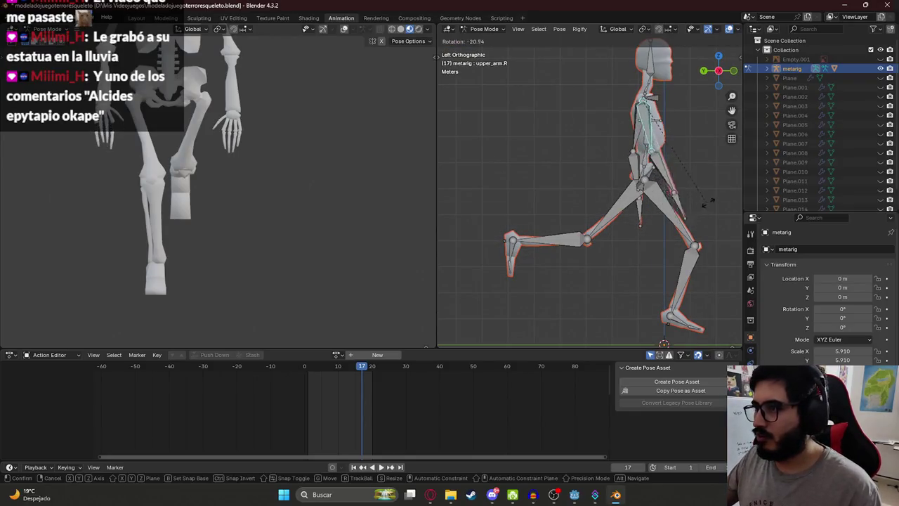
{"action": "left_click", "coordinate": [682, 184]}
{"action": "left_click_drag", "start_coordinate": [682, 185], "coordinate": [590, 206]}
{"action": "scroll", "scroll_direction": "up", "scroll_amount": 3}
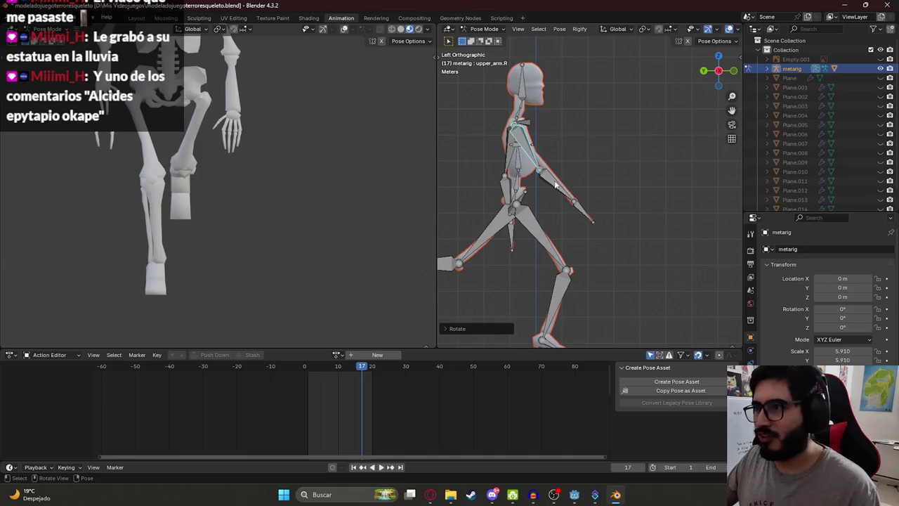
{"action": "left_click", "coordinate": [544, 193]}
{"action": "key", "text": "r"}
{"action": "left_click", "coordinate": [571, 130]}
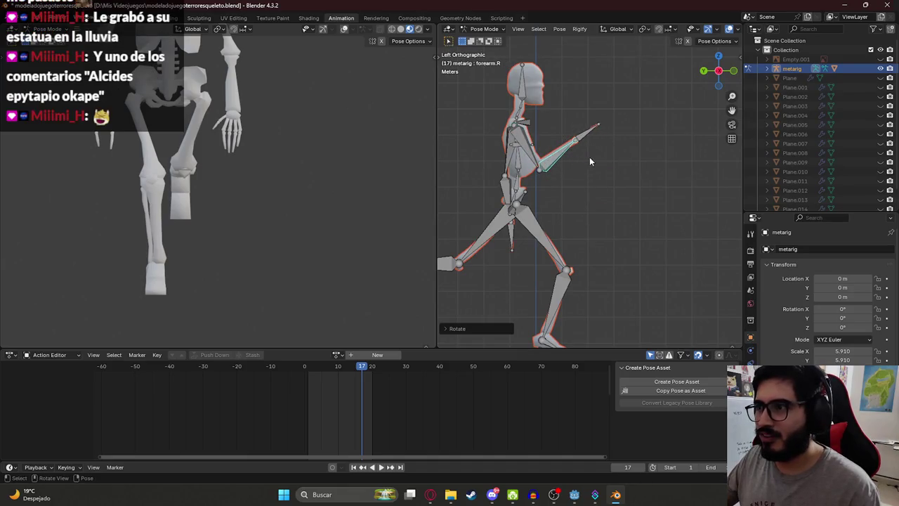
- Swing the left arm back and select all the rig's bones
{"action": "left_click_drag", "start_coordinate": [589, 160], "coordinate": [627, 136]}
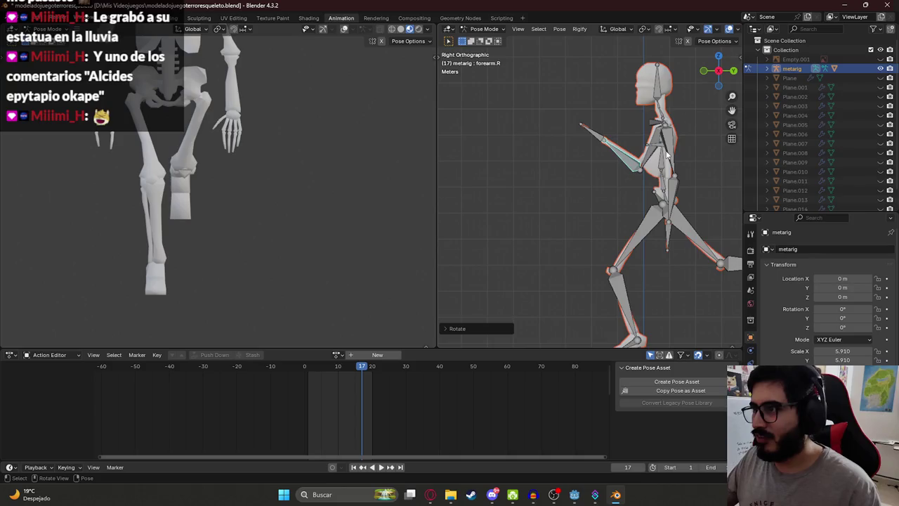
{"action": "left_click", "coordinate": [667, 154]}
{"action": "key", "text": "r"}
{"action": "left_click", "coordinate": [712, 186]}
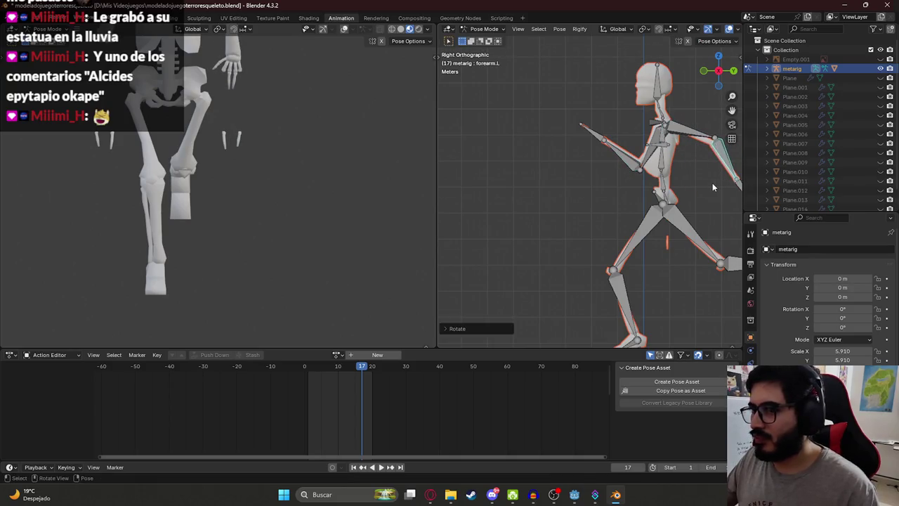
{"action": "key", "text": "a"}
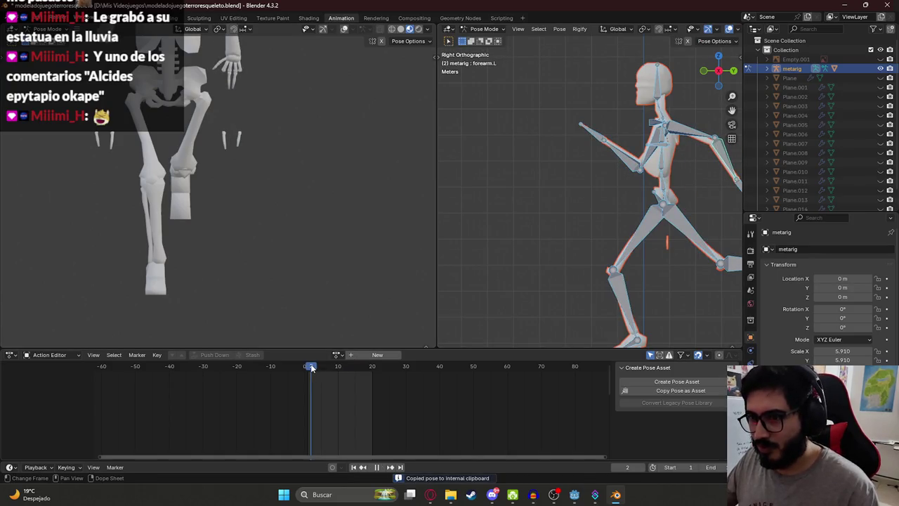
- Create a new action, key all bones at frame 1, shift the rig and key frame 20
{"action": "left_click", "coordinate": [364, 355]}
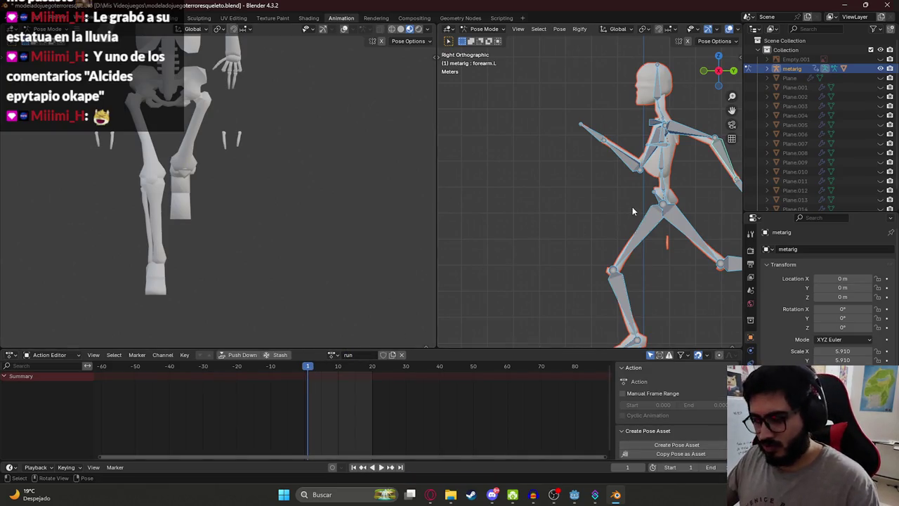
{"action": "key", "text": "i"}
{"action": "scroll", "scroll_direction": "down", "scroll_amount": 3}
{"action": "key", "text": "KP_1"}
{"action": "key", "text": "KP_3"}
{"action": "left_click_drag", "start_coordinate": [633, 200], "coordinate": [584, 182]}
{"action": "key", "text": "g"}
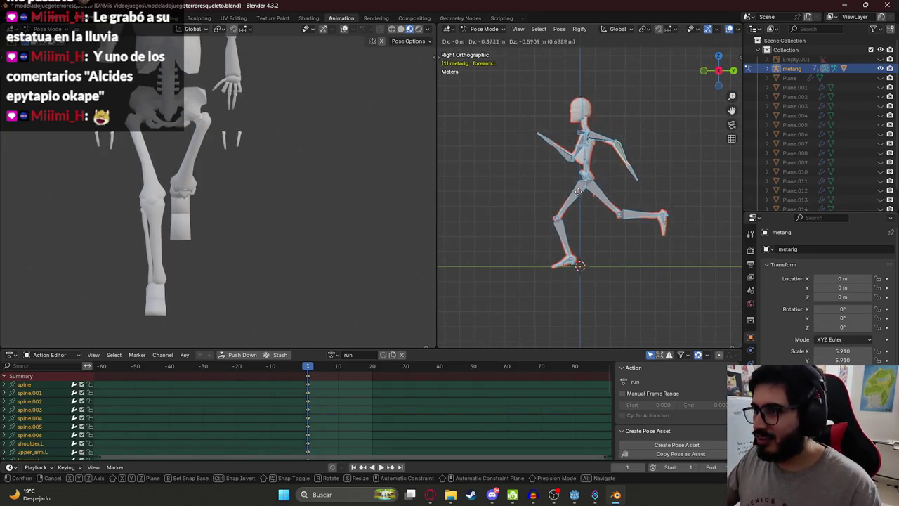
{"action": "left_click", "coordinate": [577, 195]}
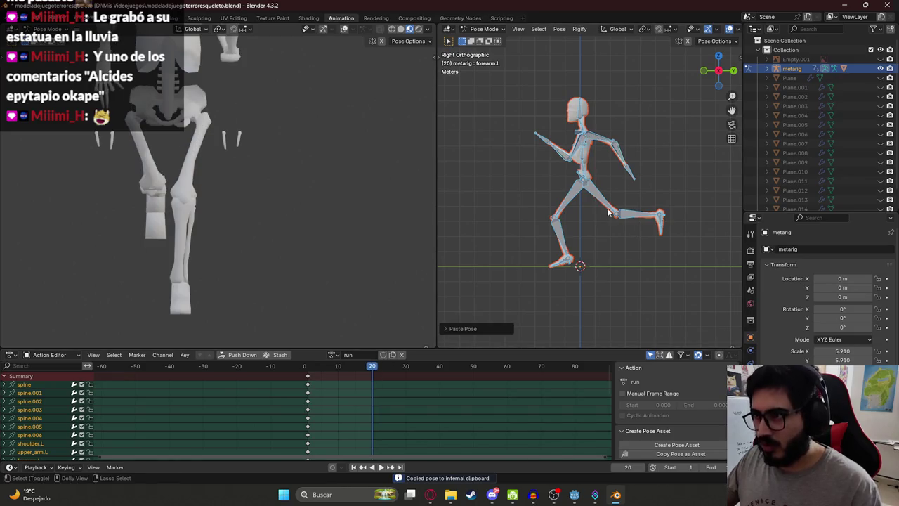
{"action": "key", "text": "i"}
- Play the animation, then move the frame-20 keyframes to frame 10
{"action": "left_click", "coordinate": [311, 367]}
{"action": "key", "text": "space"}
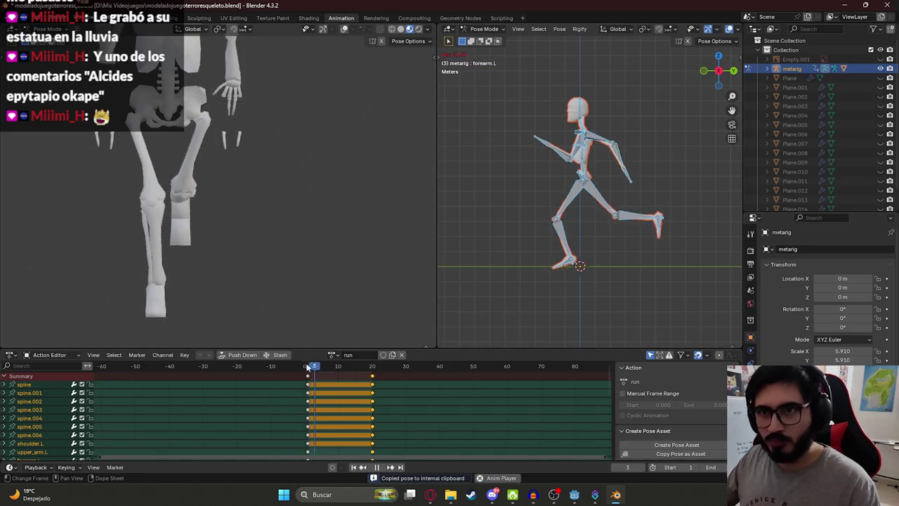
{"action": "scroll", "scroll_direction": "down", "scroll_amount": 3}
{"action": "left_click_drag", "start_coordinate": [295, 177], "coordinate": [190, 180]}
{"action": "scroll", "scroll_direction": "down", "scroll_amount": 3}
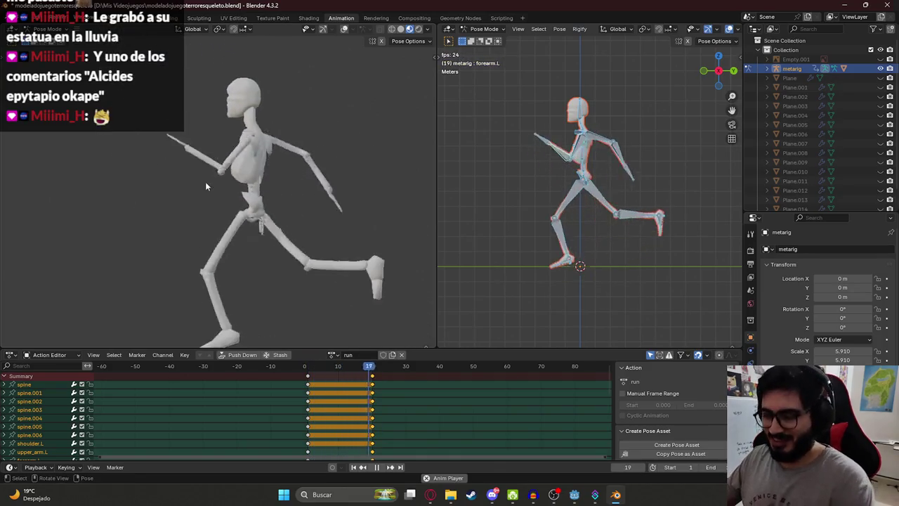
{"action": "key", "text": "Escape"}
{"action": "key", "text": "g"}
{"action": "left_click", "coordinate": [344, 405]}
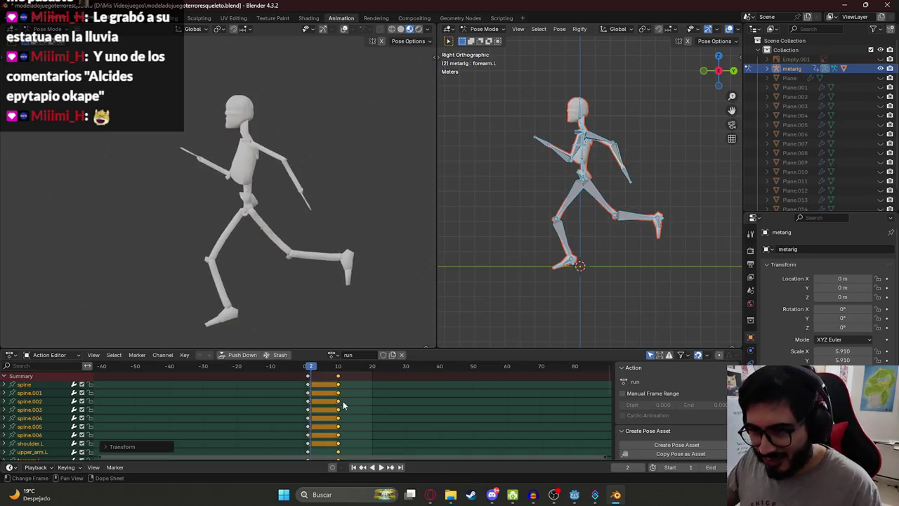
- Copy the frame-1 pose, paste and key it at frame 20, and play the loop
{"action": "left_click", "coordinate": [307, 371]}
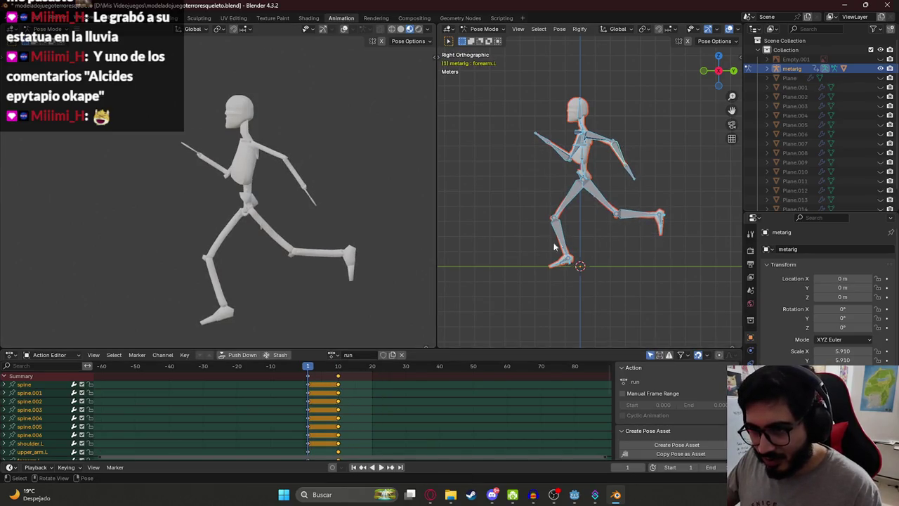
{"action": "key", "text": "ctrl+c"}
{"action": "left_click", "coordinate": [369, 366]}
{"action": "key", "text": "ctrl+shift+v"}
{"action": "key", "text": "i"}
{"action": "key", "text": "space"}
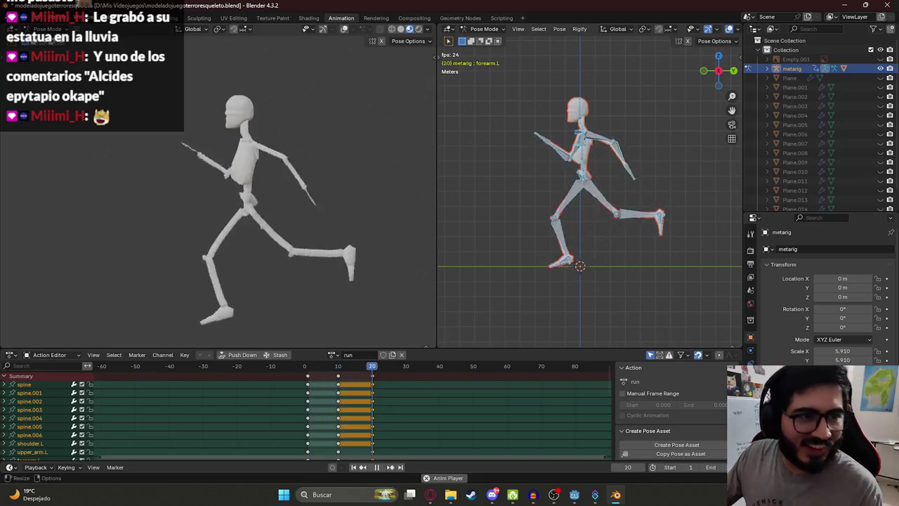
{"action": "key", "text": "space"}
- Rotate the left shin and lower the whole rig along Z for an in-between pose
{"action": "left_click_drag", "start_coordinate": [355, 366], "coordinate": [325, 370]}
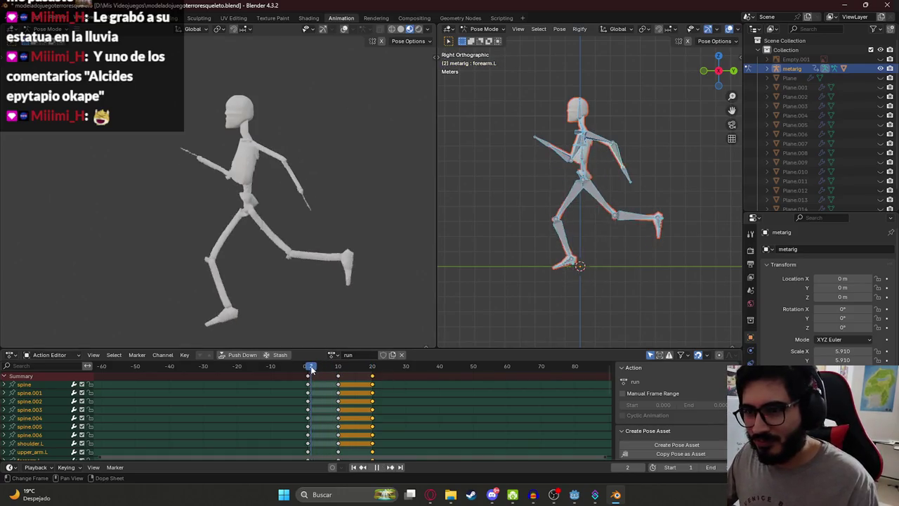
{"action": "scroll", "scroll_direction": "up", "scroll_amount": 3}
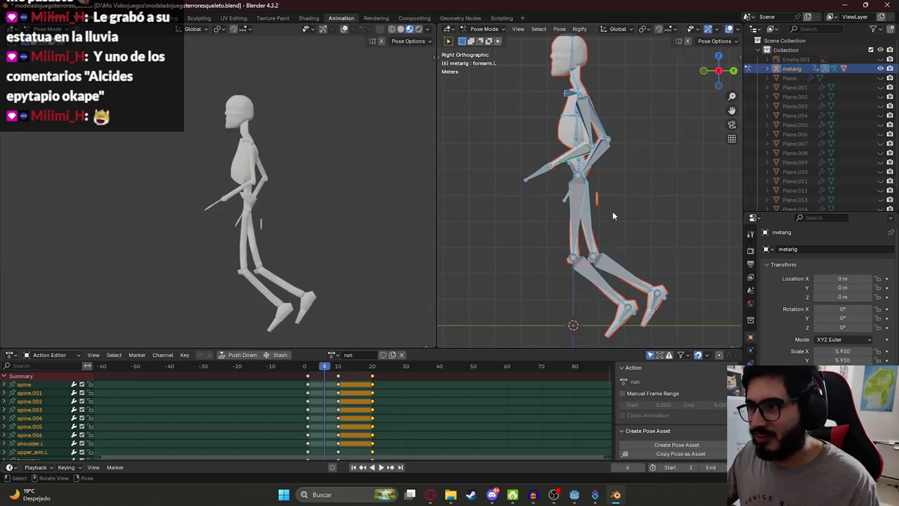
{"action": "left_click", "coordinate": [609, 214]}
{"action": "left_click", "coordinate": [579, 207]}
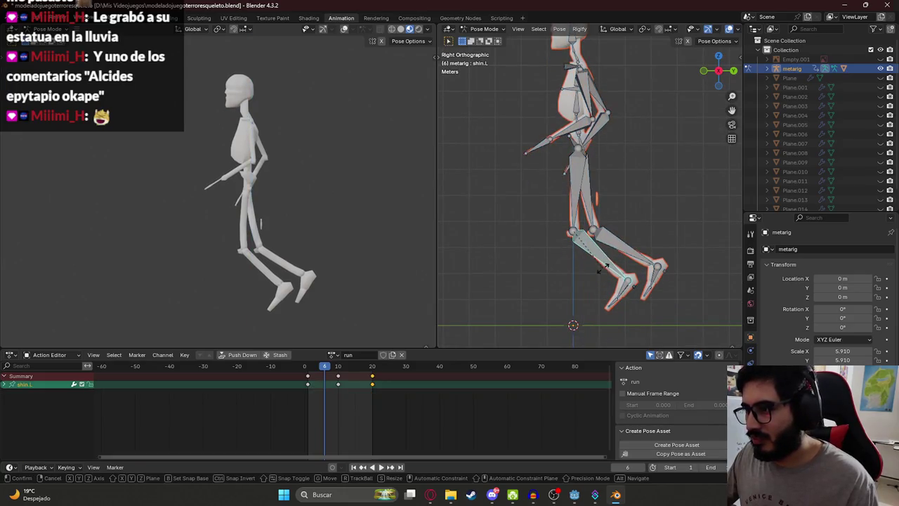
{"action": "key", "text": "r"}
{"action": "left_click", "coordinate": [574, 274]}
{"action": "key", "text": "a"}
{"action": "key", "text": "g"}
{"action": "key", "text": "z"}
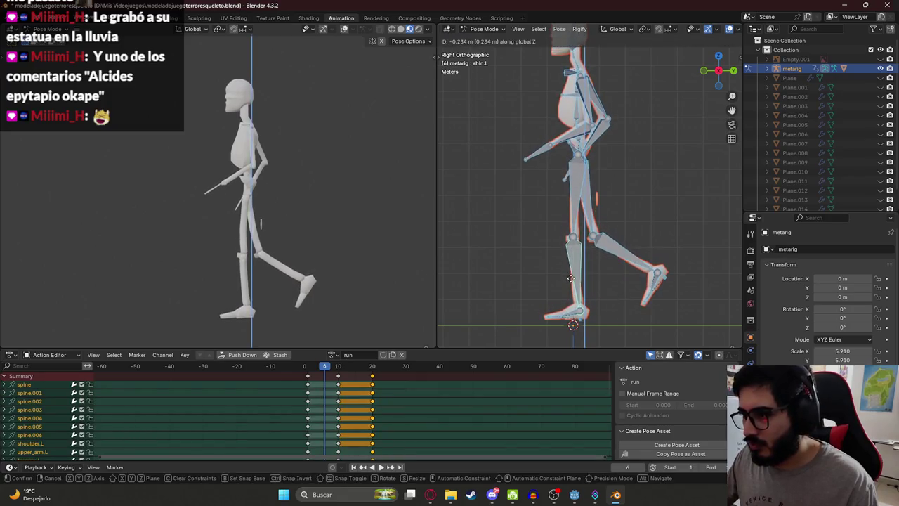
{"action": "left_click", "coordinate": [570, 282]}
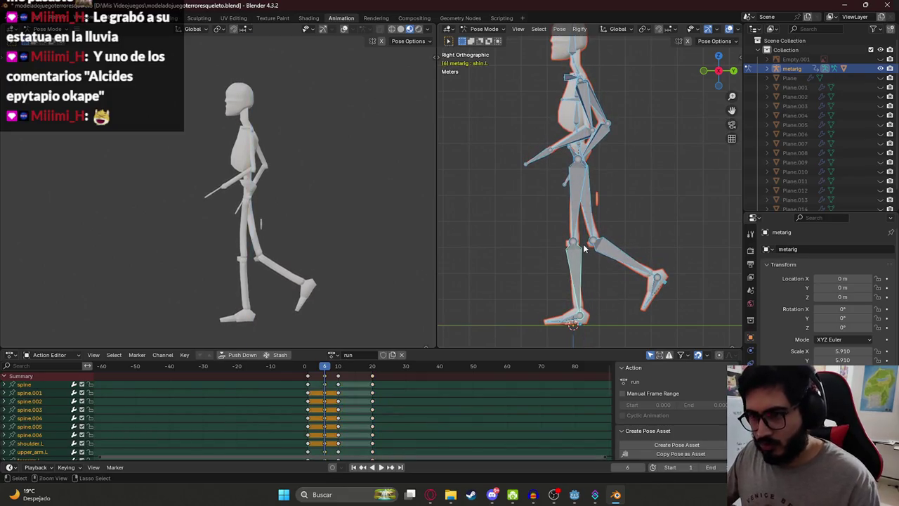
- Paste the copied pose at frame 15 and play the run cycle to review it
{"action": "key", "text": "space"}
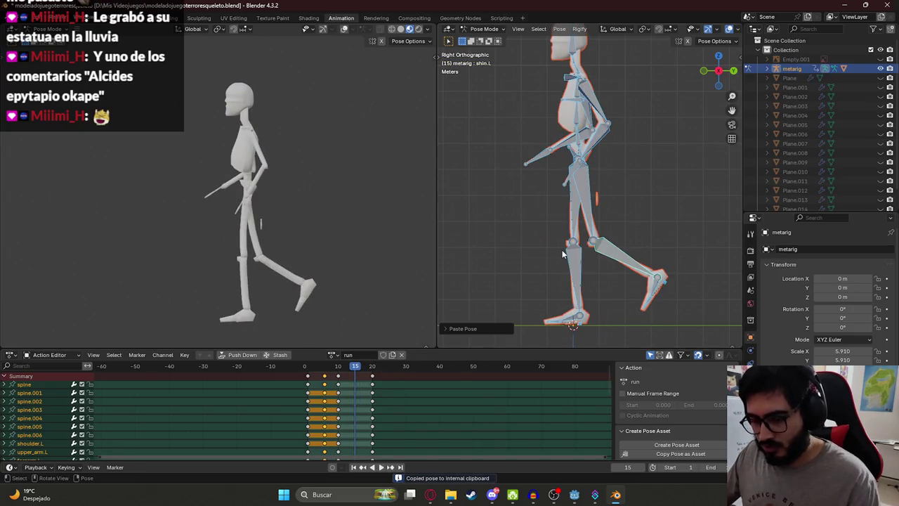
{"action": "key", "text": "space"}
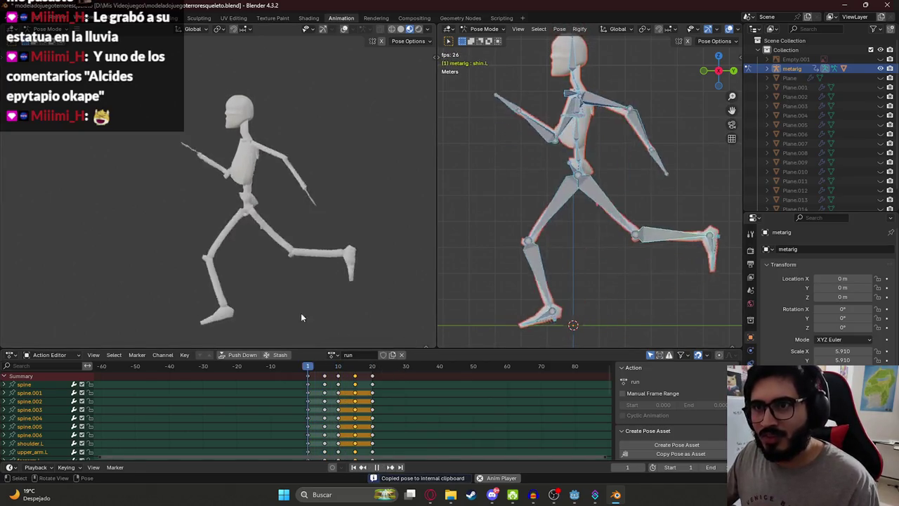
{"action": "left_click_drag", "start_coordinate": [267, 199], "coordinate": [181, 232]}
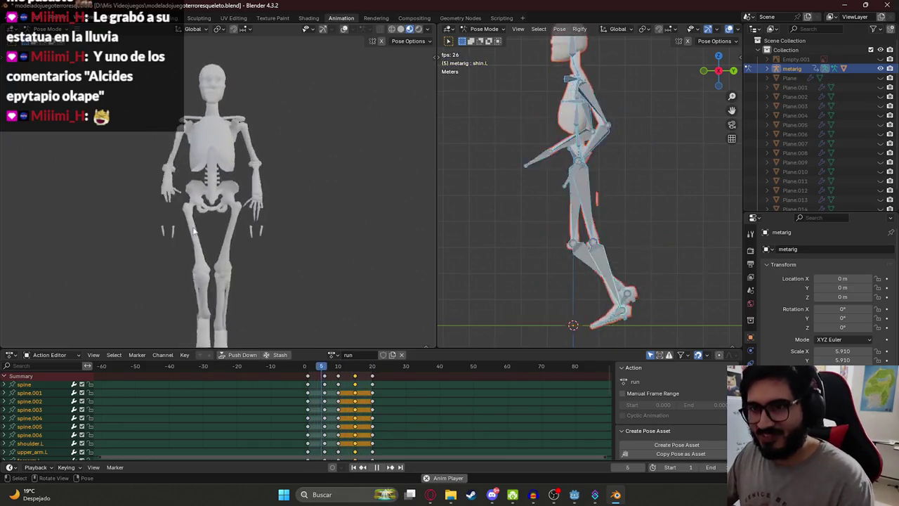
{"action": "key", "text": "space"}
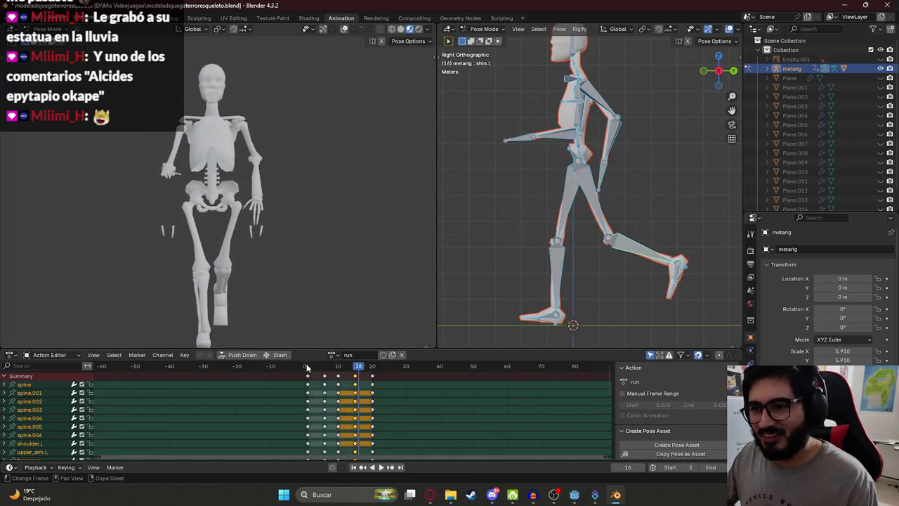
- At frame 1, rotate the left forearm on its Y axis, abandoning an upper-arm rotation
{"action": "left_click", "coordinate": [307, 367]}
{"action": "left_click_drag", "start_coordinate": [636, 165], "coordinate": [618, 159]}
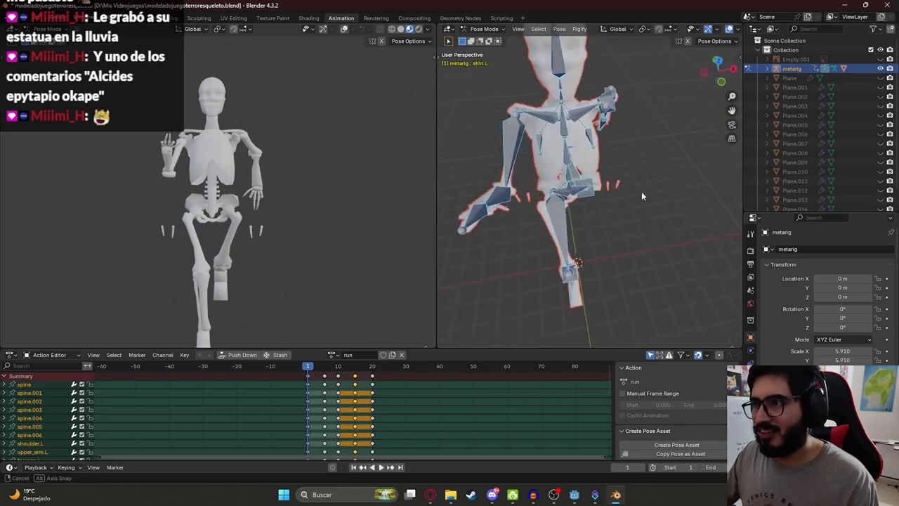
{"action": "left_click", "coordinate": [635, 118]}
{"action": "key", "text": "r"}
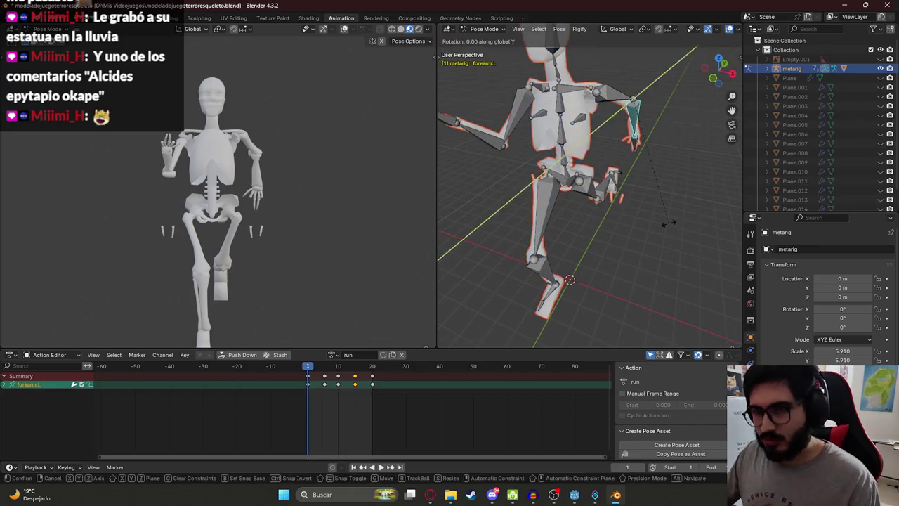
{"action": "key", "text": "y"}
{"action": "key", "text": "y"}
{"action": "left_click", "coordinate": [663, 104]}
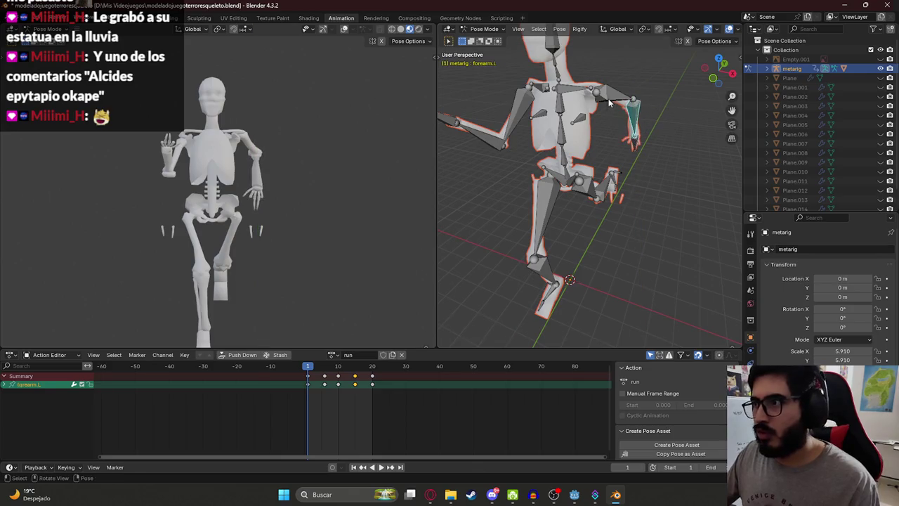
{"action": "left_click", "coordinate": [615, 97]}
{"action": "key", "text": "r"}
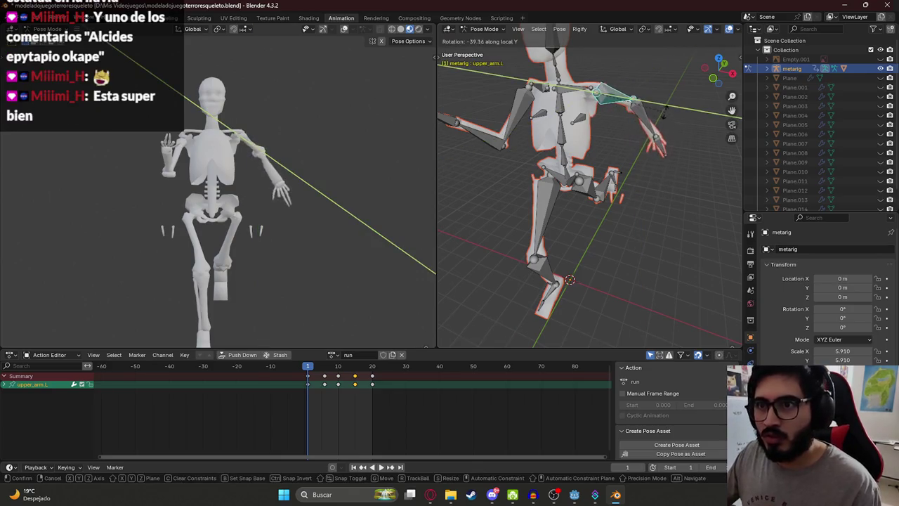
{"action": "right_click", "coordinate": [652, 111]}
- Re-rotate forearm.L and then hand.L about their Y axes
{"action": "left_click", "coordinate": [636, 129]}
{"action": "key", "text": "r"}
{"action": "key", "text": "y"}
{"action": "key", "text": "y"}
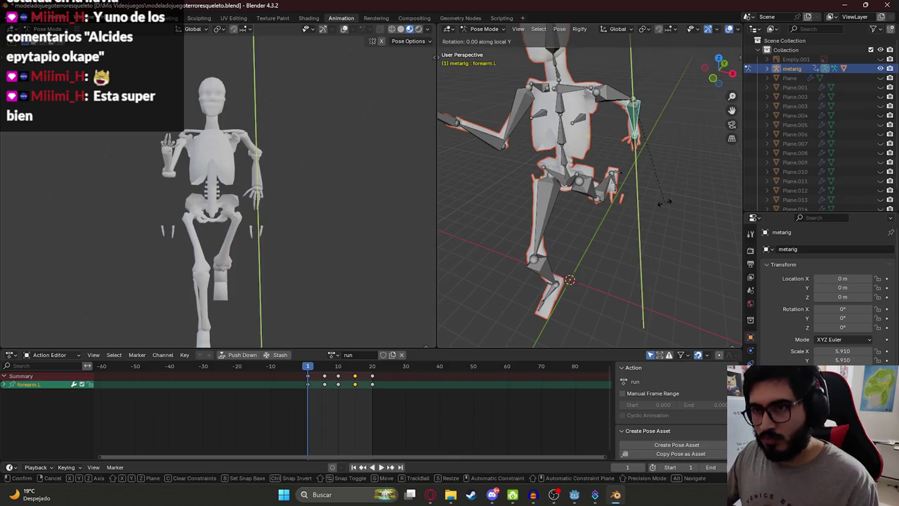
{"action": "left_click", "coordinate": [661, 91]}
{"action": "left_click", "coordinate": [638, 149]}
{"action": "key", "text": "r"}
{"action": "key", "text": "y"}
{"action": "key", "text": "y"}
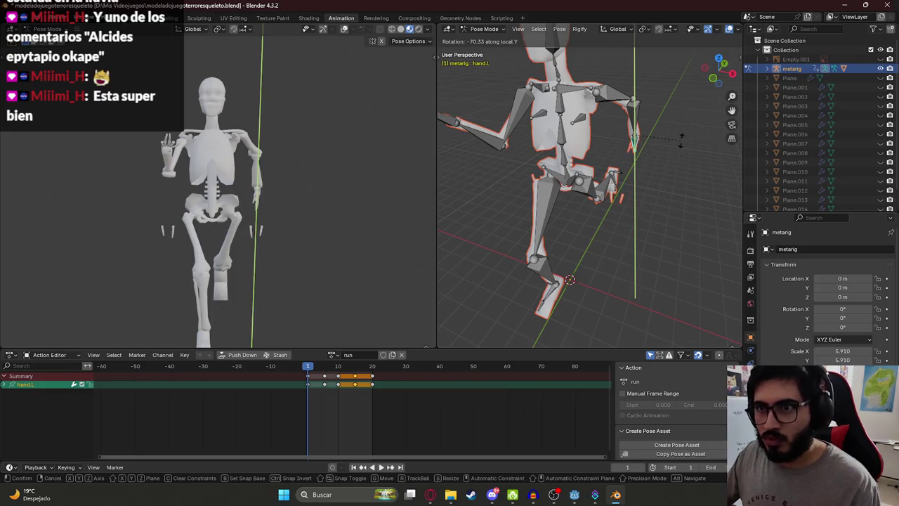
{"action": "left_click", "coordinate": [683, 149]}
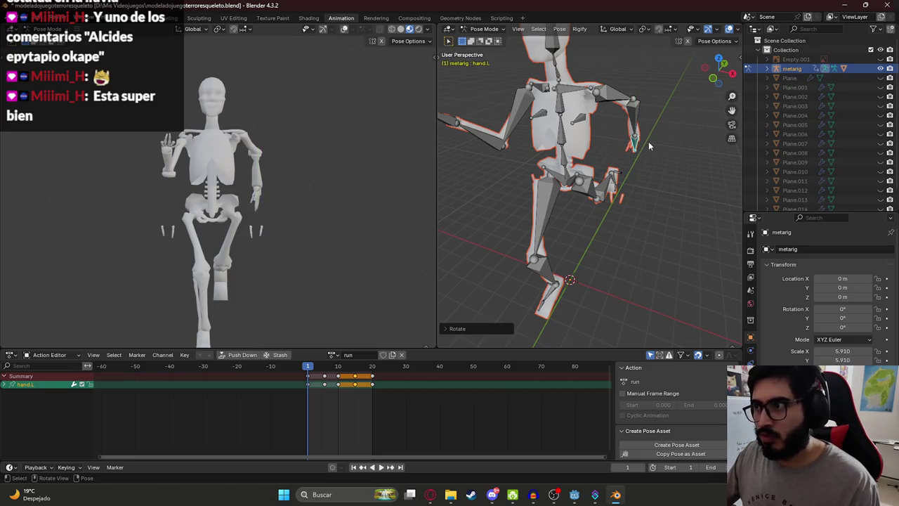
- Select all bones and apply the updated frame-1 pose at frame 20
{"action": "key", "text": "a"}
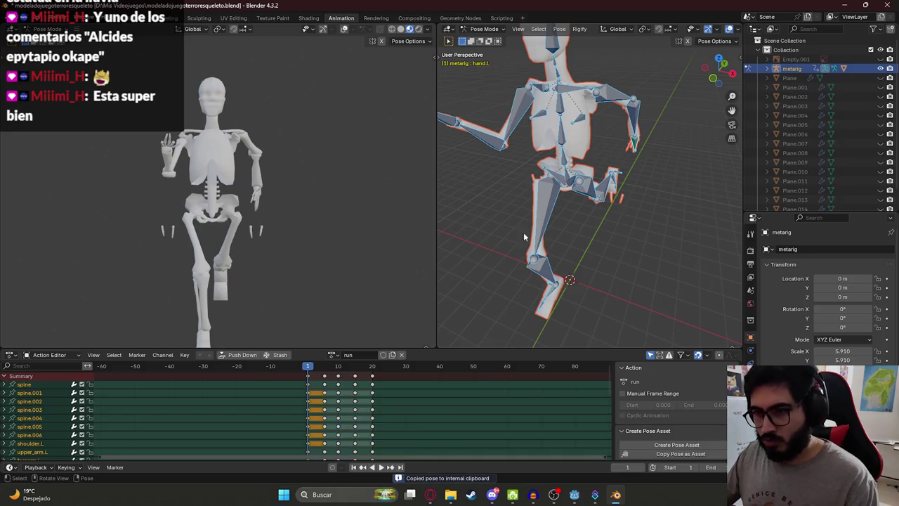
{"action": "left_click", "coordinate": [339, 366]}
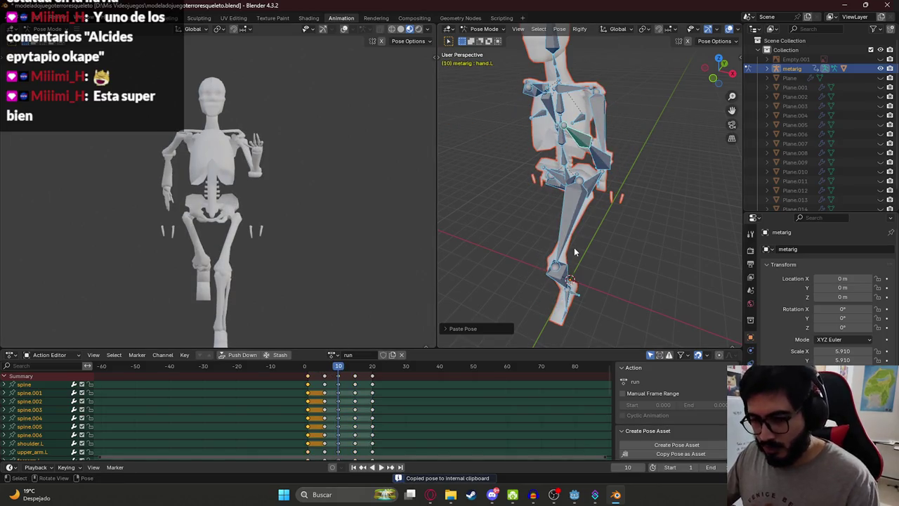
{"action": "left_click", "coordinate": [372, 370]}
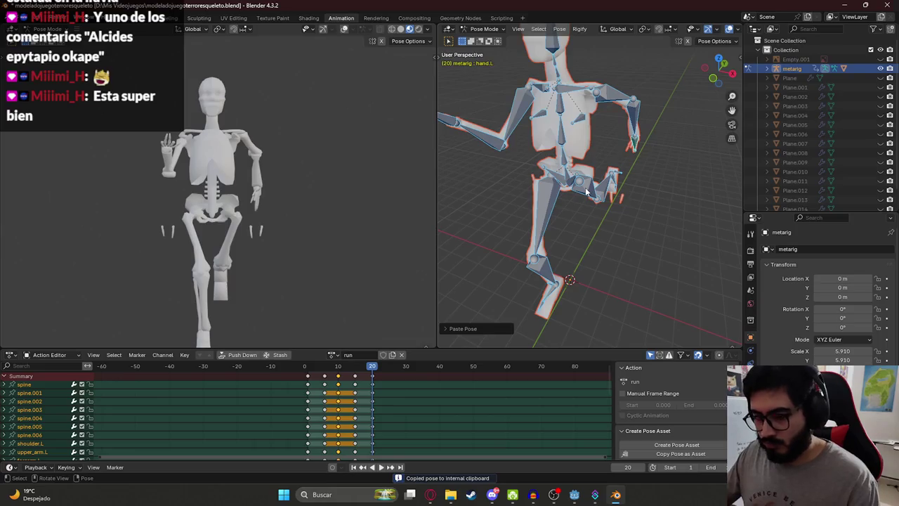
{"action": "key", "text": "i"}
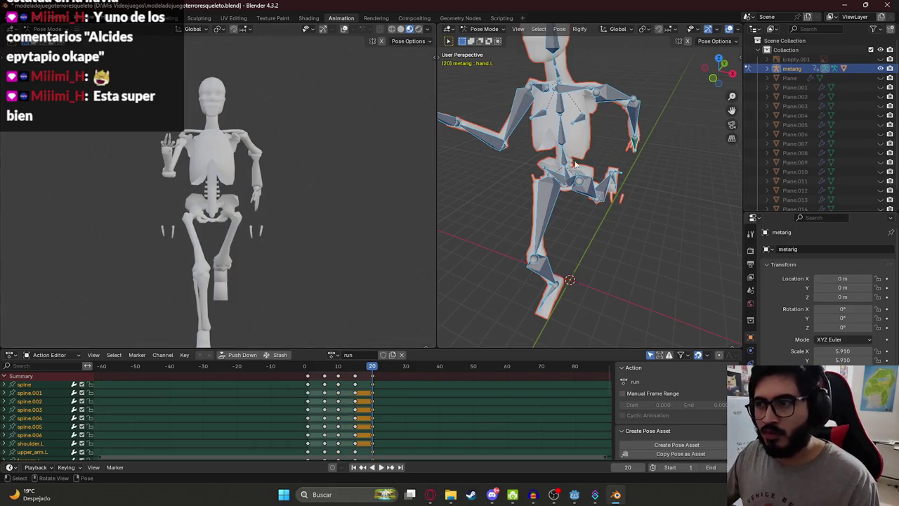
{"action": "left_click", "coordinate": [484, 29]}
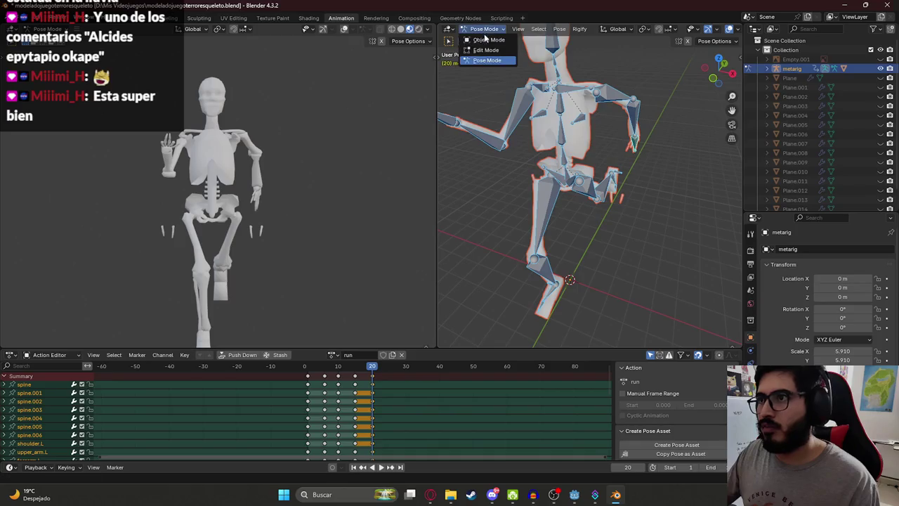
- Put skeleton mesh Plane.028 into Weight Paint and display the hand.R bone weights
{"action": "left_click", "coordinate": [485, 41]}
{"action": "left_click", "coordinate": [542, 166]}
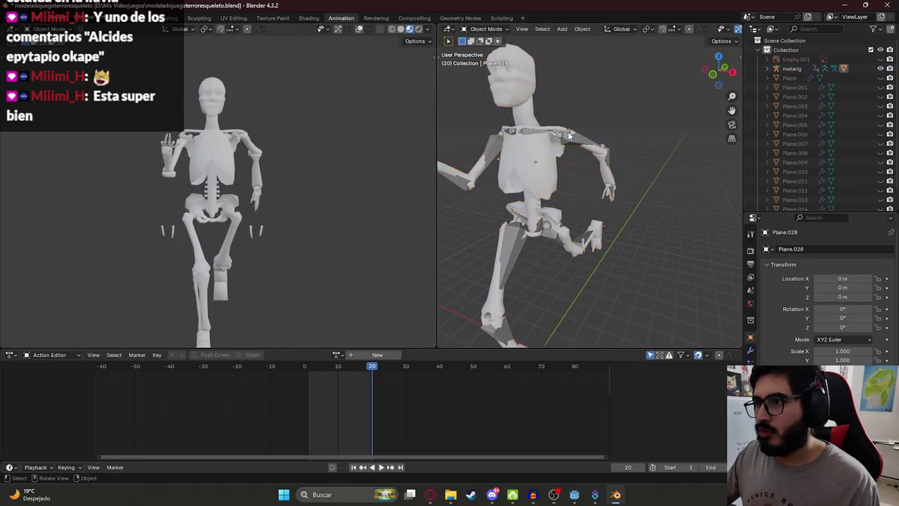
{"action": "key", "text": "ctrl+Tab"}
{"action": "left_click", "coordinate": [502, 123]}
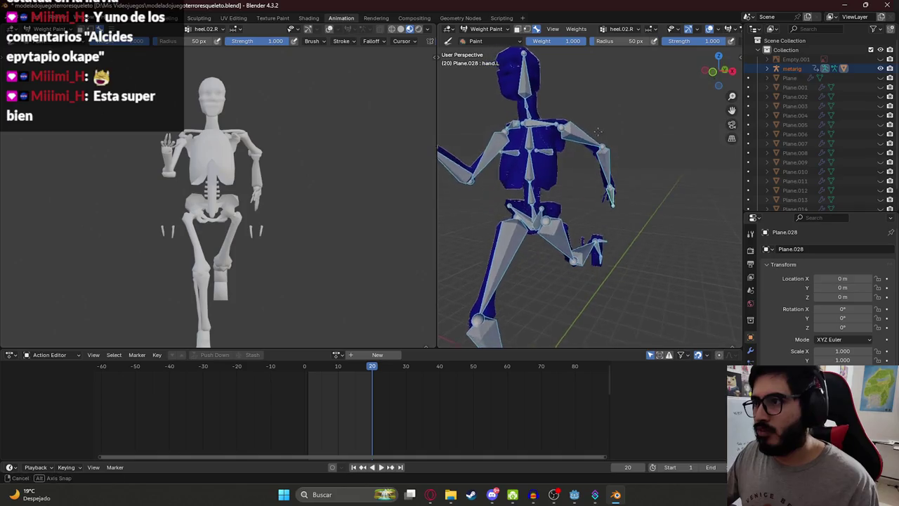
{"action": "left_click_drag", "start_coordinate": [618, 210], "coordinate": [542, 209]}
{"action": "scroll", "scroll_direction": "down", "scroll_amount": 3}
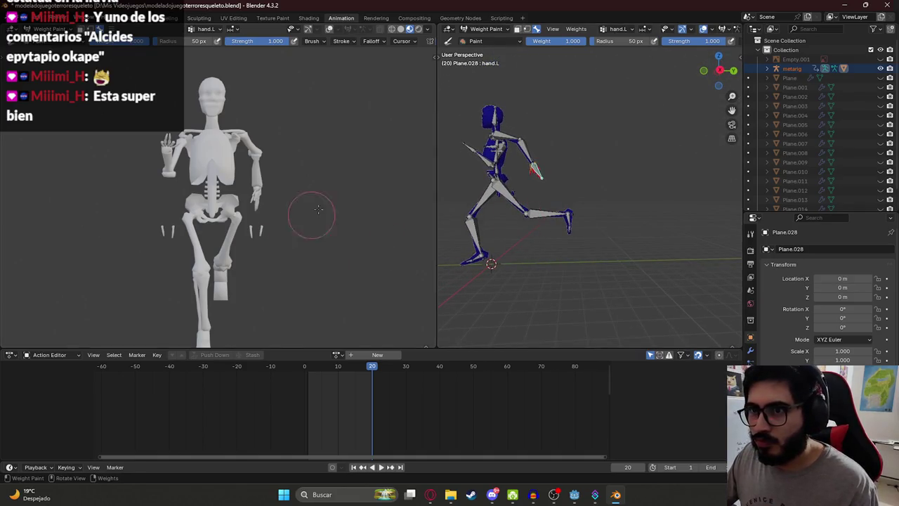
{"action": "left_click_drag", "start_coordinate": [542, 209], "coordinate": [732, 216]}
{"action": "scroll", "scroll_direction": "up", "scroll_amount": 3}
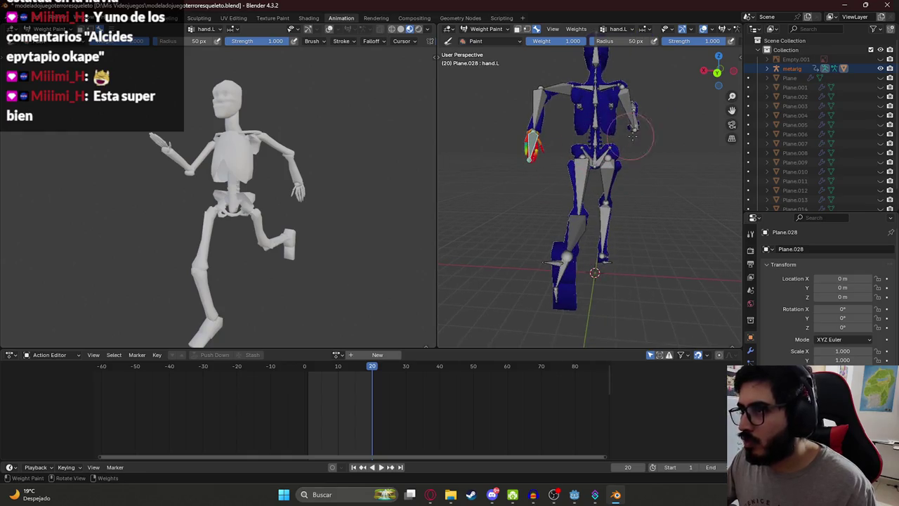
{"action": "left_click", "coordinate": [713, 91]}
{"action": "left_click_drag", "start_coordinate": [713, 91], "coordinate": [320, 222]}
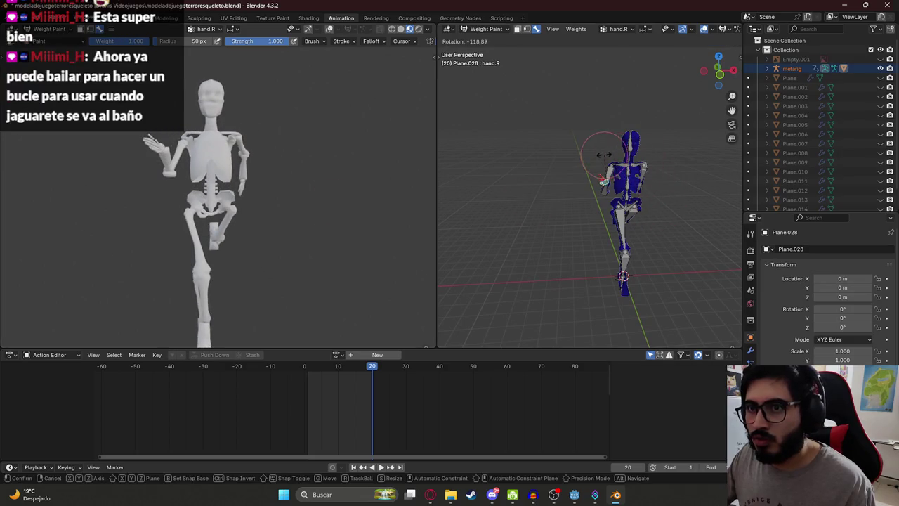
{"action": "left_click_drag", "start_coordinate": [345, 186], "coordinate": [316, 195]}
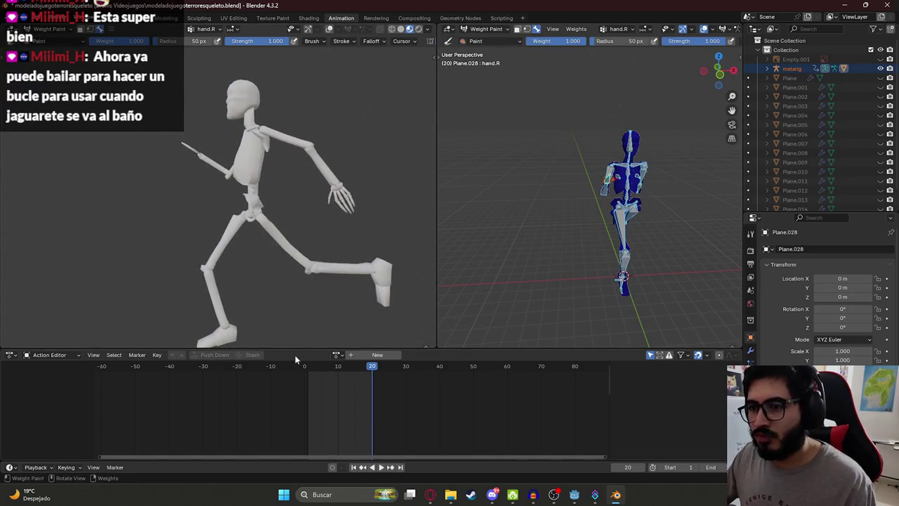
- Save modeladojuegoterroresqueleto.blend, play and stop the run cycle, and return to Object Mode
{"action": "key", "text": "ctrl+s"}
{"action": "key", "text": "space"}
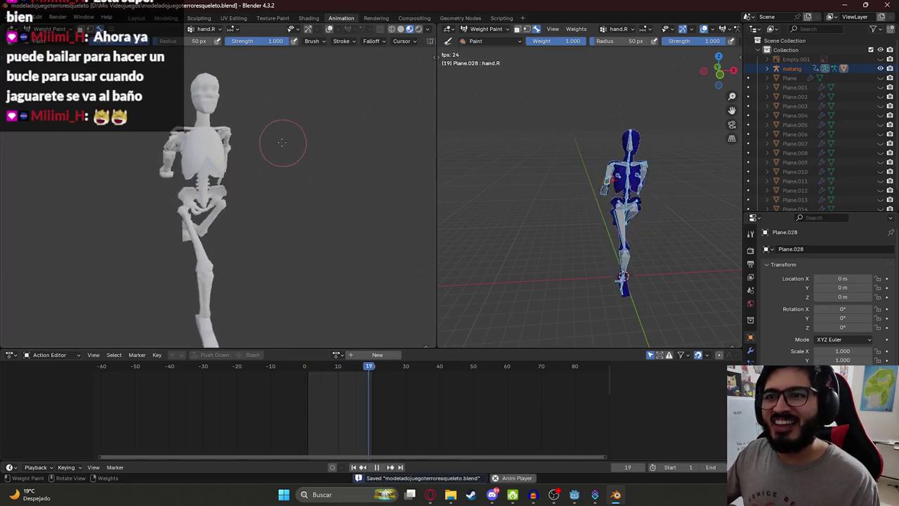
{"action": "key", "text": "space"}
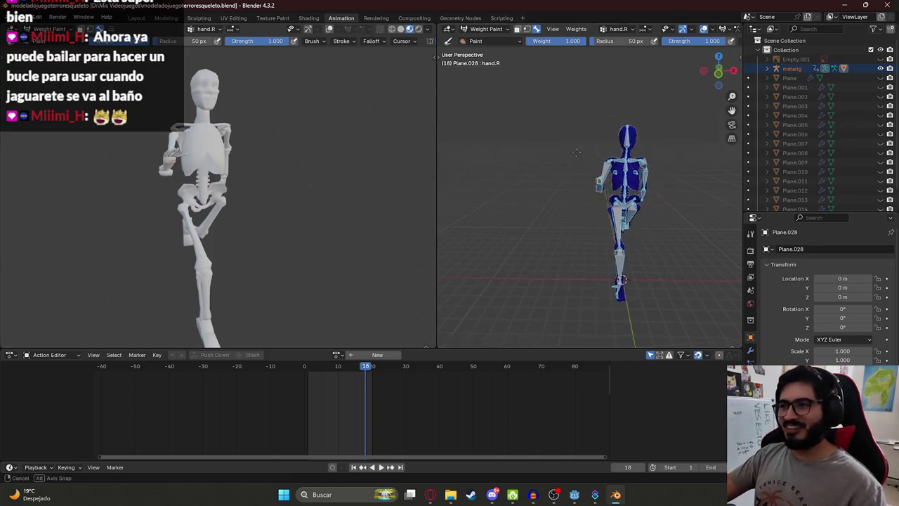
{"action": "left_click", "coordinate": [485, 40]}
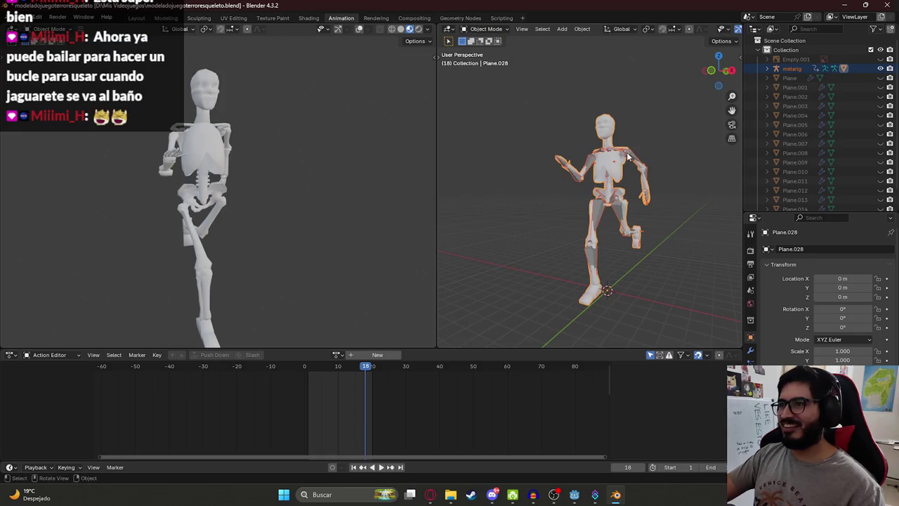
- Select all metarig bones, key the pose at frame 20, and play the run cycle
{"action": "left_click", "coordinate": [629, 157]}
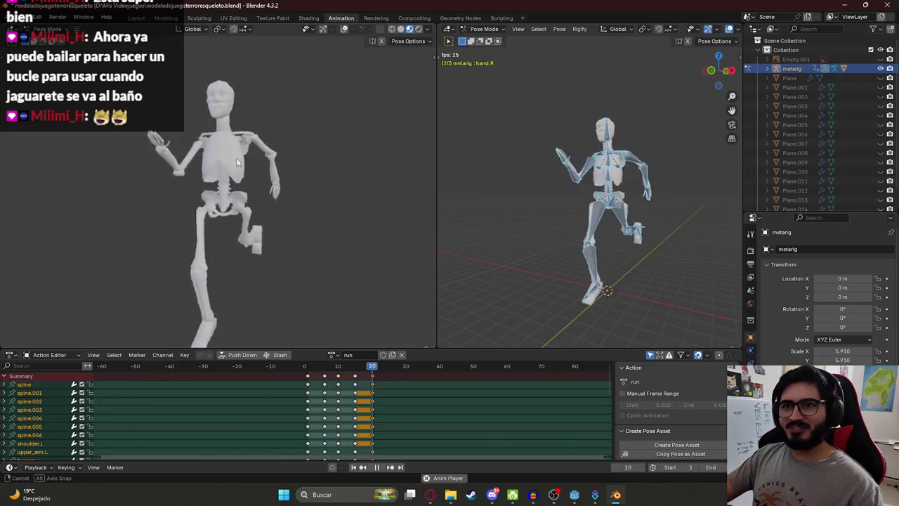
{"action": "scroll", "scroll_direction": "up", "scroll_amount": 3}
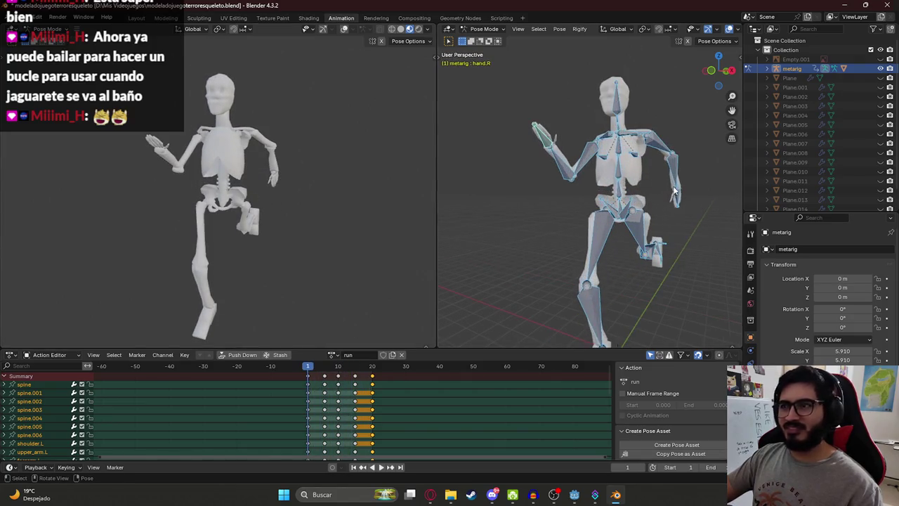
{"action": "left_click", "coordinate": [548, 144]}
{"action": "key", "text": "r"}
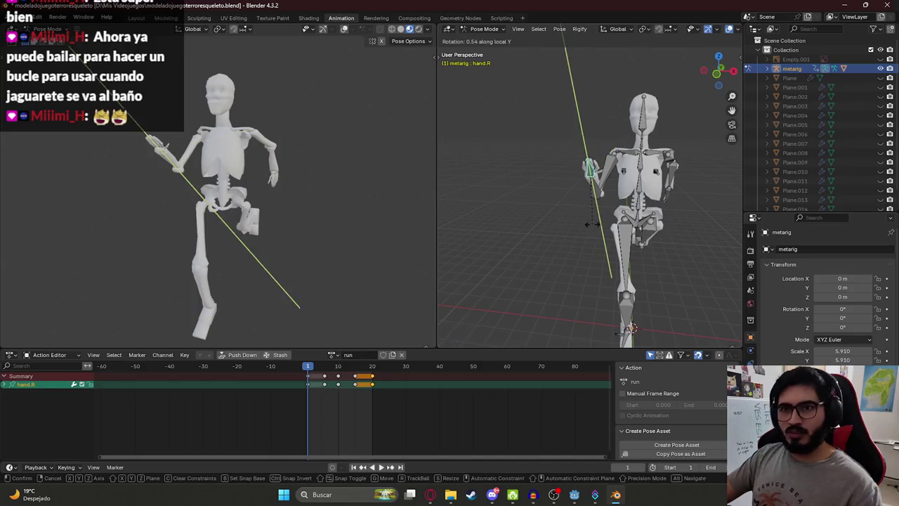
{"action": "key", "text": "a"}
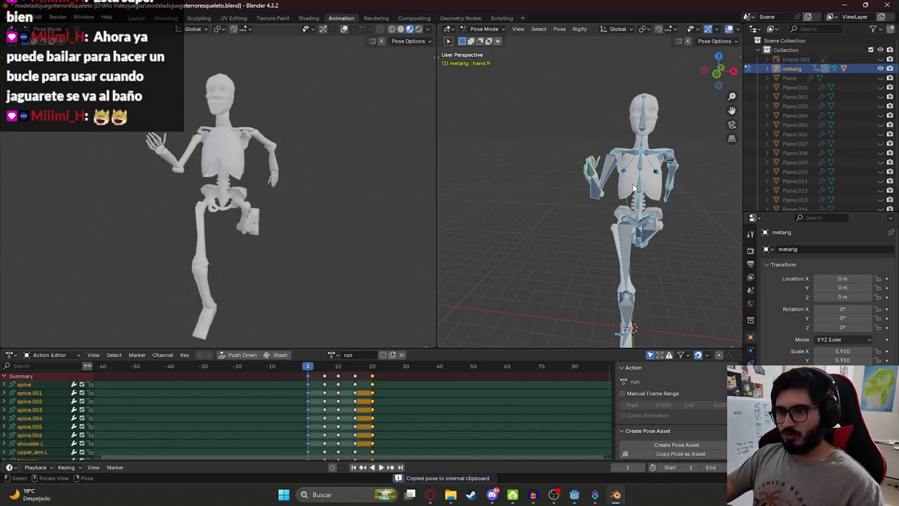
{"action": "key", "text": "space"}
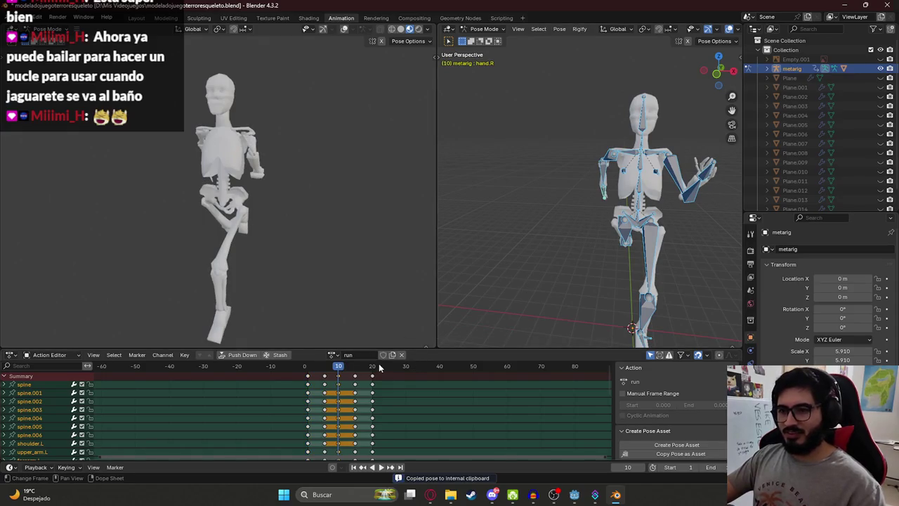
{"action": "key", "text": "space"}
{"action": "key", "text": "i"}
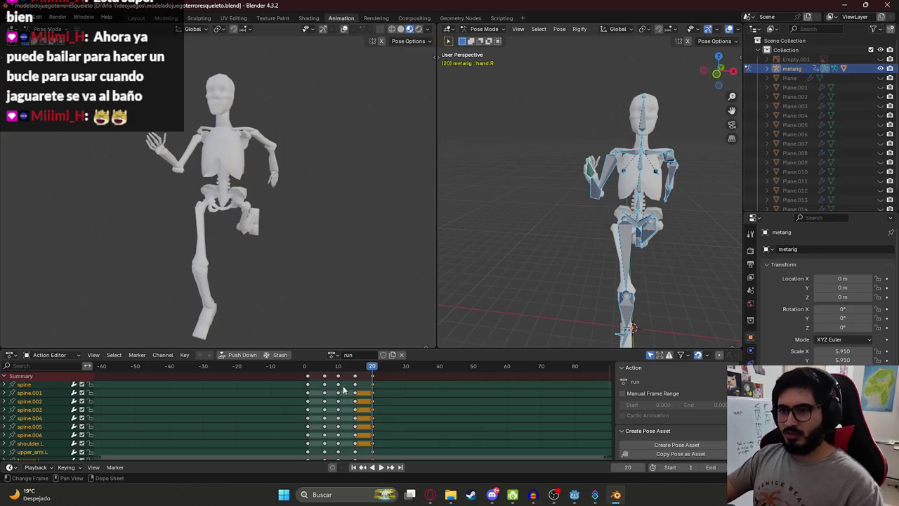
{"action": "key", "text": "space"}
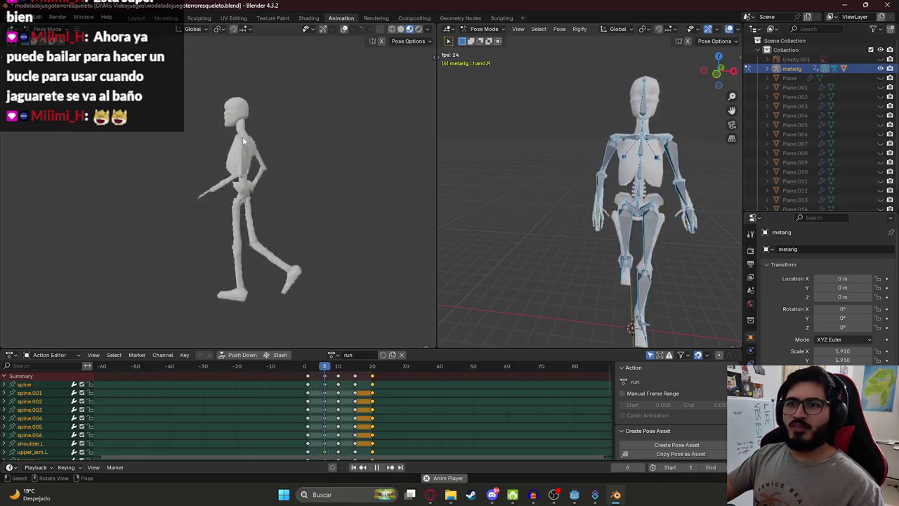
- Review the looping run, save, stop at frame 1, and give the run action a fake user
{"action": "left_click_drag", "start_coordinate": [329, 199], "coordinate": [227, 150]}
{"action": "scroll", "scroll_direction": "up", "scroll_amount": 3}
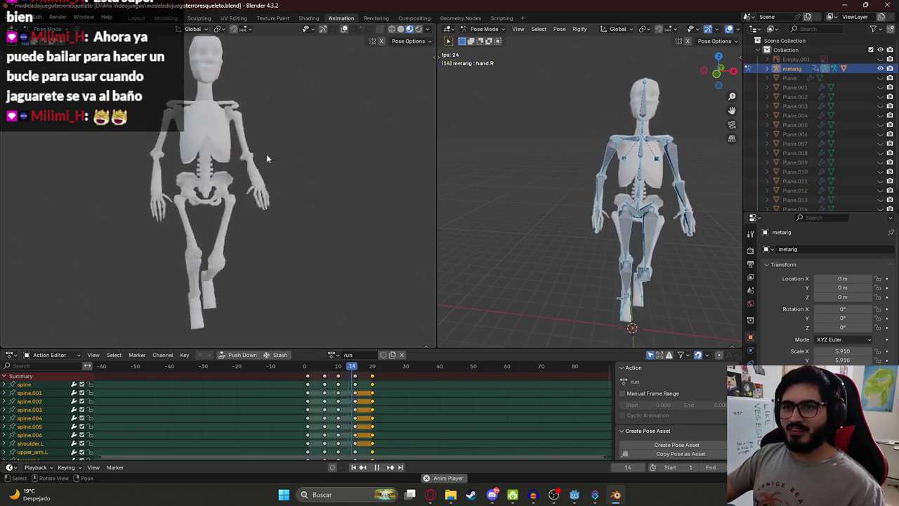
{"action": "scroll", "scroll_direction": "down", "scroll_amount": 3}
{"action": "key", "text": "ctrl+s"}
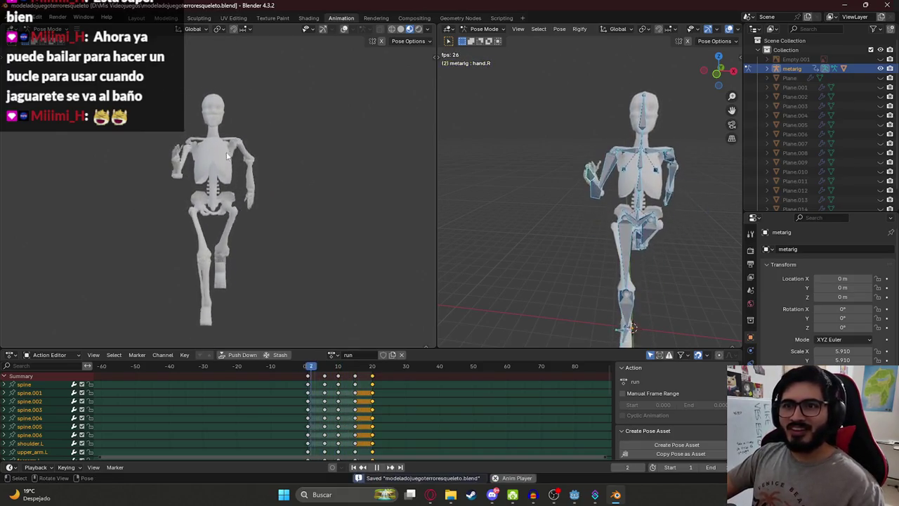
{"action": "left_click_drag", "start_coordinate": [226, 156], "coordinate": [291, 150]}
{"action": "scroll", "scroll_direction": "up", "scroll_amount": 3}
{"action": "scroll", "scroll_direction": "down", "scroll_amount": 3}
{"action": "scroll", "scroll_direction": "down", "scroll_amount": 3}
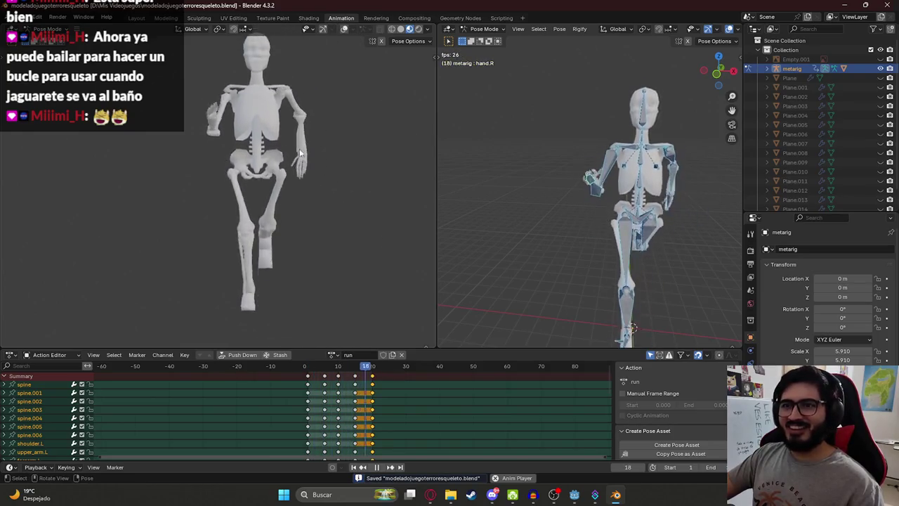
{"action": "left_click_drag", "start_coordinate": [293, 118], "coordinate": [315, 158]}
{"action": "key", "text": "Escape"}
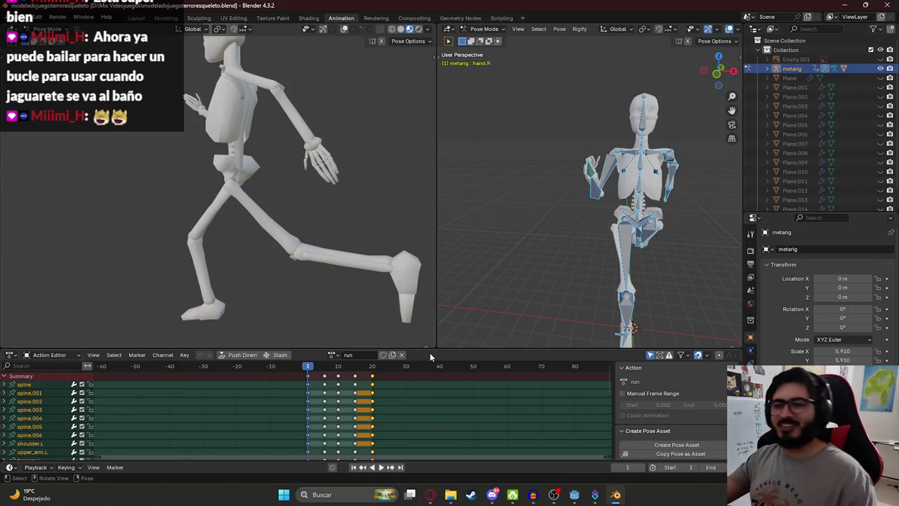
{"action": "left_click", "coordinate": [383, 355]}
{"action": "key", "text": "ctrl+s"}
- In front orthographic view, test-rotate spine.002 and the base spine bone, cancelling each
{"action": "left_click_drag", "start_coordinate": [271, 151], "coordinate": [255, 250]}
{"action": "left_click", "coordinate": [634, 184]}
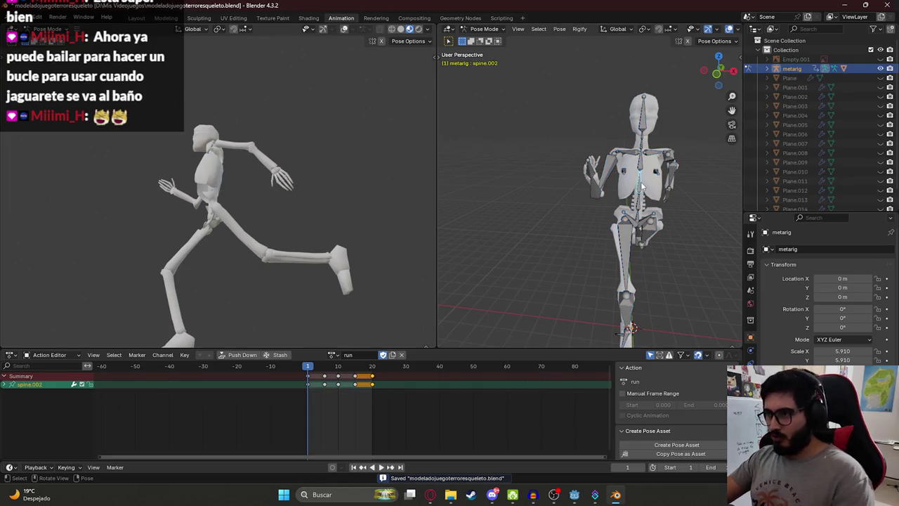
{"action": "key", "text": "KP_1"}
{"action": "key", "text": "r"}
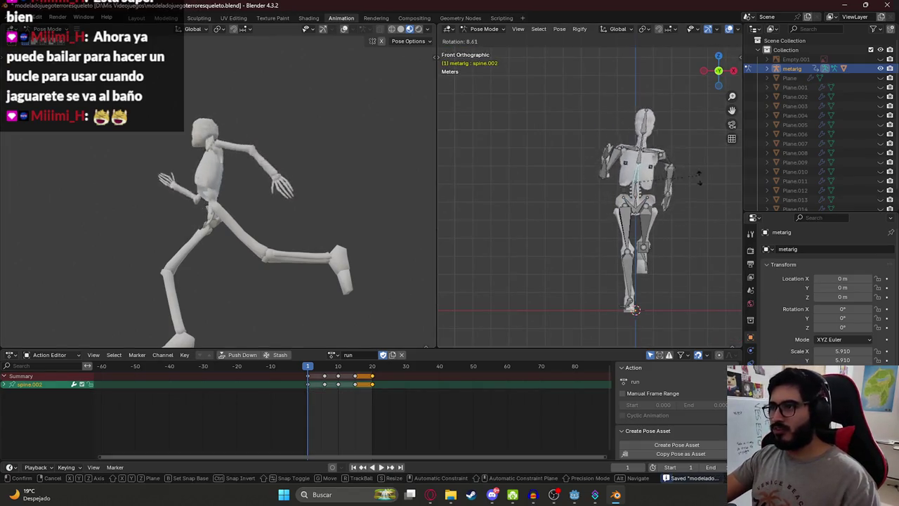
{"action": "right_click", "coordinate": [671, 137]}
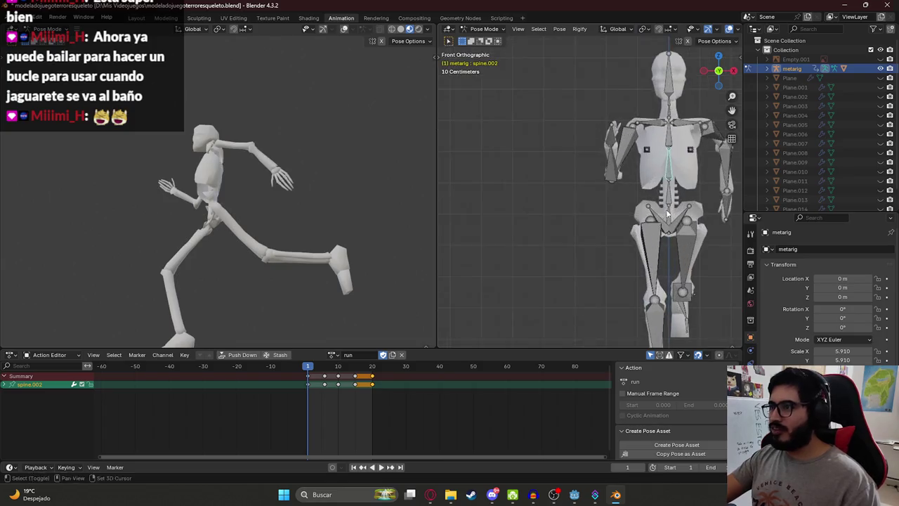
{"action": "scroll", "scroll_direction": "up", "scroll_amount": 3}
{"action": "left_click", "coordinate": [556, 174]}
{"action": "key", "text": "r"}
{"action": "right_click", "coordinate": [566, 201]}
- Test-rotate thigh.L and thigh.R without keeping them, then confirm forearm.L and head rotations
{"action": "left_click", "coordinate": [564, 231]}
{"action": "key", "text": "r"}
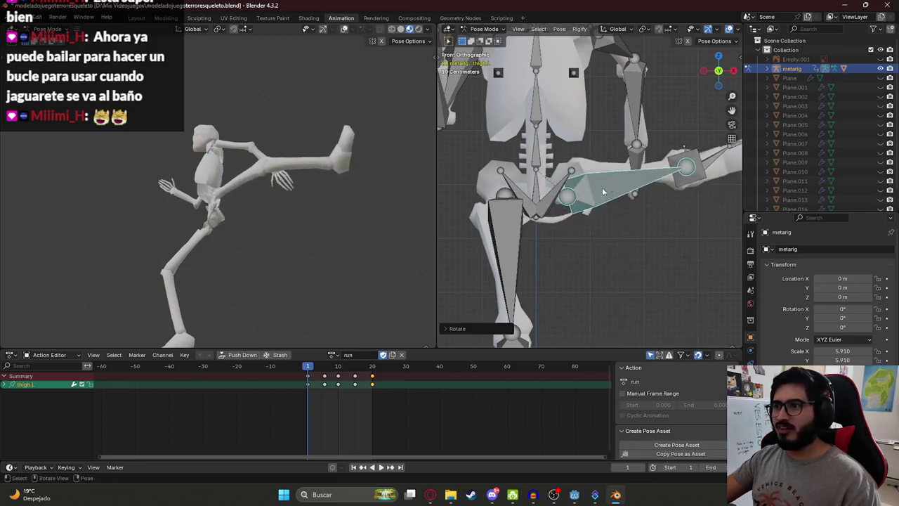
{"action": "right_click", "coordinate": [562, 204]}
{"action": "left_click", "coordinate": [527, 223]}
{"action": "key", "text": "r"}
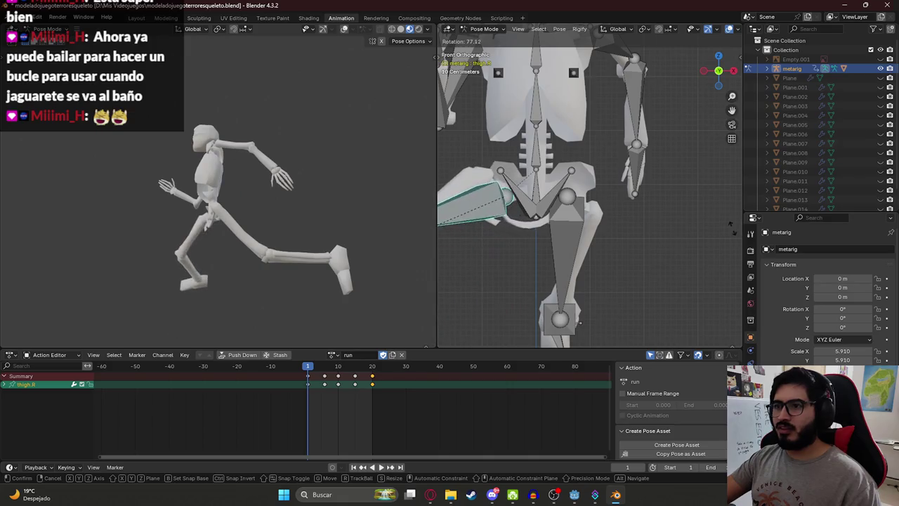
{"action": "key", "text": "ctrl+z"}
{"action": "scroll", "scroll_direction": "down", "scroll_amount": 3}
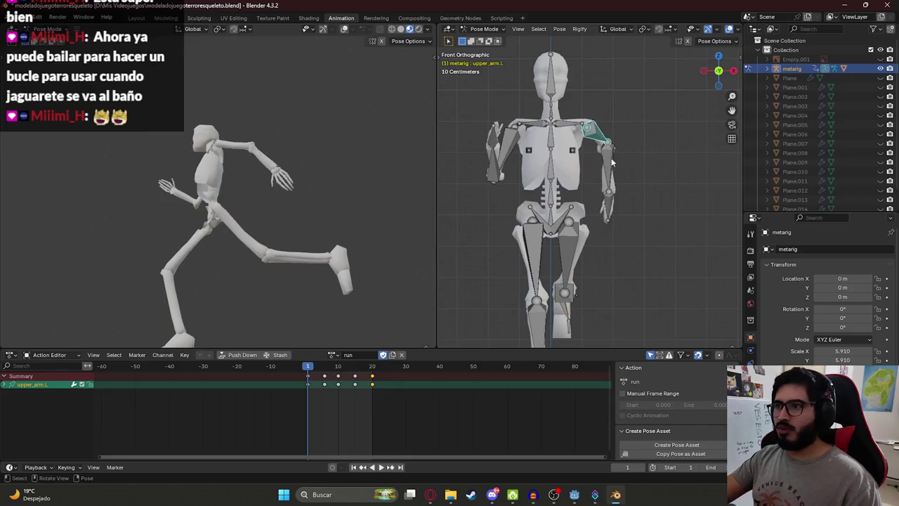
{"action": "left_click", "coordinate": [653, 121]}
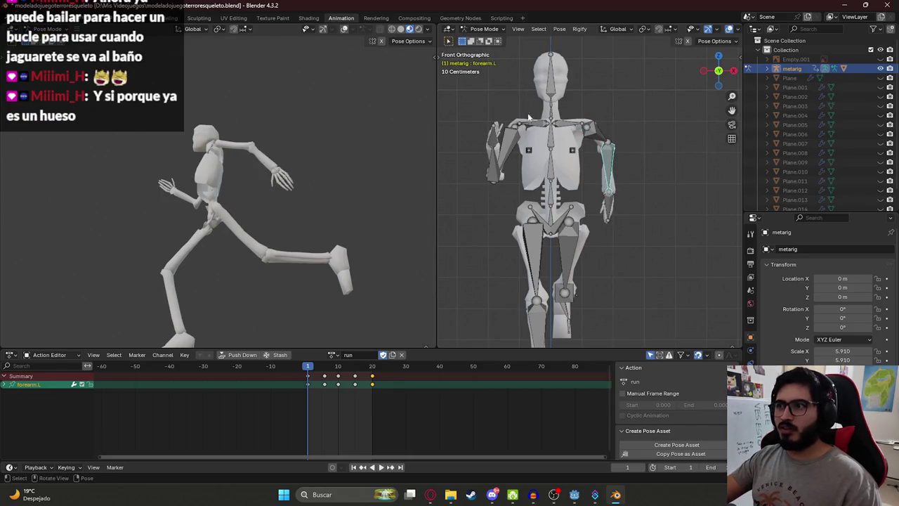
{"action": "left_click", "coordinate": [611, 109]}
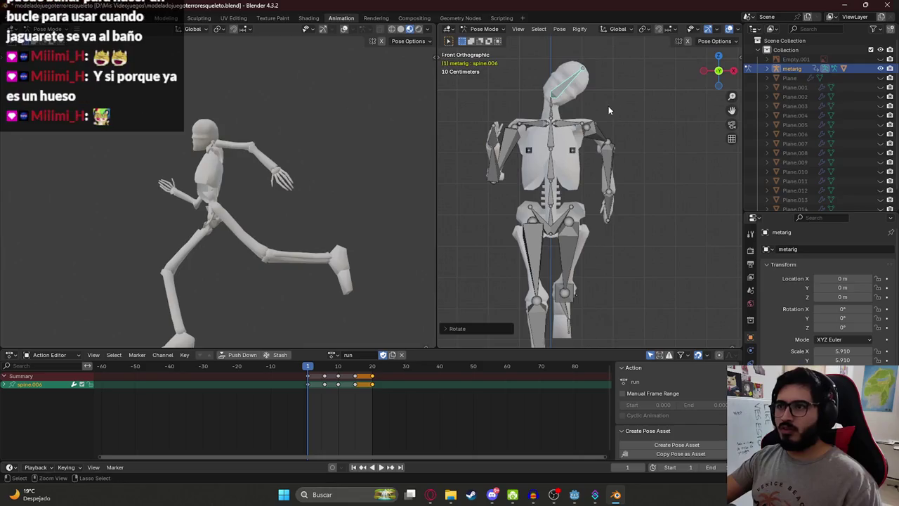
- Play the run animation and orbit the left view around the running skeleton
{"action": "key", "text": "space"}
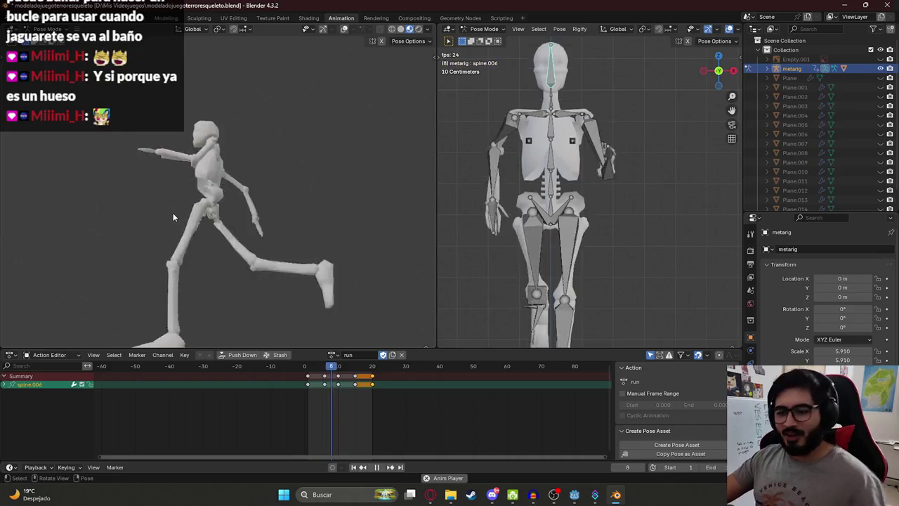
{"action": "left_click_drag", "start_coordinate": [205, 113], "coordinate": [243, 283]}
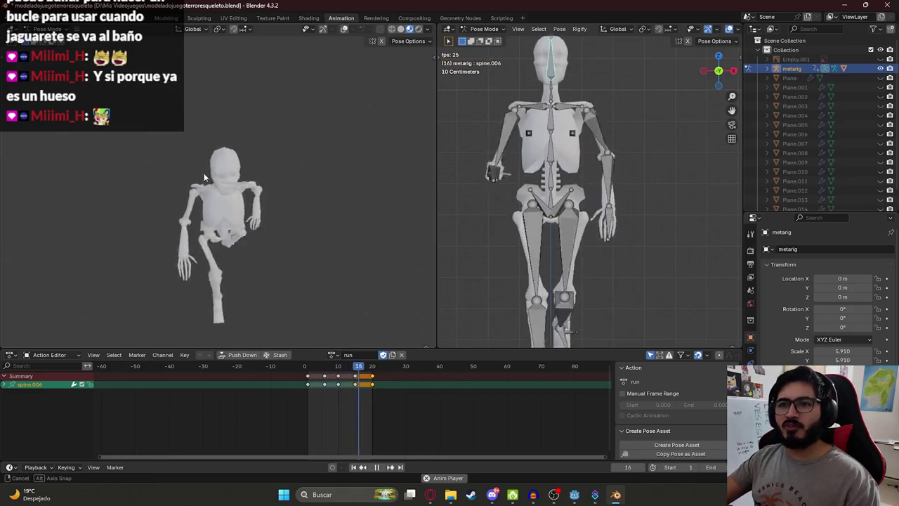
{"action": "left_click_drag", "start_coordinate": [202, 172], "coordinate": [223, 219]}
{"action": "scroll", "scroll_direction": "up", "scroll_amount": 3}
{"action": "scroll", "scroll_direction": "up", "scroll_amount": 3}
{"action": "left_click_drag", "start_coordinate": [270, 288], "coordinate": [274, 205]}
{"action": "scroll", "scroll_direction": "down", "scroll_amount": 3}
{"action": "scroll", "scroll_direction": "down", "scroll_amount": 3}
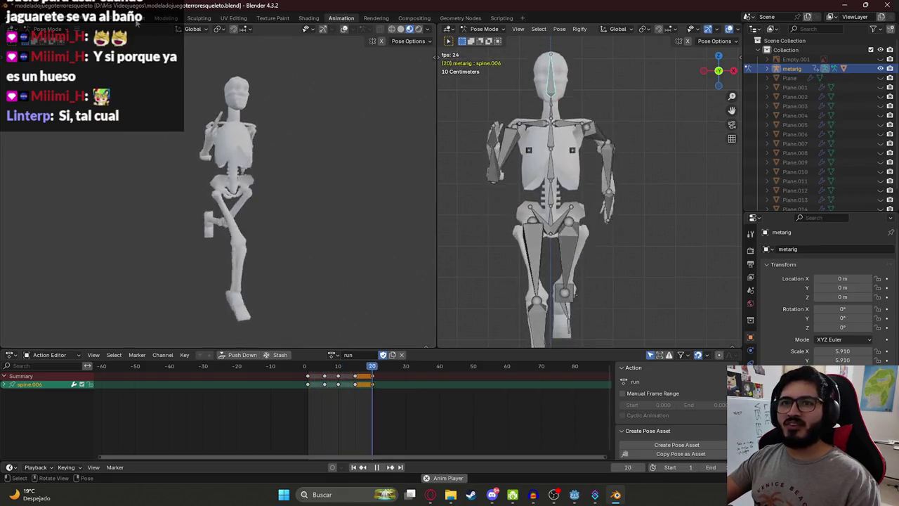
{"action": "left_click", "coordinate": [137, 17]}
- Select skeleton mesh Plane.028 and switch the viewport to Material Preview shading
{"action": "scroll", "scroll_direction": "up", "scroll_amount": 3}
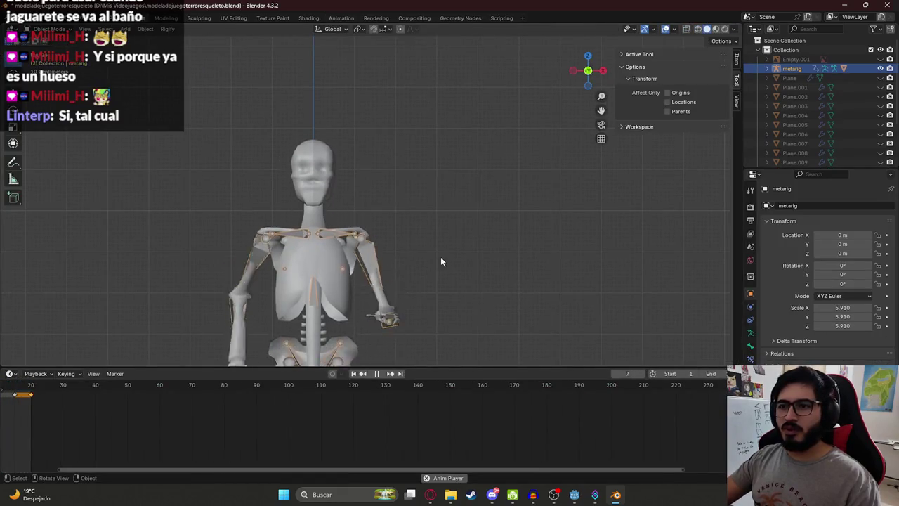
{"action": "left_click", "coordinate": [293, 172]}
{"action": "key", "text": "z"}
{"action": "left_click", "coordinate": [313, 240]}
- Orbit around the running skeleton and save modeladojuegoterroresqueleto.blend
{"action": "left_click_drag", "start_coordinate": [316, 237], "coordinate": [341, 214]}
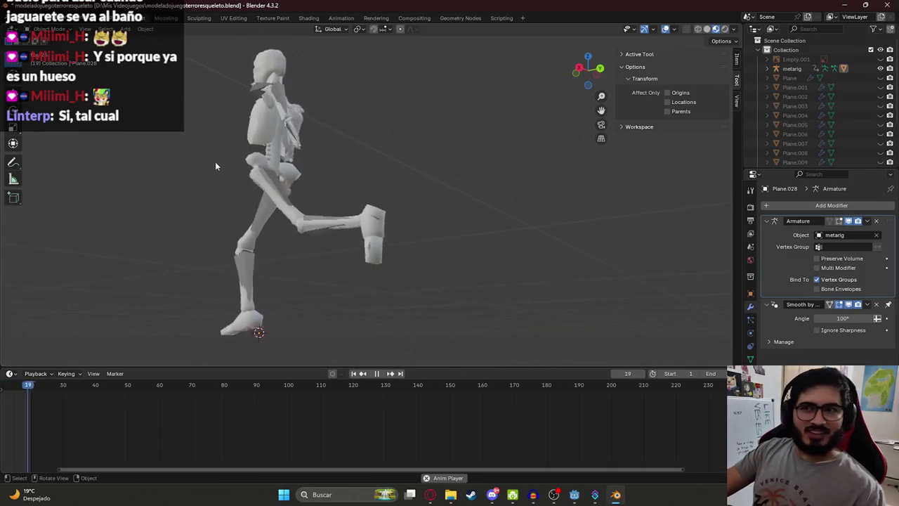
{"action": "left_click_drag", "start_coordinate": [216, 161], "coordinate": [333, 191]}
{"action": "scroll", "scroll_direction": "down", "scroll_amount": 3}
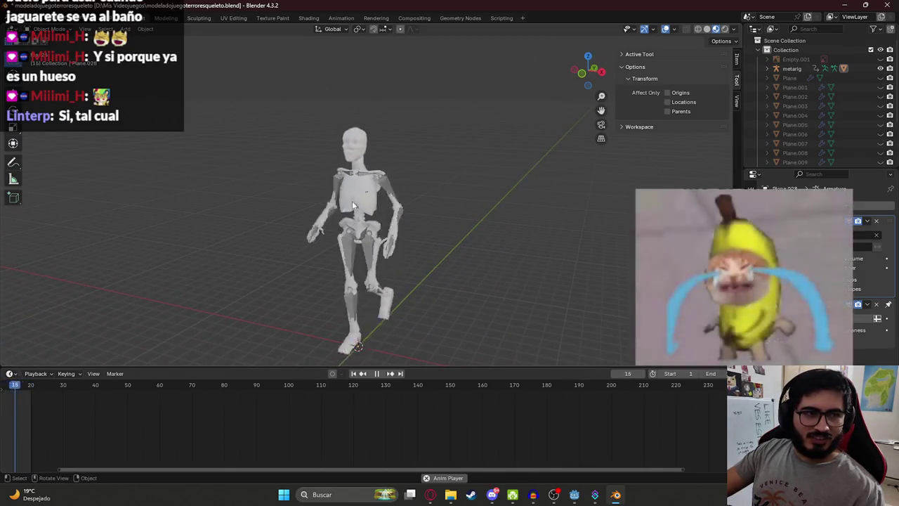
{"action": "scroll", "scroll_direction": "up", "scroll_amount": 3}
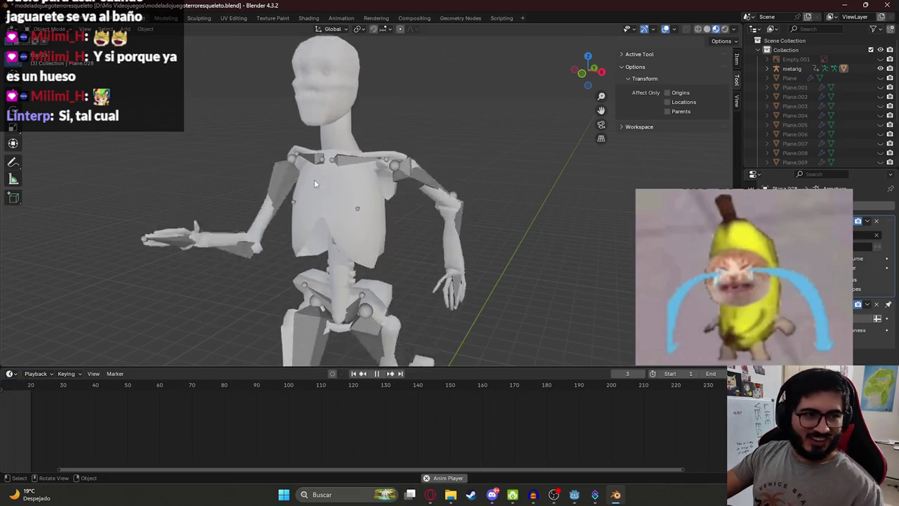
{"action": "scroll", "scroll_direction": "down", "scroll_amount": 3}
{"action": "left_click_drag", "start_coordinate": [309, 179], "coordinate": [331, 151]}
{"action": "key", "text": "ctrl+s"}
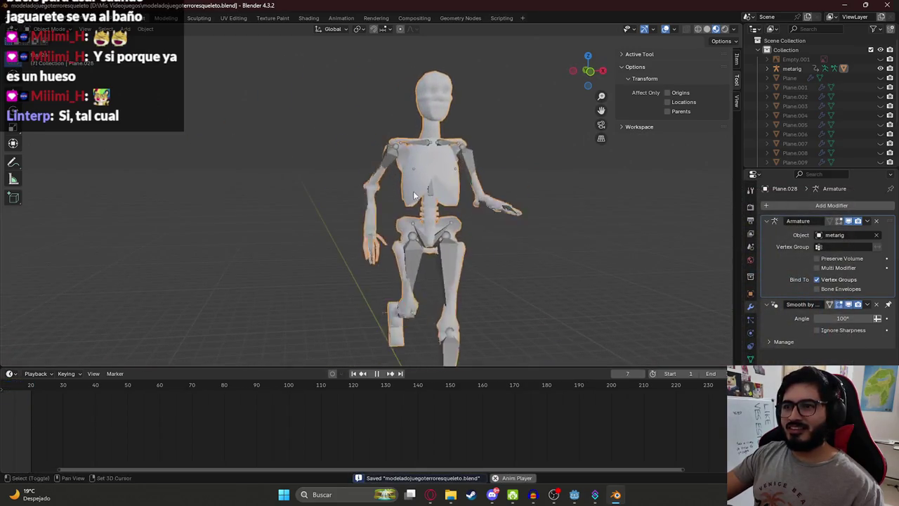
- Settle on a full side view of the running skeleton, then return to the Animation workspace
{"action": "scroll", "scroll_direction": "down", "scroll_amount": 3}
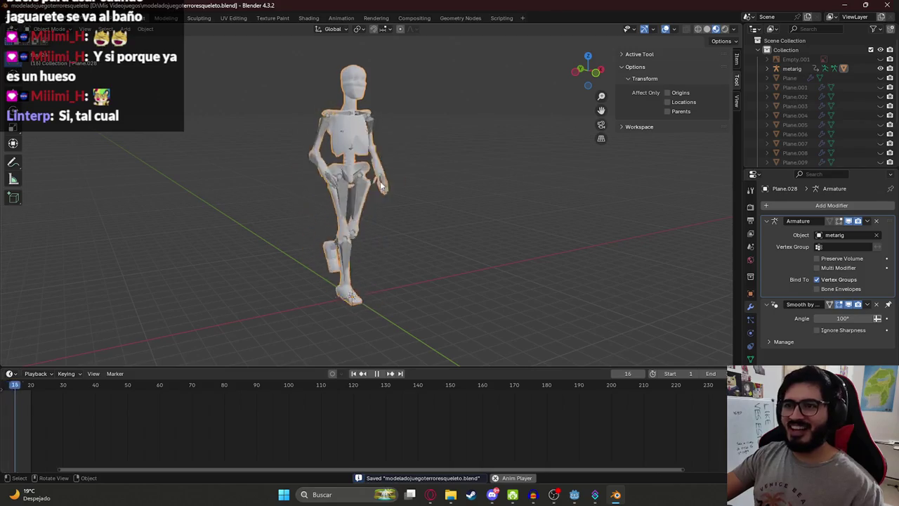
{"action": "left_click_drag", "start_coordinate": [380, 181], "coordinate": [388, 188]}
{"action": "scroll", "scroll_direction": "up", "scroll_amount": 3}
{"action": "left_click_drag", "start_coordinate": [257, 127], "coordinate": [340, 37]}
{"action": "left_click", "coordinate": [341, 17]}
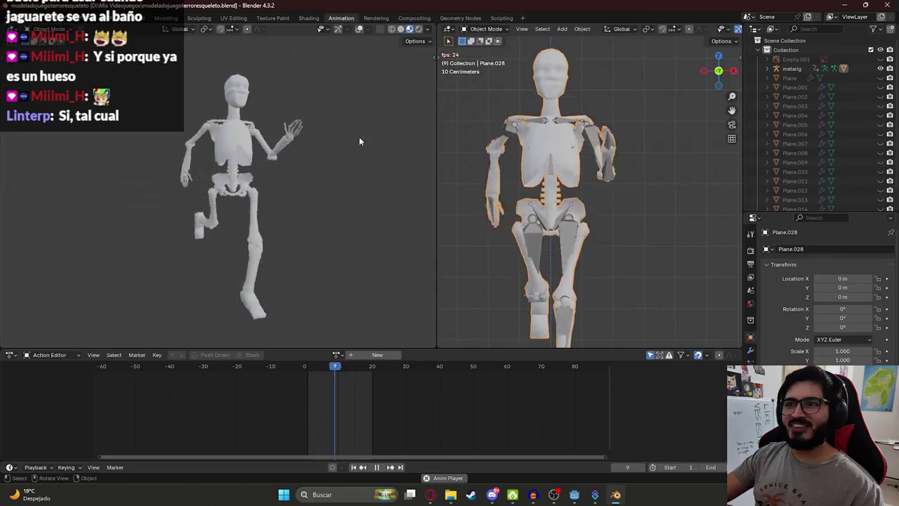
- Restart playback, scrub the Action Editor to frame 12, then back to frame 10
{"action": "left_click_drag", "start_coordinate": [291, 139], "coordinate": [171, 163]}
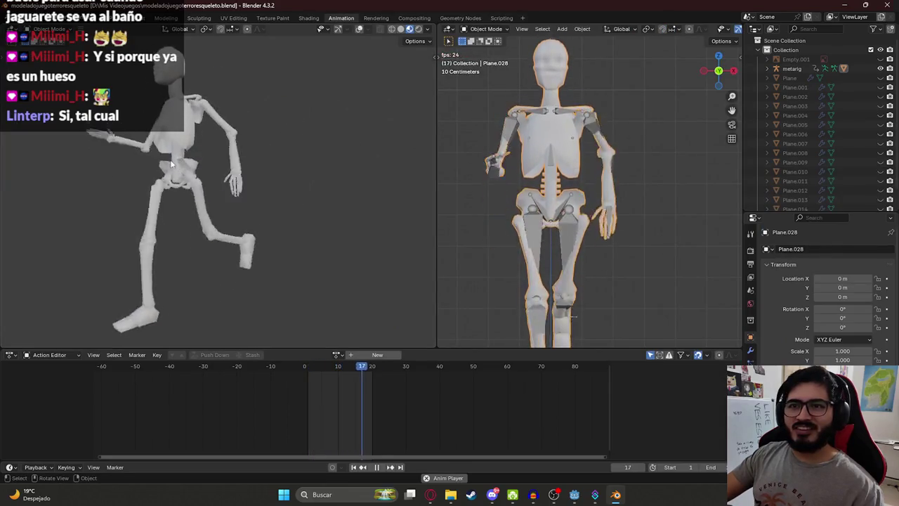
{"action": "key", "text": "space"}
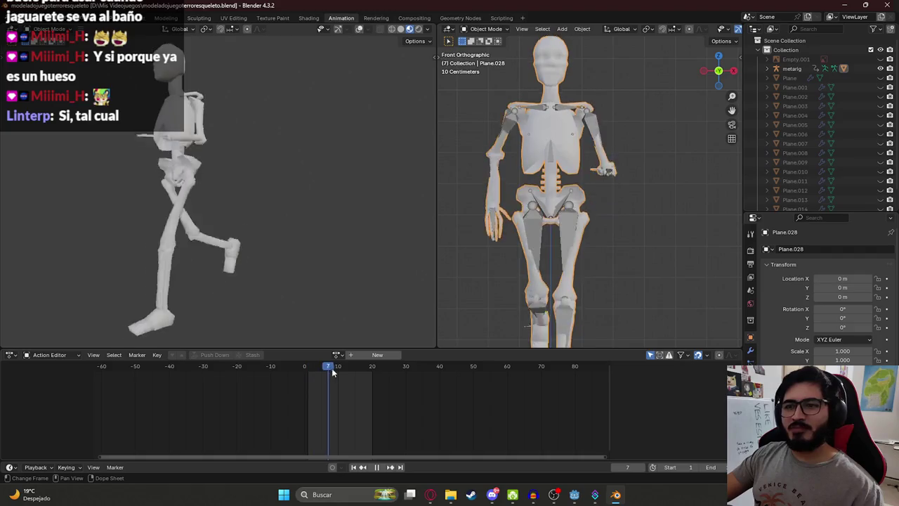
{"action": "left_click_drag", "start_coordinate": [308, 376], "coordinate": [372, 379]}
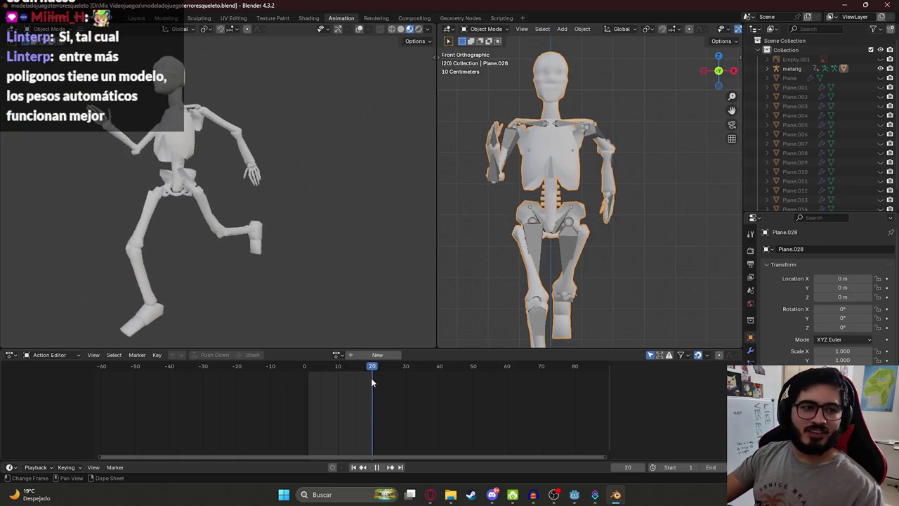
{"action": "left_click_drag", "start_coordinate": [373, 375], "coordinate": [339, 374]}
{"action": "left_click_drag", "start_coordinate": [210, 201], "coordinate": [305, 212]}
{"action": "scroll", "scroll_direction": "down", "scroll_amount": 3}
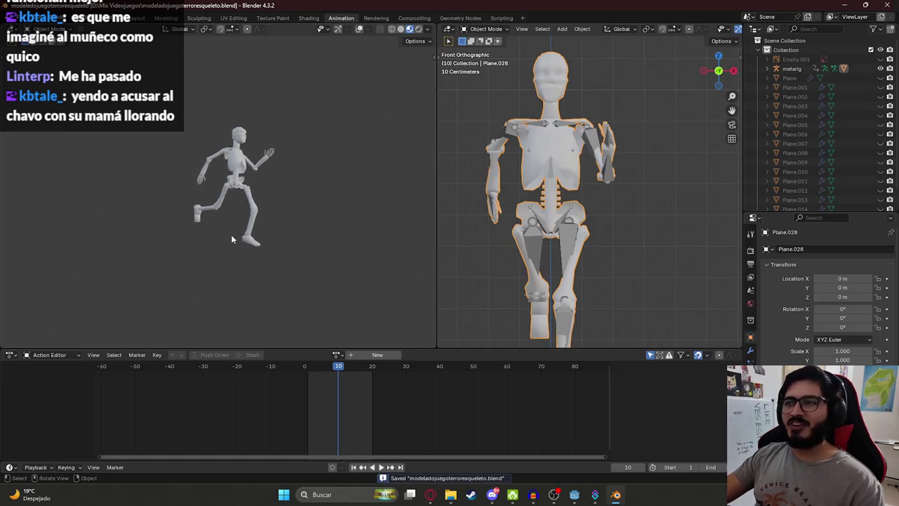
{"action": "scroll", "scroll_direction": "up", "scroll_amount": 3}
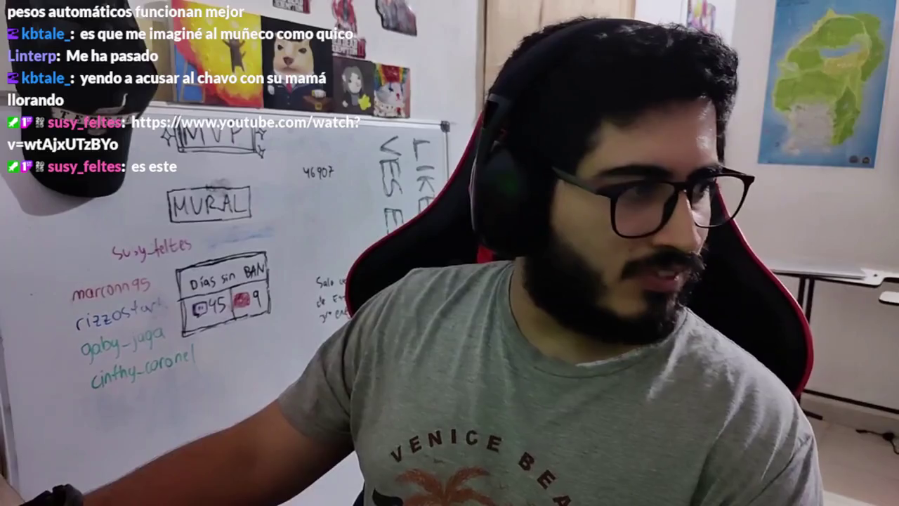
- Restart the YouTube video 'RUNNING SKELETON-GREEN SCREEN' from the beginning
{"action": "left_click", "coordinate": [45, 412]}
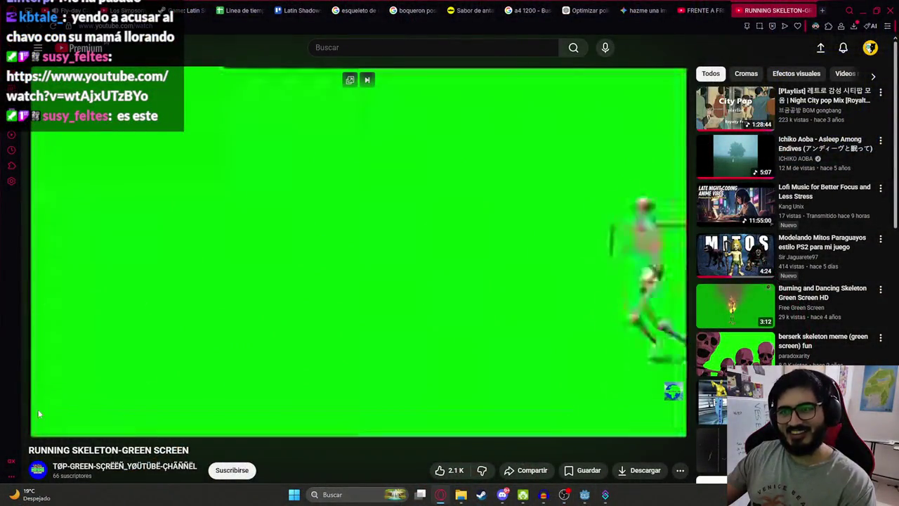
- Replay the skeleton clip from 0:00 and pause it at 0:07
{"action": "left_click", "coordinate": [120, 363]}
{"action": "left_click", "coordinate": [44, 411]}
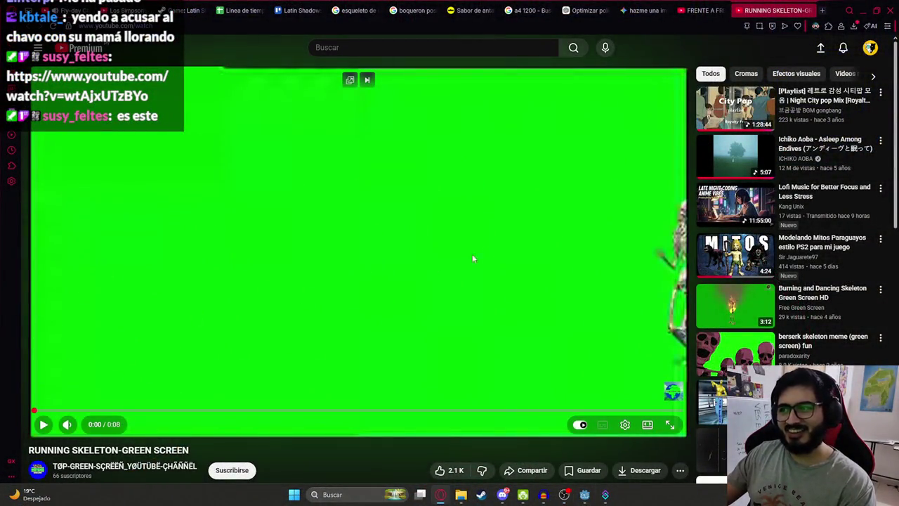
{"action": "left_click", "coordinate": [436, 256]}
{"action": "left_click", "coordinate": [465, 255]}
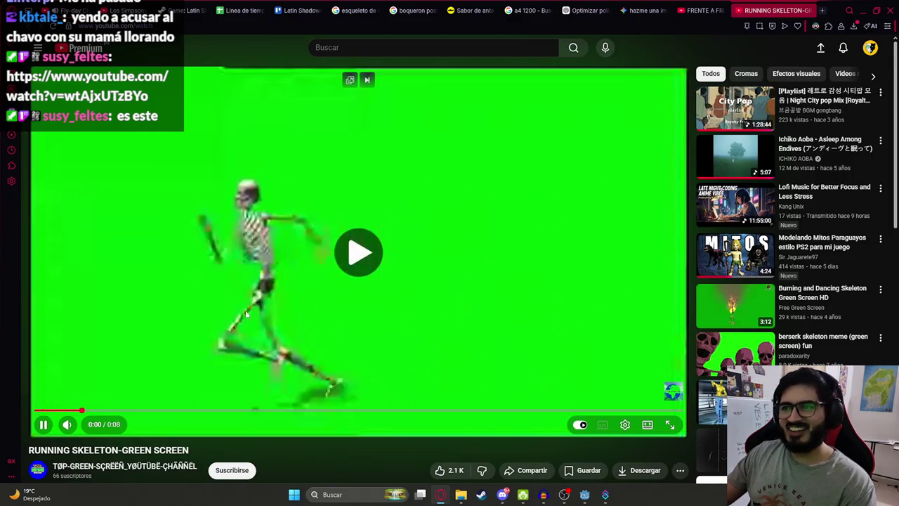
{"action": "left_click", "coordinate": [329, 271]}
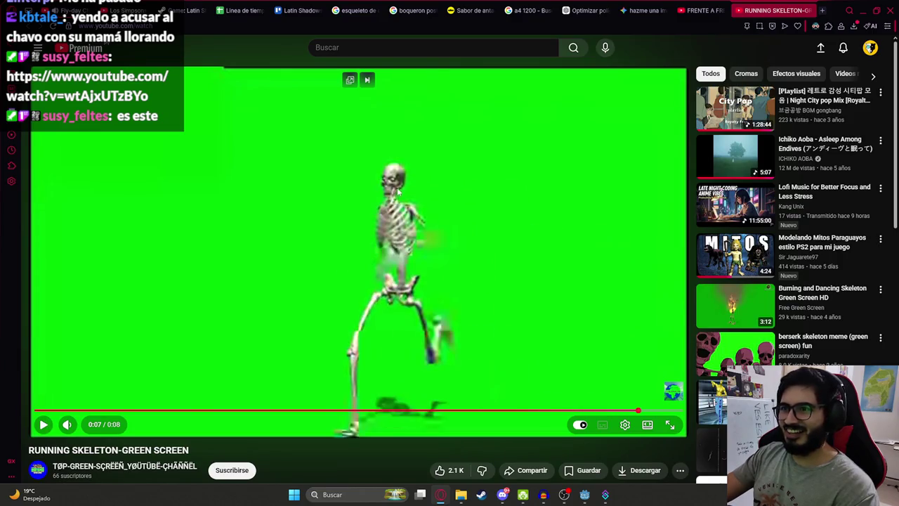